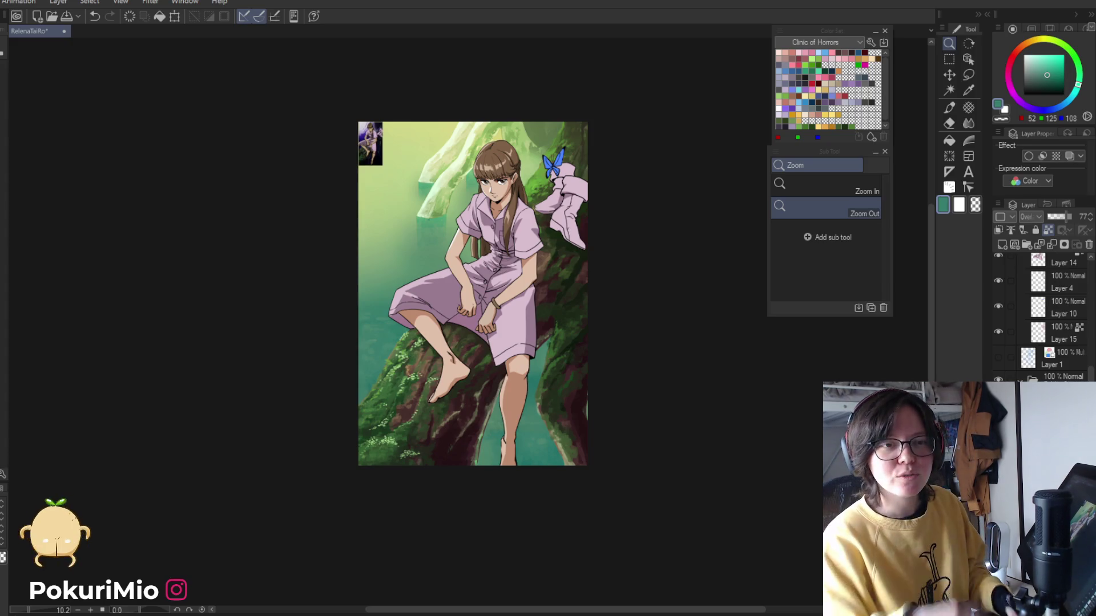
- Reselect the branch and right-side area and set a bright orange painting colour
{"action": "left_click", "coordinate": [332, 311]}
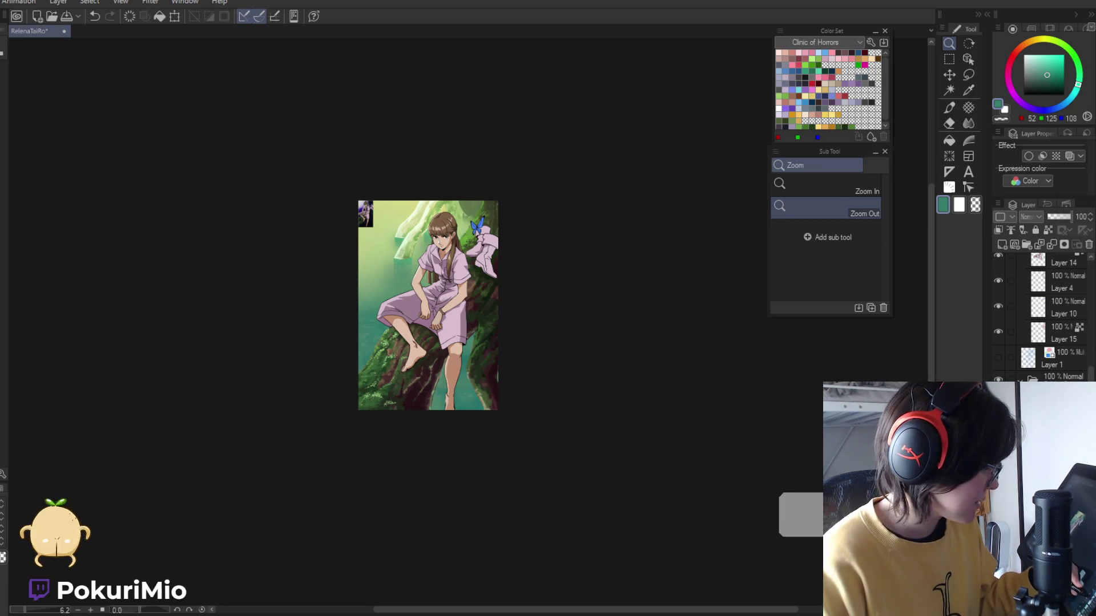
{"action": "key", "text": "ctrl+a"}
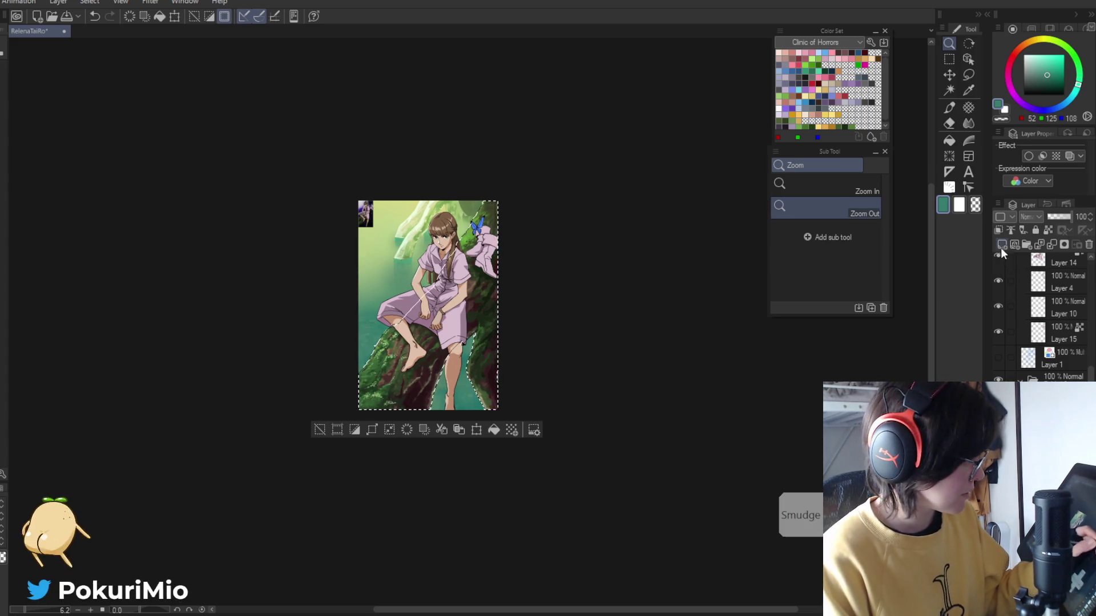
{"action": "left_click", "coordinate": [1032, 41]}
{"action": "left_click", "coordinate": [1054, 57]}
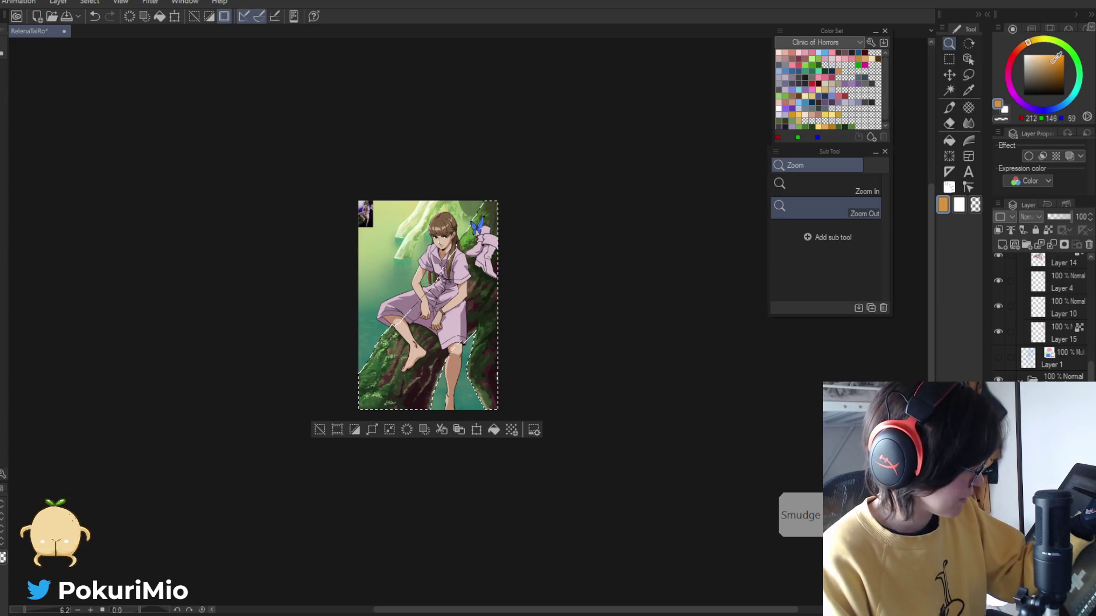
{"action": "left_click", "coordinate": [359, 354]}
{"action": "key", "text": "p"}
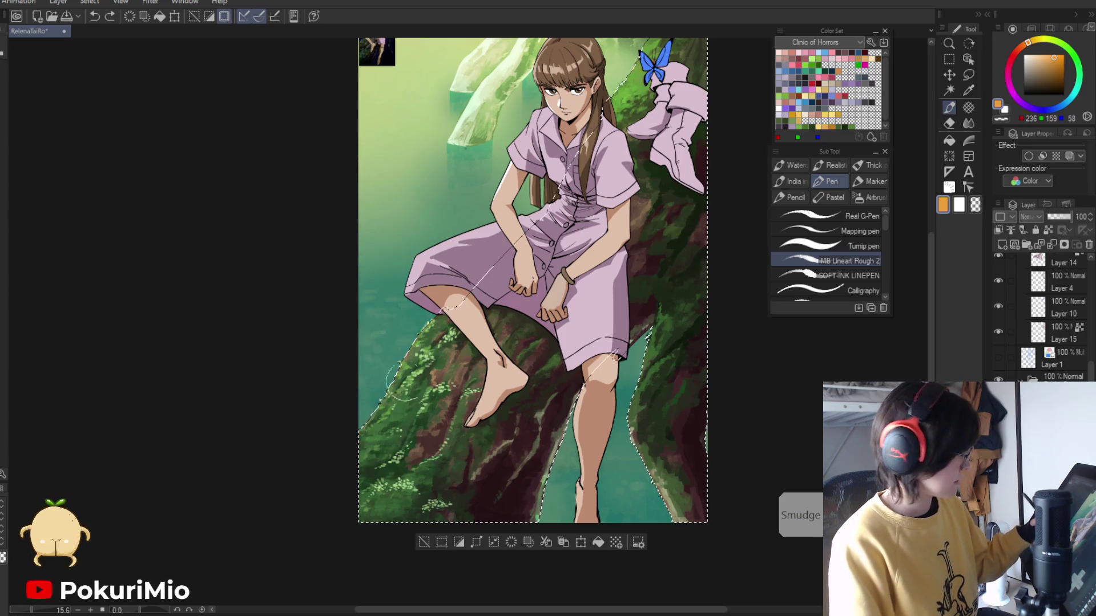
- Switch to the Soft airbrush and set the layer blend mode to Glow dodge
{"action": "left_click", "coordinate": [864, 198]}
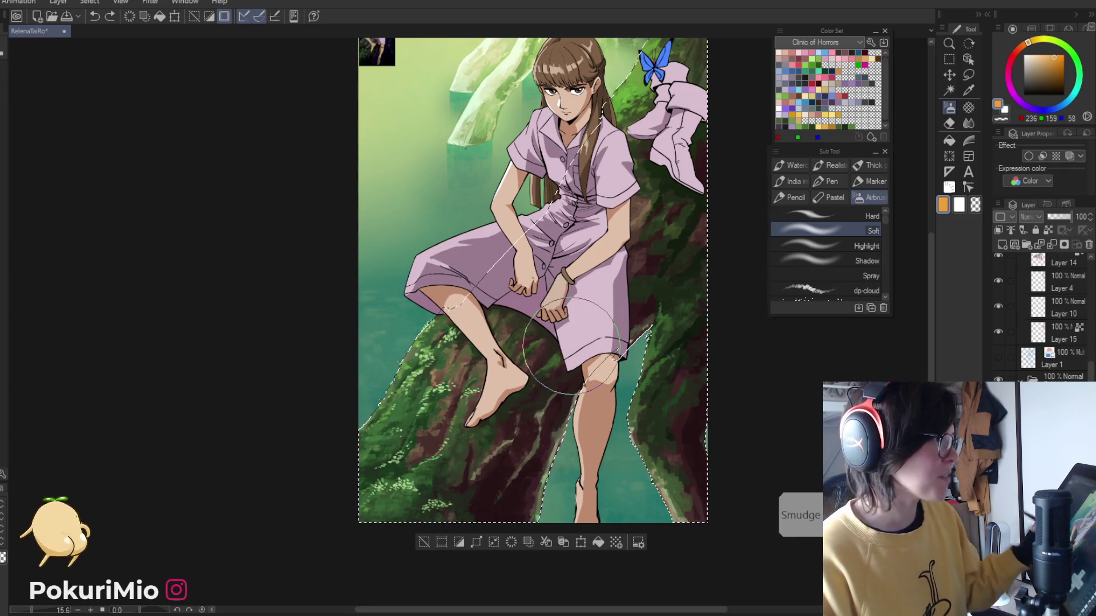
{"action": "key", "text": "ctrl+x"}
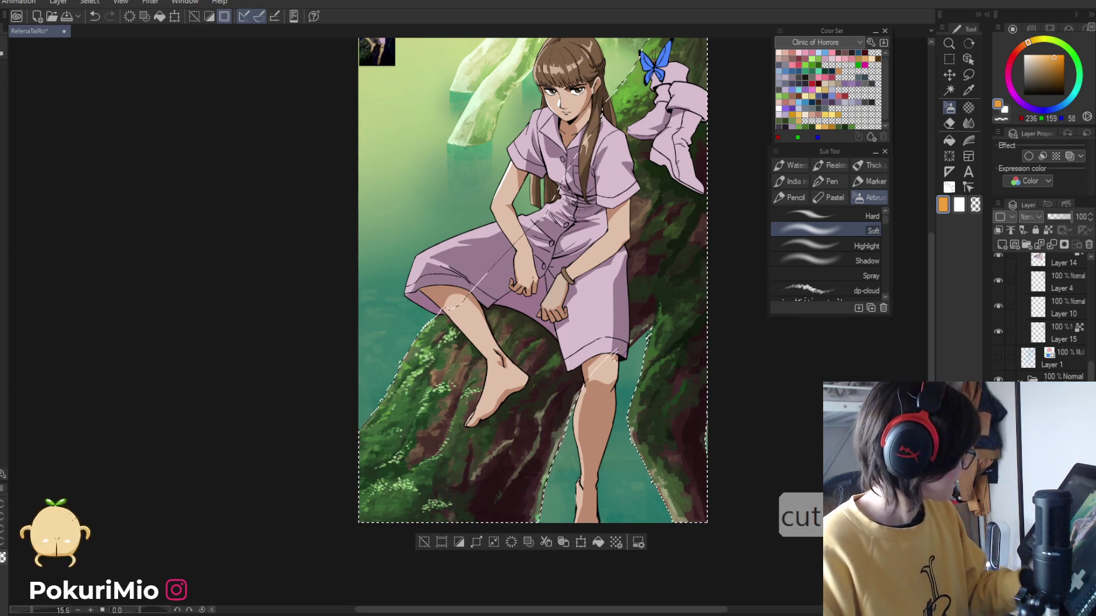
{"action": "key", "text": "j"}
{"action": "key", "text": "ctrl+z"}
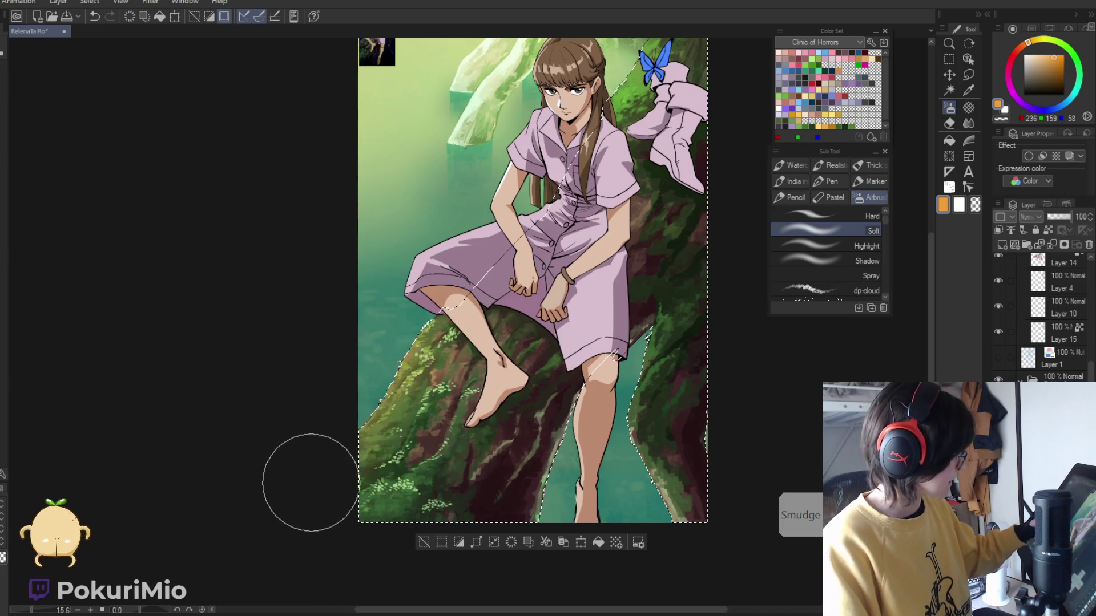
{"action": "left_click", "coordinate": [1025, 217]}
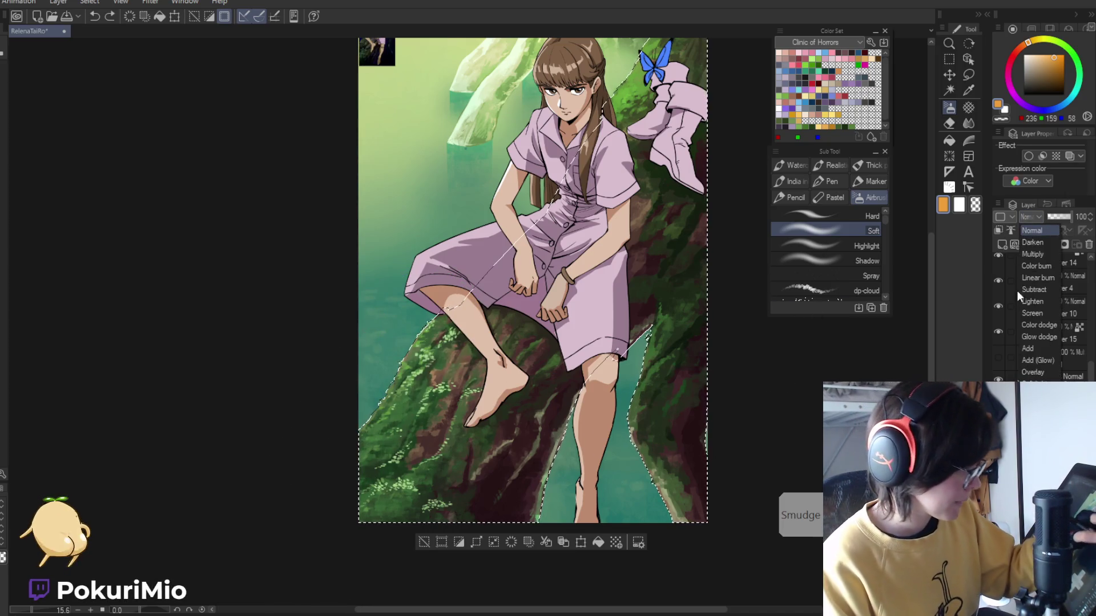
{"action": "left_click", "coordinate": [1026, 336]}
{"action": "key", "text": "ctrl+z"}
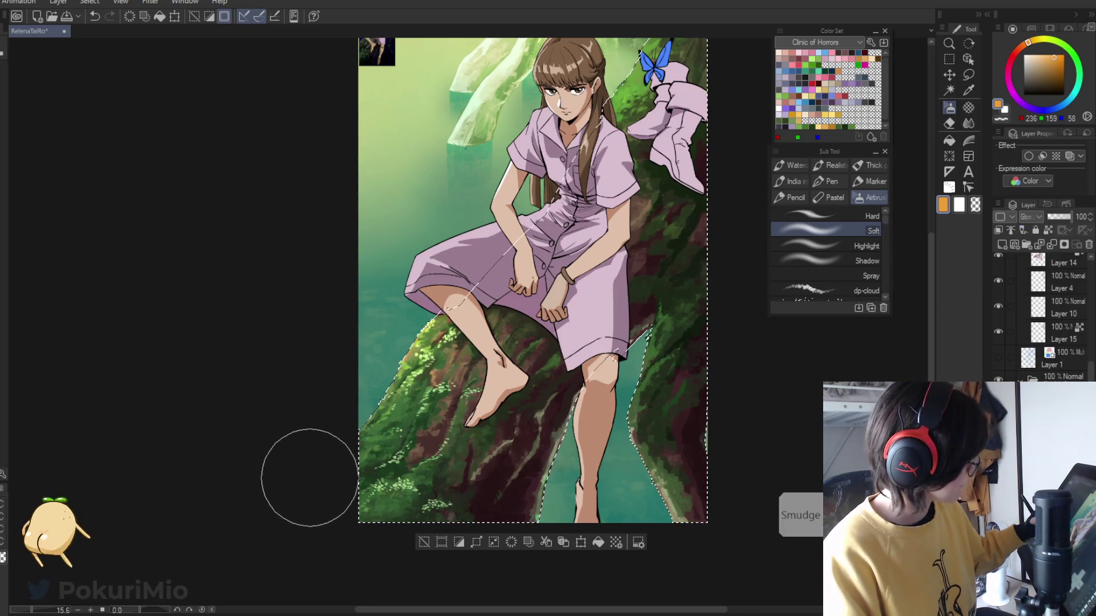
- Airbrush orange glow along the branch's left edge and lower-left moss, undoing stray marks
{"action": "left_click_drag", "start_coordinate": [399, 335], "coordinate": [313, 432]}
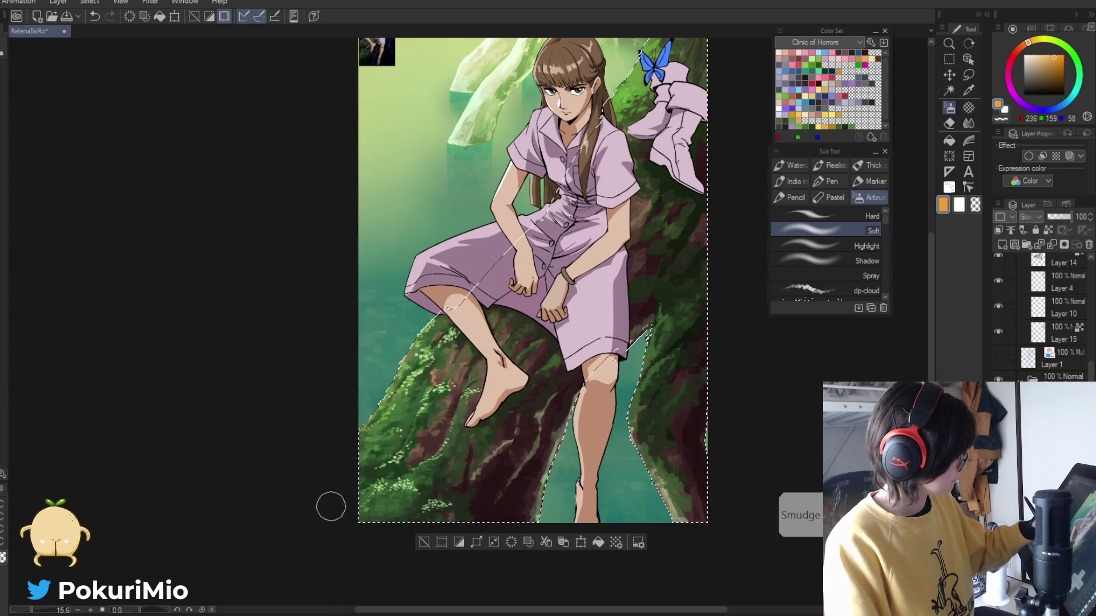
{"action": "mouse_move", "coordinate": [434, 457]}
{"action": "left_mouse_down"}
{"action": "mouse_move", "coordinate": [375, 408]}
{"action": "mouse_move", "coordinate": [400, 380]}
{"action": "left_mouse_up"}
{"action": "key", "text": "e"}
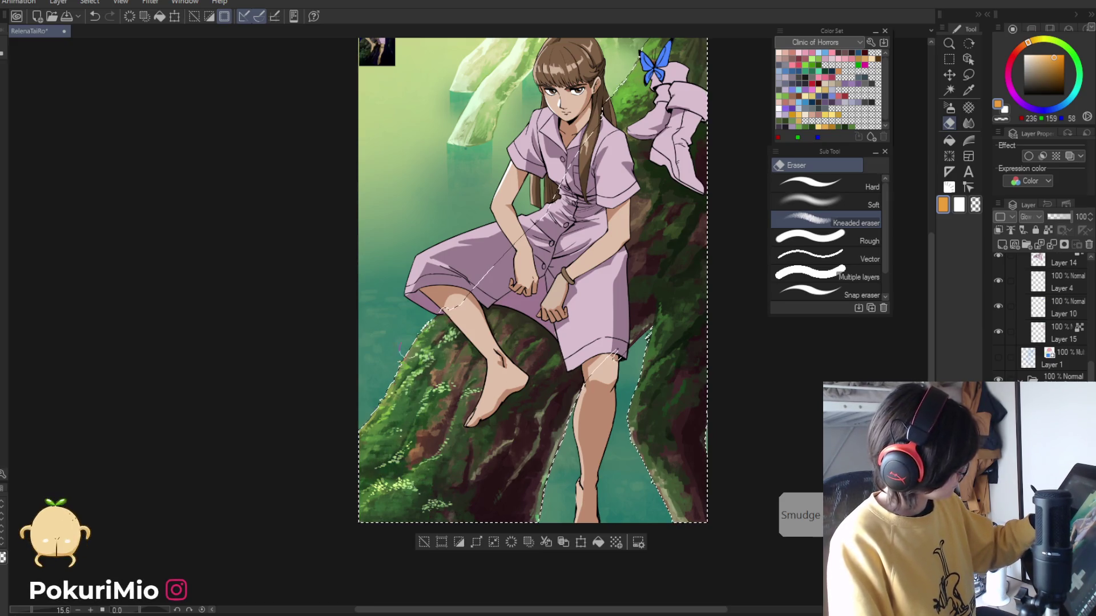
{"action": "key", "text": "b"}
{"action": "key", "text": "ctrl+z"}
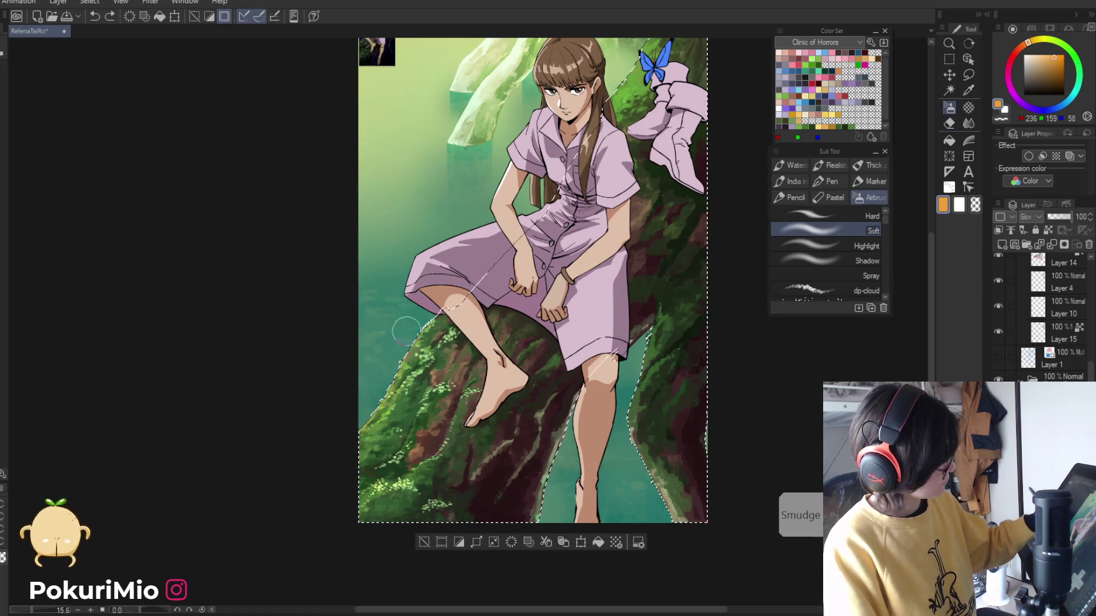
{"action": "key", "text": "ctrl+alt+space"}
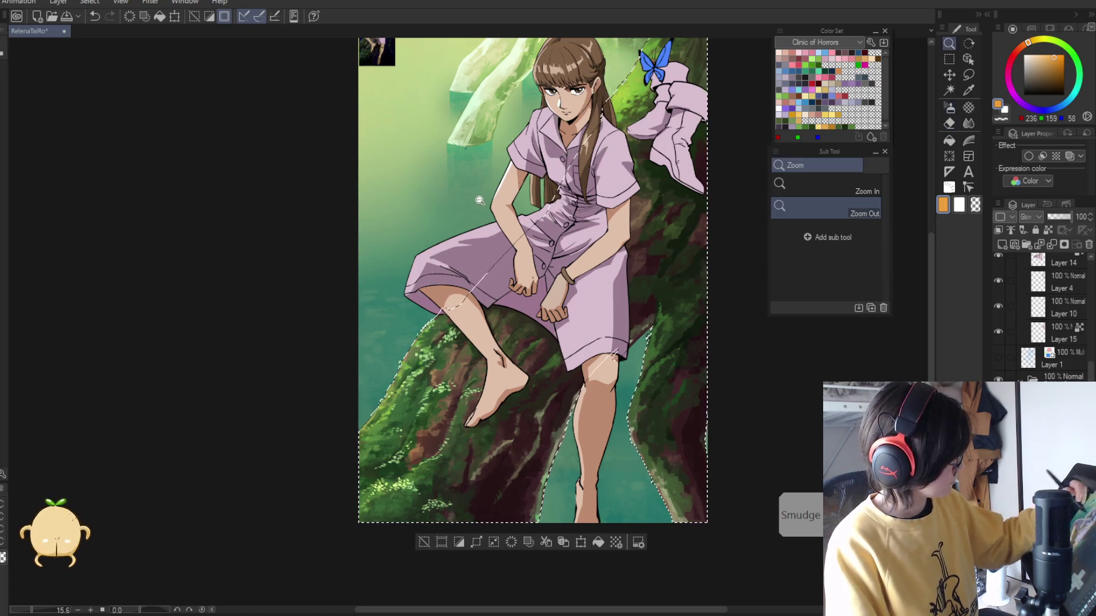
{"action": "left_click", "coordinate": [409, 273]}
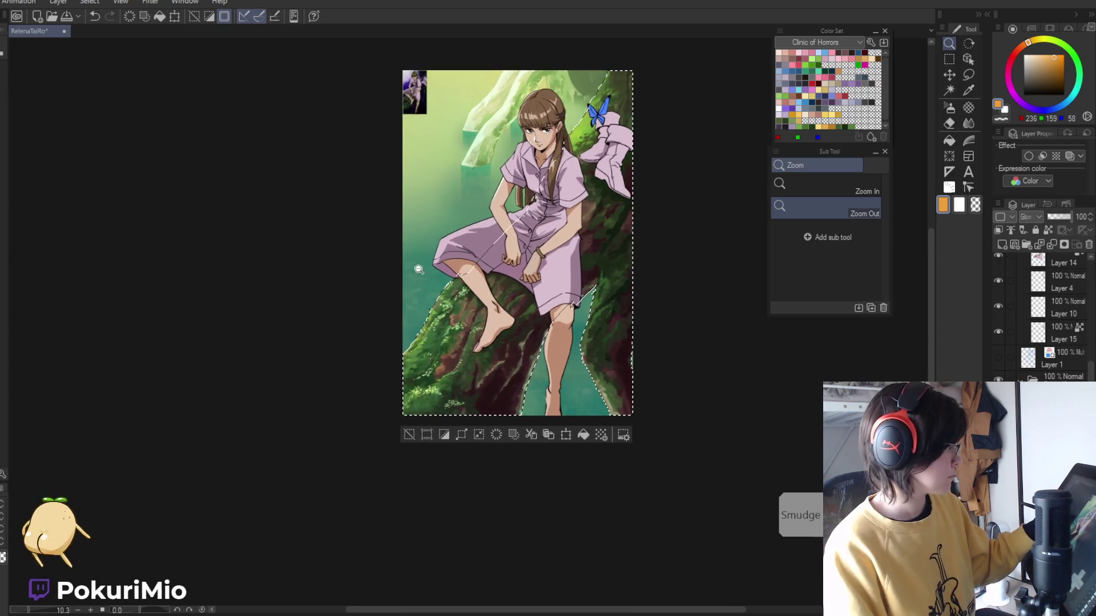
- Undo the last strokes, make cyan the painting colour, and clear the branch selection
{"action": "scroll", "coordinate": [409, 274], "scroll_direction": "up", "scroll_amount": 1}
{"action": "key", "text": "ctrl+z"}
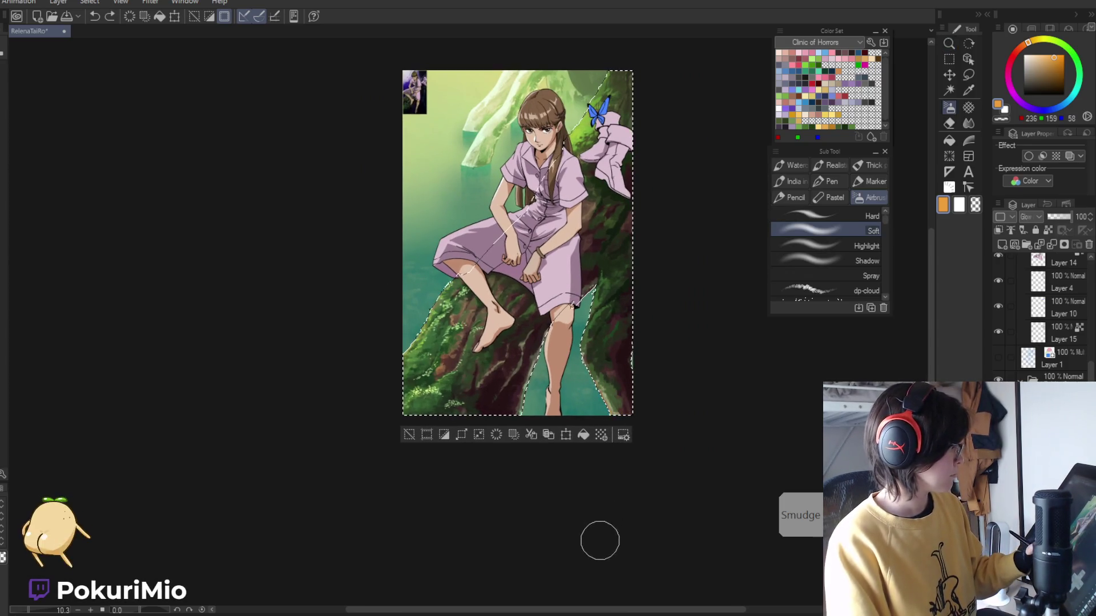
{"action": "left_click", "coordinate": [1070, 98]}
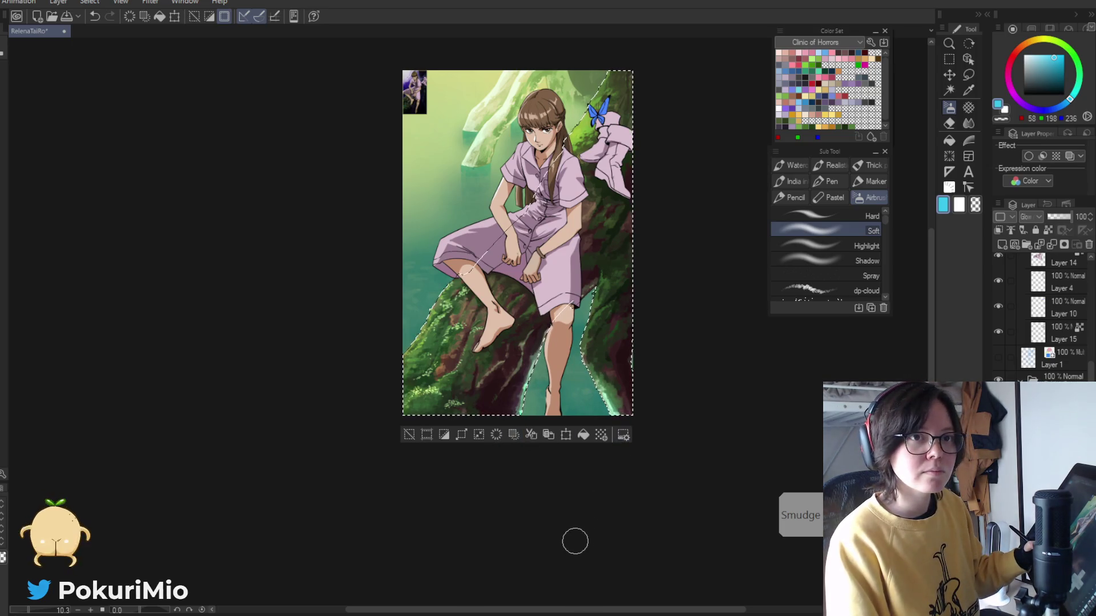
{"action": "key", "text": "ctrl+z"}
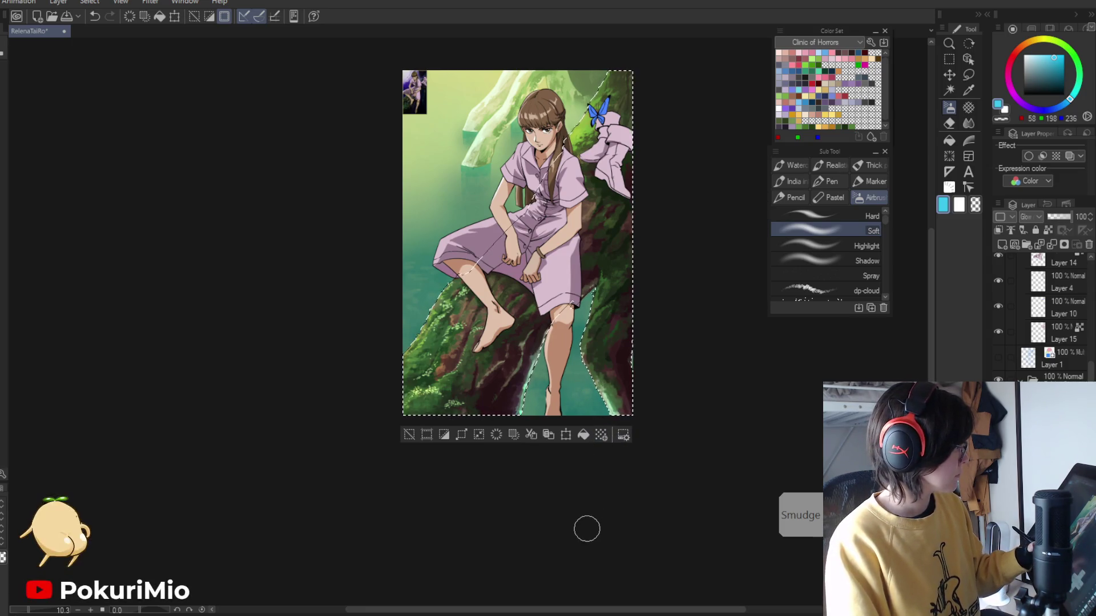
{"action": "key", "text": "m"}
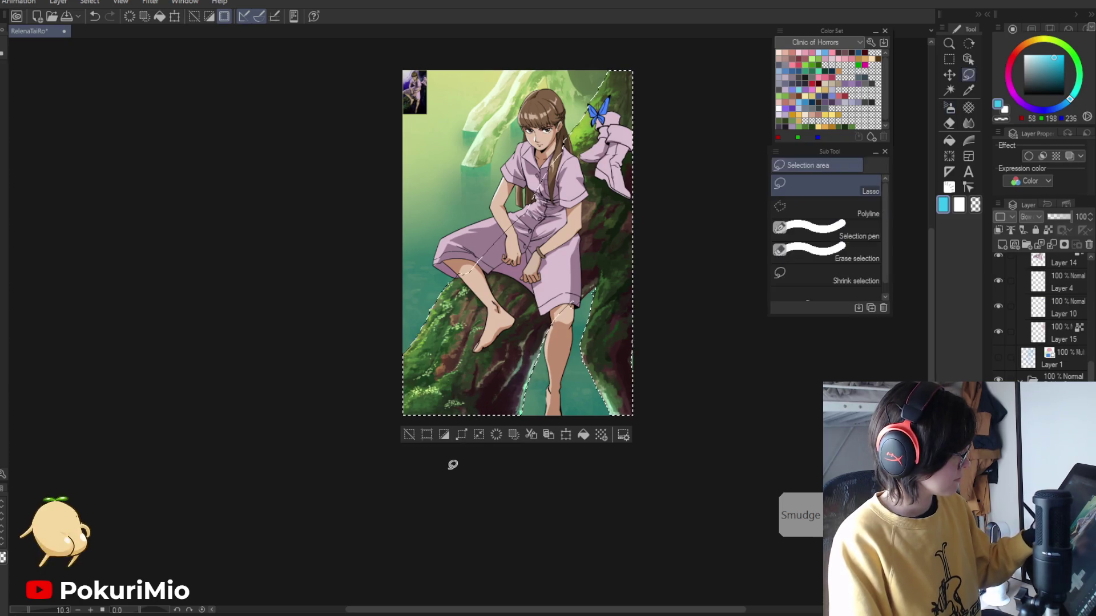
{"action": "key", "text": "ctrl+d"}
{"action": "left_click", "coordinate": [420, 457], "text": "alt"}
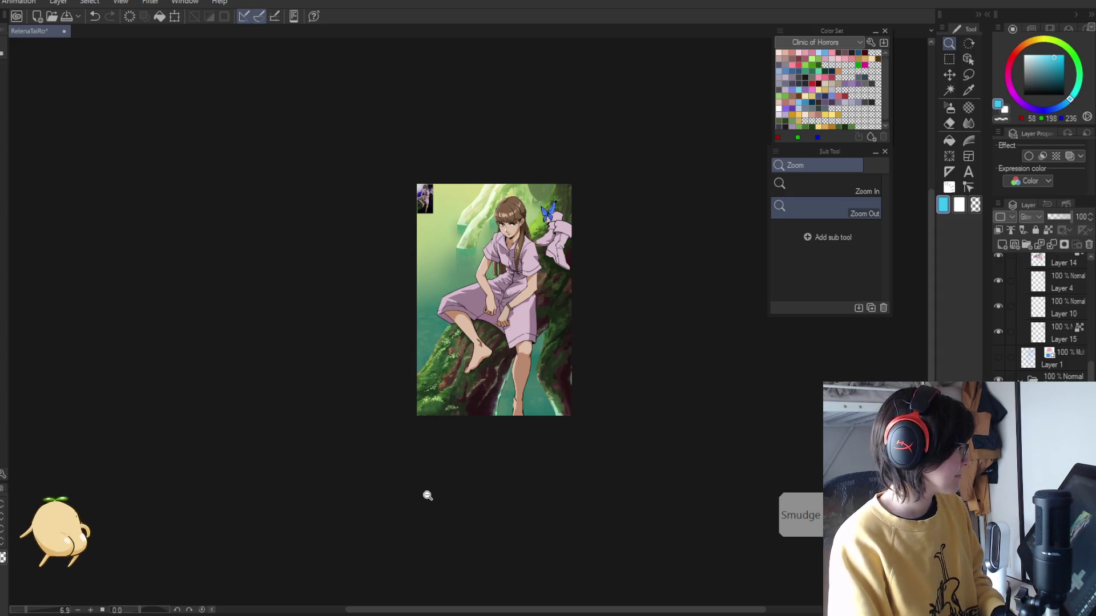
- Toggle the glow layer to compare, then lasso the area above the girl's head
{"action": "key", "text": "ctrl+z"}
{"action": "key", "text": "ctrl+y"}
{"action": "key", "text": "e"}
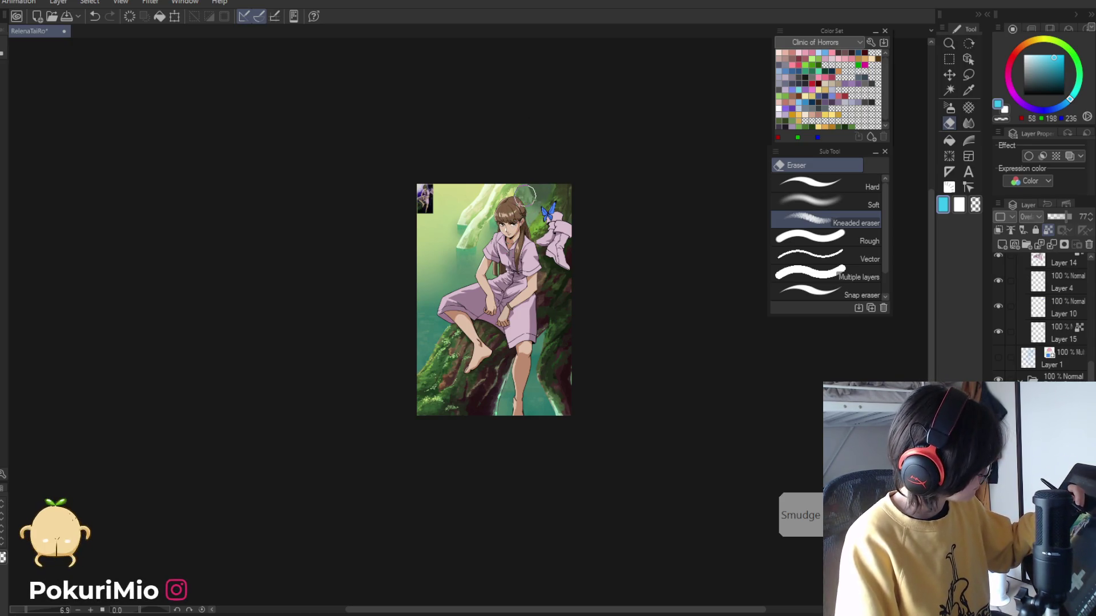
{"action": "key", "text": "m"}
{"action": "scroll", "coordinate": [523, 197], "scroll_direction": "up", "scroll_amount": 4}
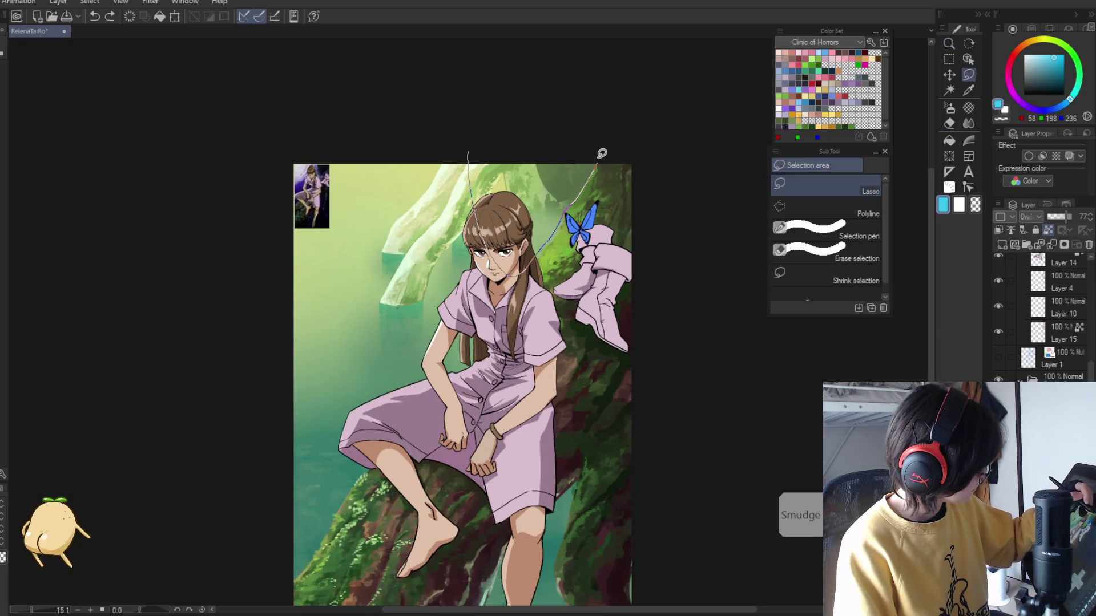
{"action": "left_click_drag", "start_coordinate": [572, 201], "coordinate": [470, 148]}
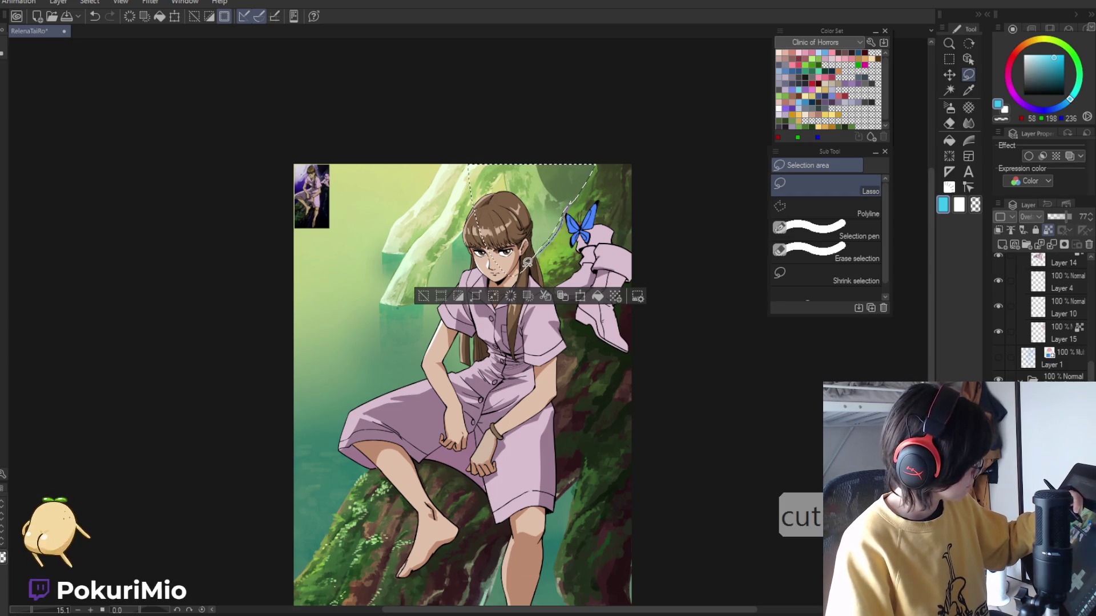
- Erase the glow inside the lasso with the soft eraser, clear the selection, and tilt the view
{"action": "key", "text": "e"}
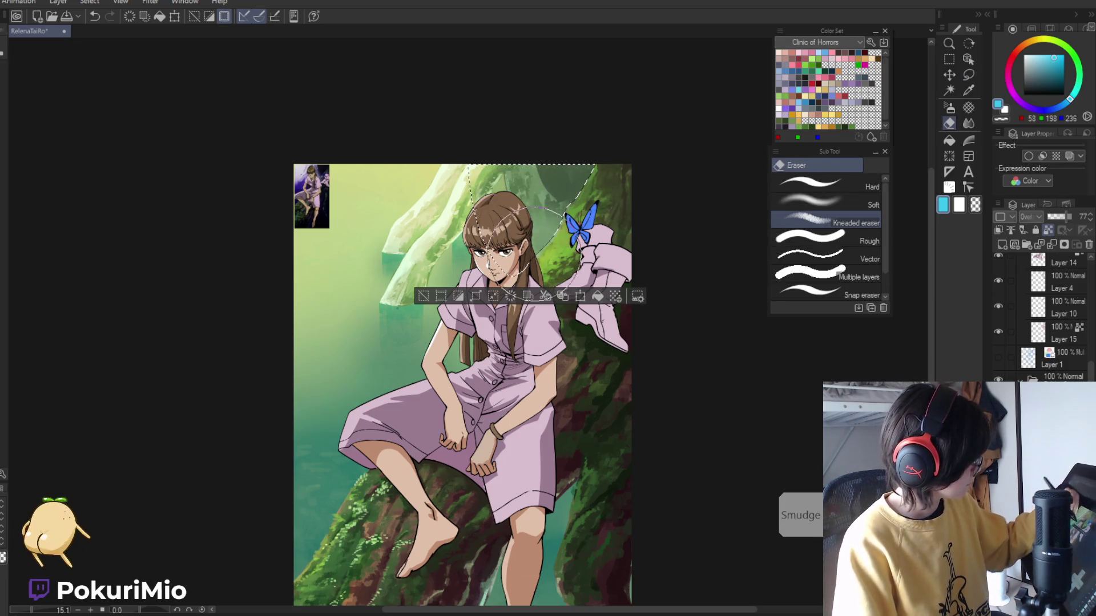
{"action": "key", "text": "ctrl+z"}
{"action": "left_click", "coordinate": [811, 200]}
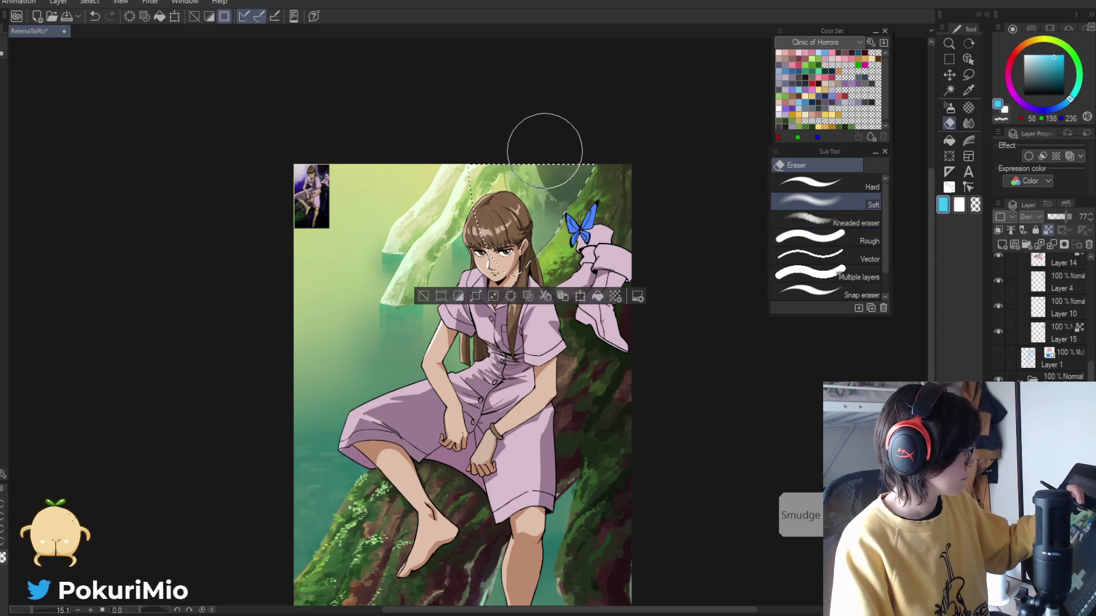
{"action": "key", "text": "l"}
{"action": "scroll", "coordinate": [482, 186], "scroll_direction": "down", "scroll_amount": 2}
{"action": "key", "text": "ctrl+d"}
{"action": "key", "text": "/"}
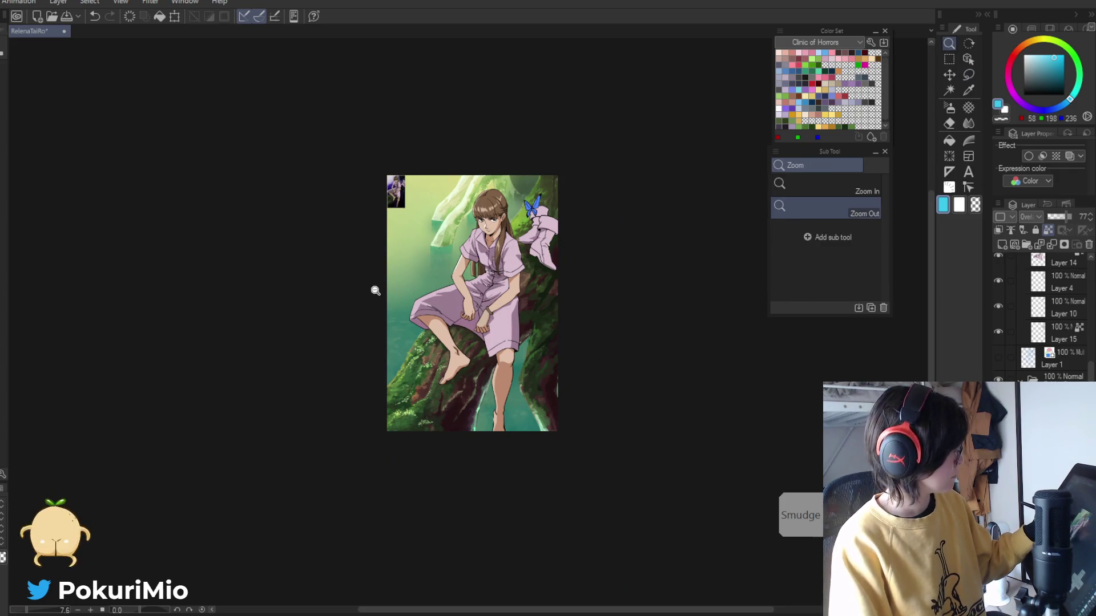
{"action": "left_click_drag", "start_coordinate": [374, 289], "coordinate": [385, 368]}
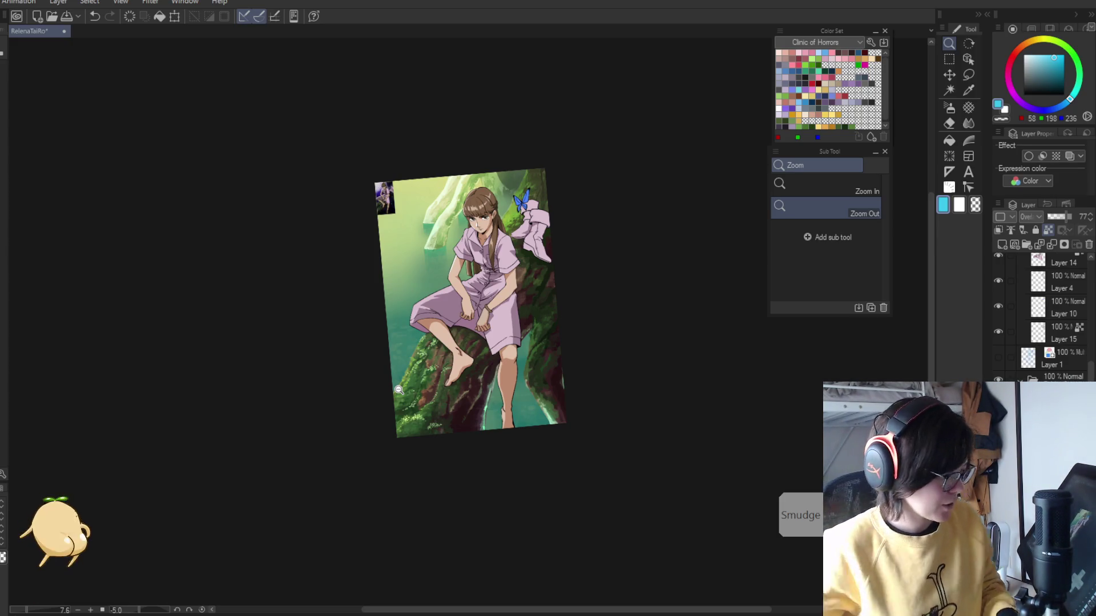
- Add a new Normal raster layer at 100% opacity and make white the painting colour
{"action": "left_click", "coordinate": [1003, 245]}
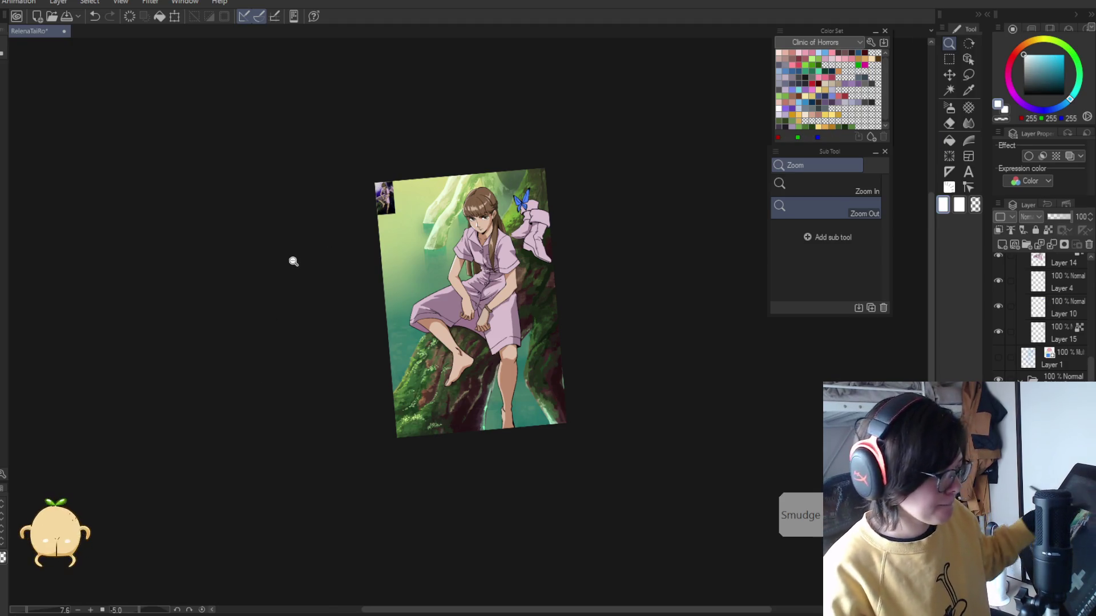
{"action": "key", "text": "x"}
{"action": "left_click_drag", "start_coordinate": [296, 254], "coordinate": [331, 276]}
{"action": "scroll", "coordinate": [379, 425], "scroll_direction": "up", "scroll_amount": 4}
{"action": "key", "text": "b"}
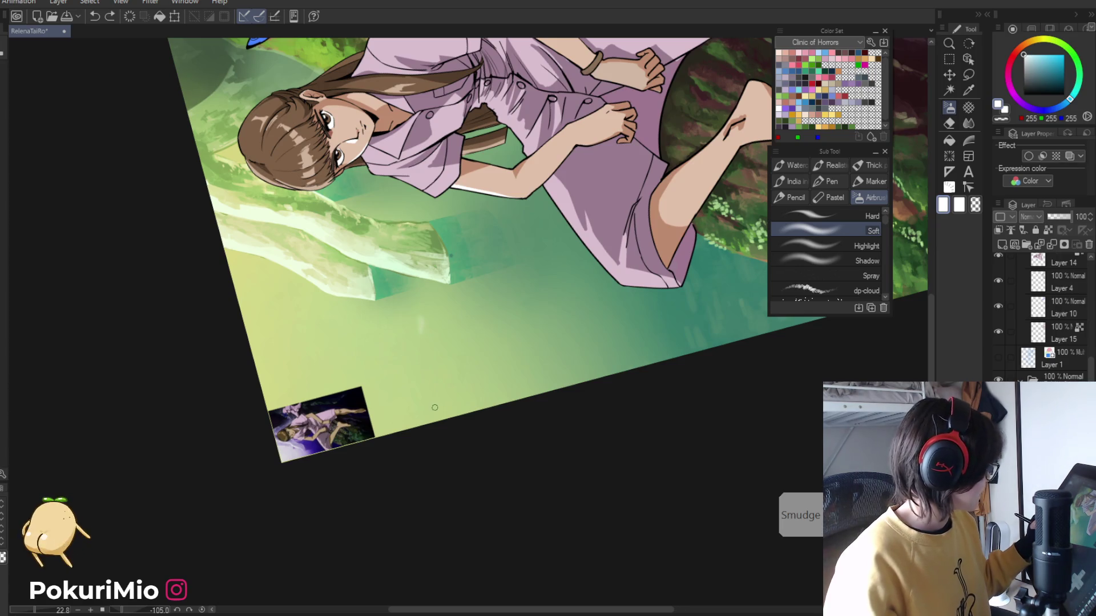
- Draw a short white stroke in the water, toggling undo/redo to compare the result
{"action": "left_click", "coordinate": [826, 182]}
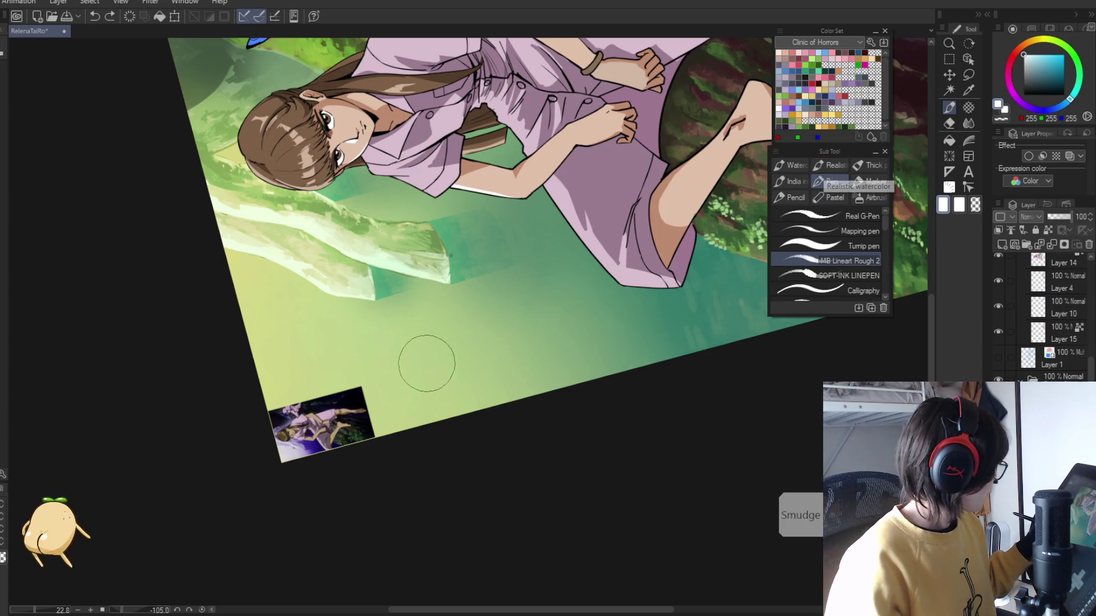
{"action": "left_click_drag", "start_coordinate": [412, 336], "coordinate": [416, 346]}
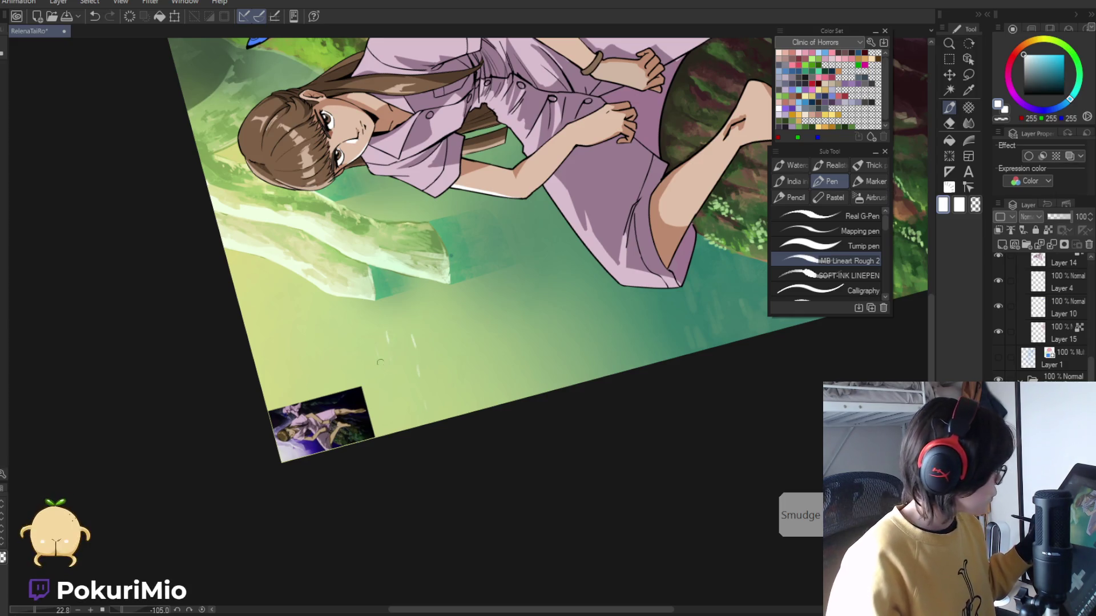
{"action": "key", "text": "ctrl+z"}
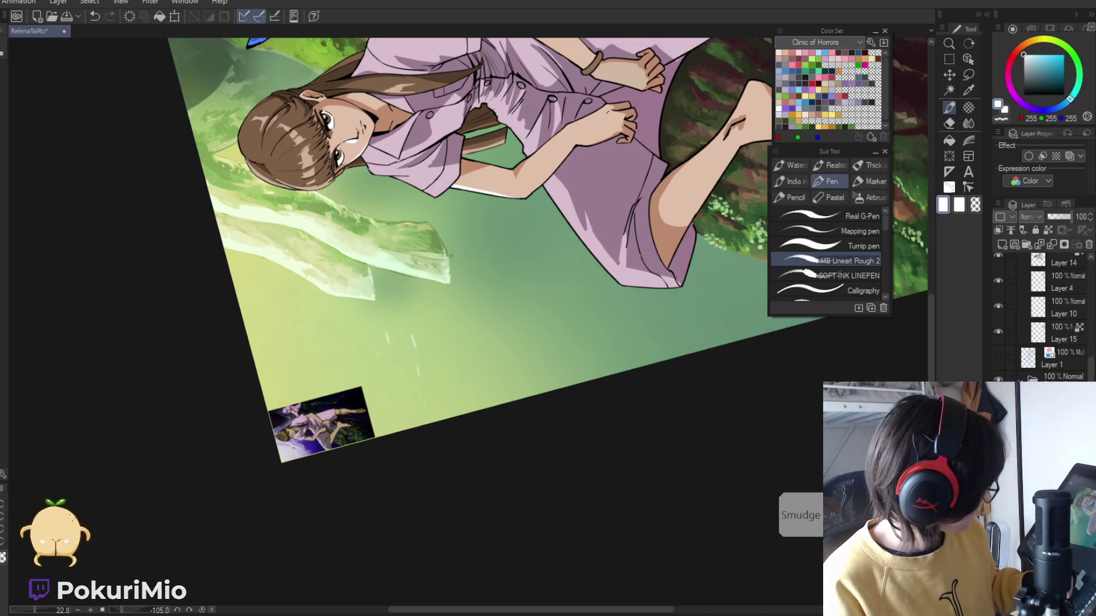
{"action": "key", "text": "ctrl+y"}
{"action": "key", "text": "ctrl+z"}
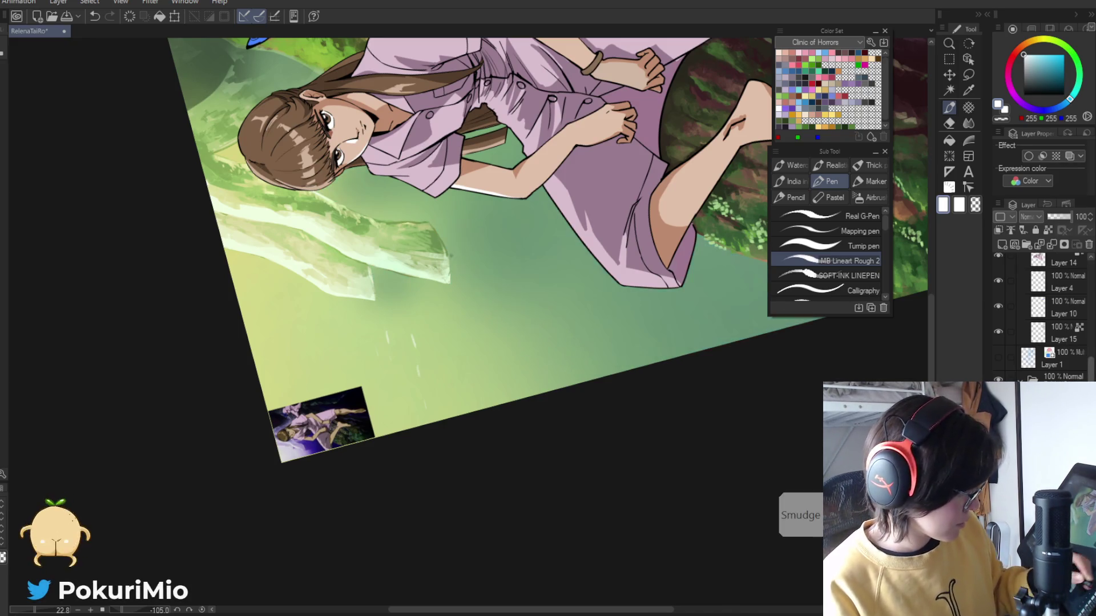
{"action": "key", "text": "ctrl+y"}
{"action": "key", "text": "ctrl+z"}
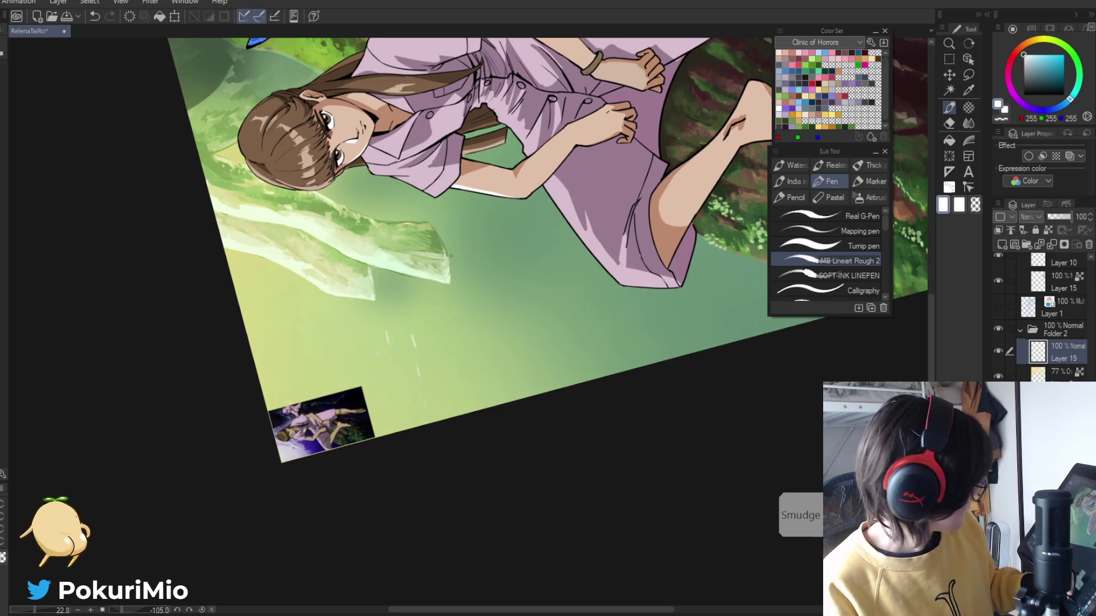
- Blend the teal tint on the 77% Overlay layer into the water, then return to Layer 19
{"action": "left_click", "coordinate": [1000, 377]}
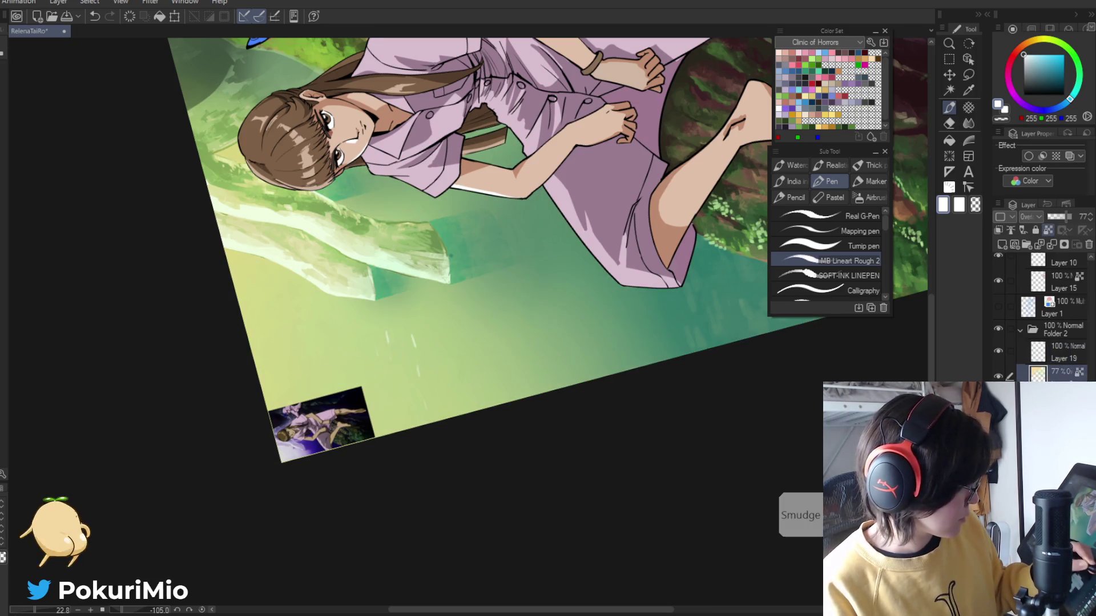
{"action": "key", "text": "ctrl+y"}
{"action": "key", "text": "ctrl+z"}
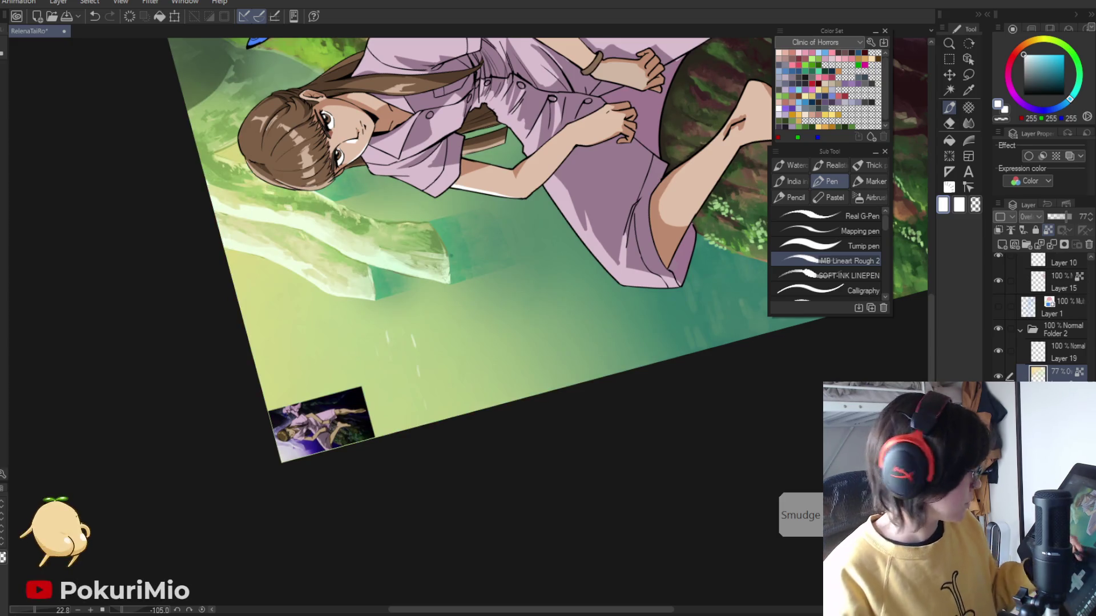
{"action": "key", "text": "j"}
{"action": "scroll", "coordinate": [462, 246], "scroll_direction": "up", "scroll_amount": 3}
{"action": "scroll", "coordinate": [462, 245], "scroll_direction": "up", "scroll_amount": 3}
{"action": "key", "text": "bracketleft"}
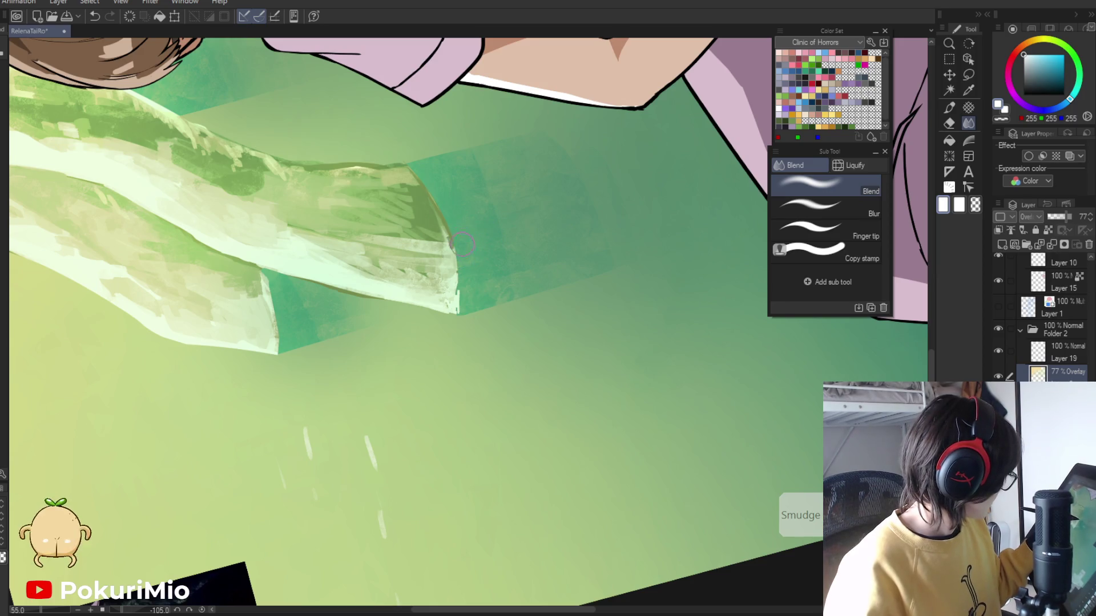
{"action": "key", "text": "ctrl+0"}
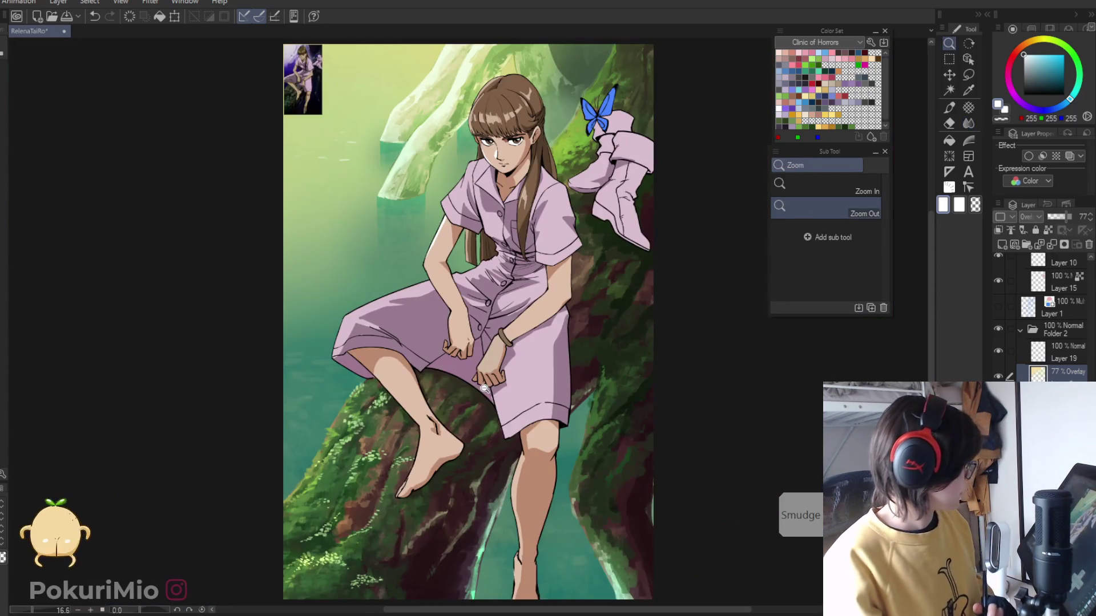
{"action": "left_click", "coordinate": [1040, 352]}
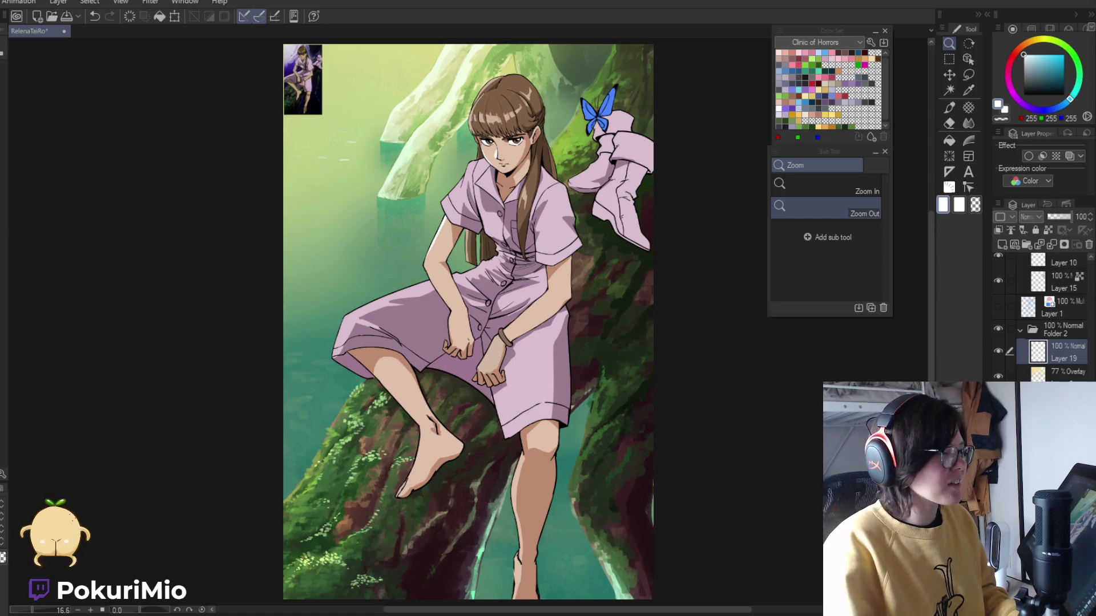
{"action": "key", "text": "alt+Tab"}
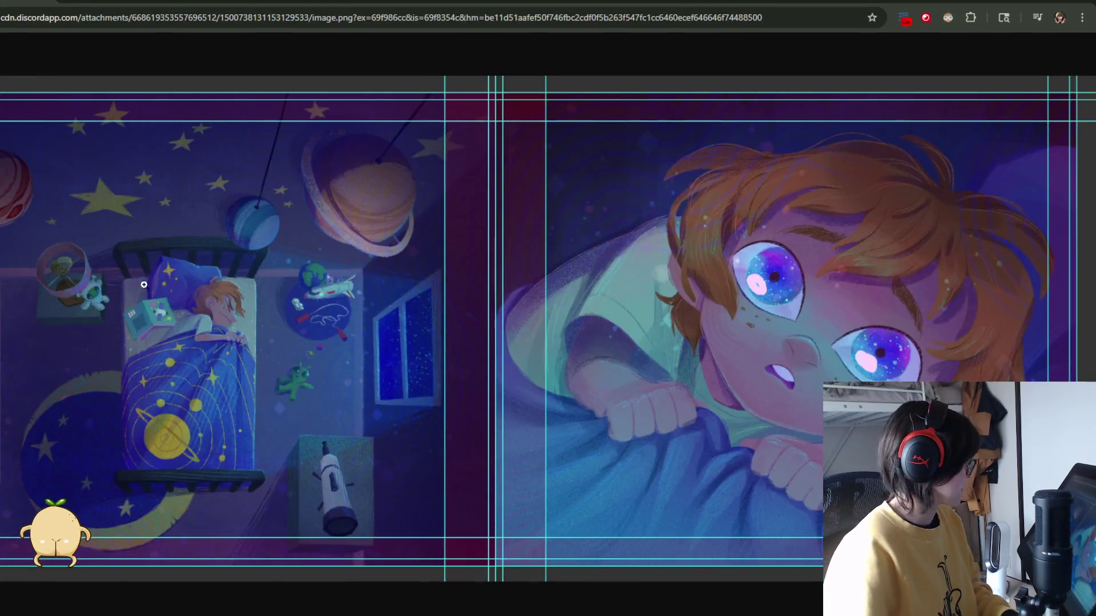
{"action": "left_click", "coordinate": [194, 394]}
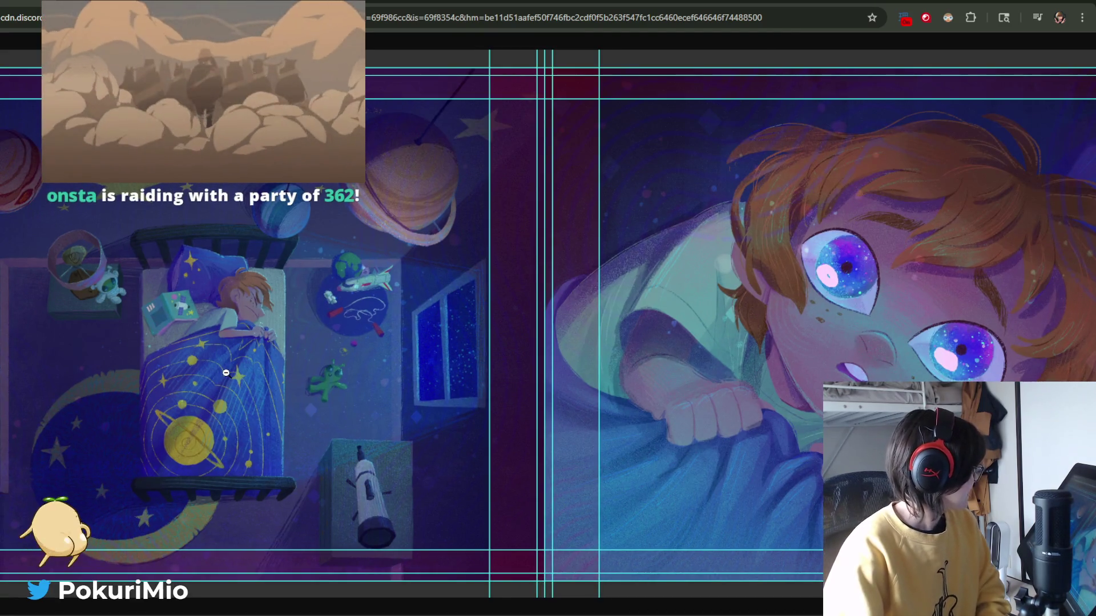
{"action": "left_click", "coordinate": [388, 412]}
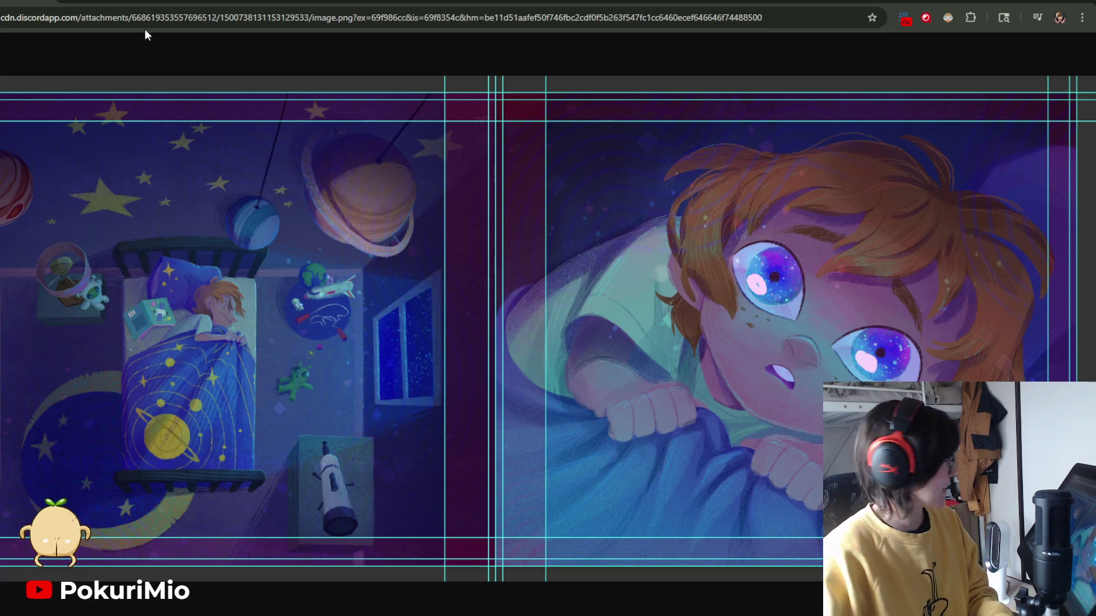
{"action": "key", "text": "alt+Tab"}
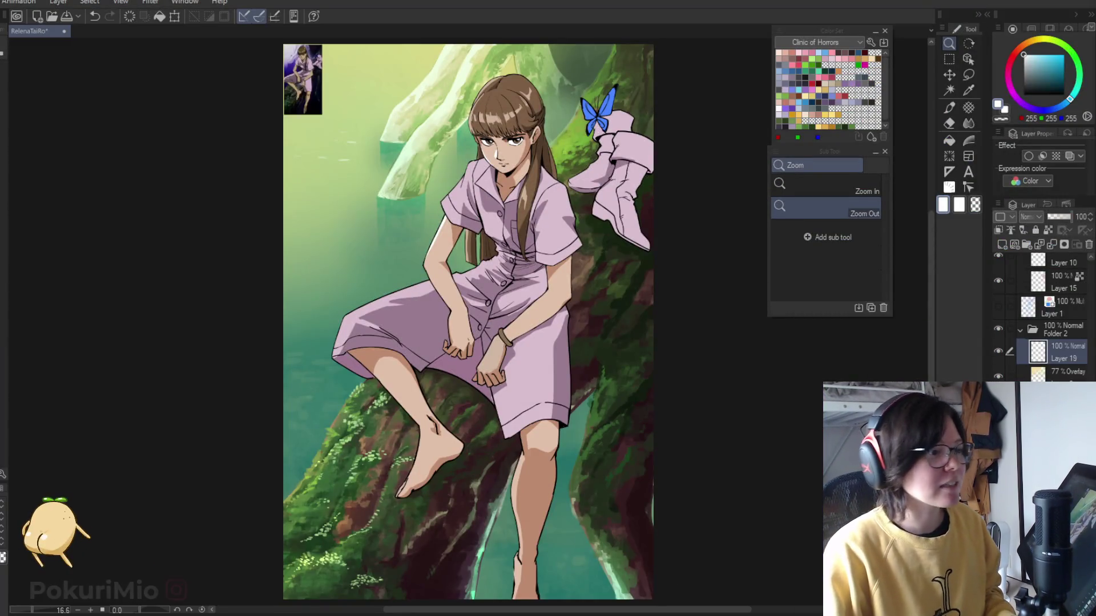
- Zoom into the corner reference picture, zoom back out to the full figure, then bring up the browser illustration
{"action": "left_click", "coordinate": [653, 494]}
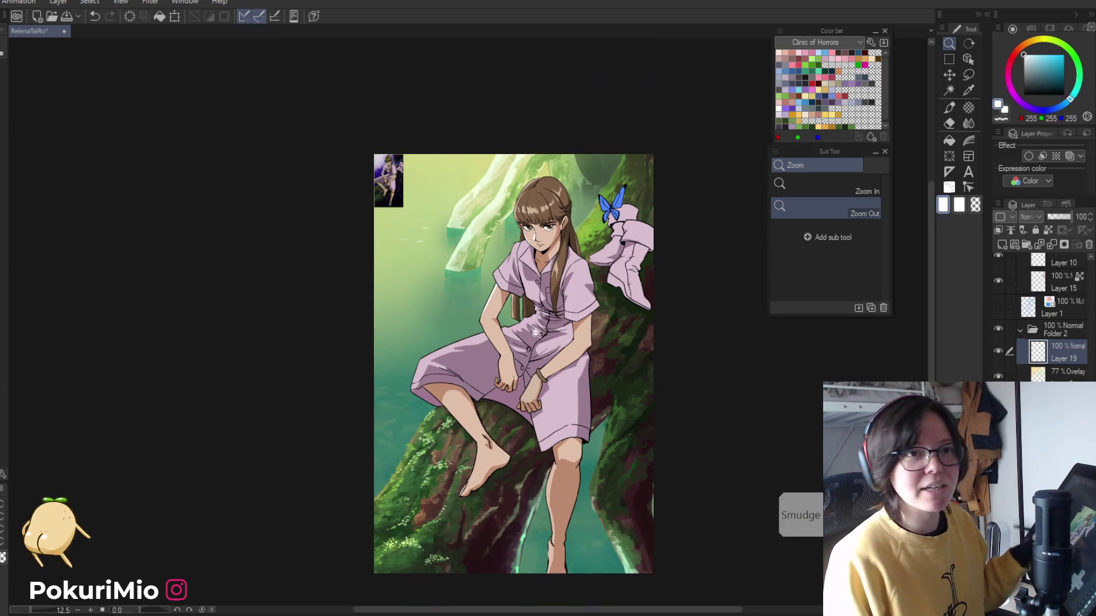
{"action": "left_click_drag", "start_coordinate": [398, 176], "coordinate": [492, 341]}
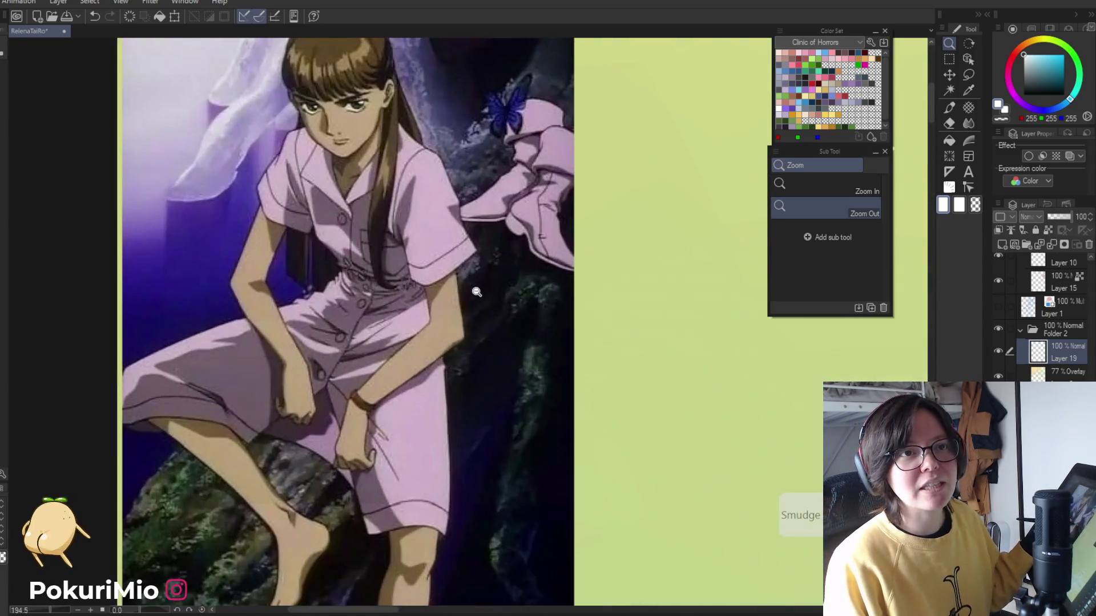
{"action": "left_click", "coordinate": [484, 319]}
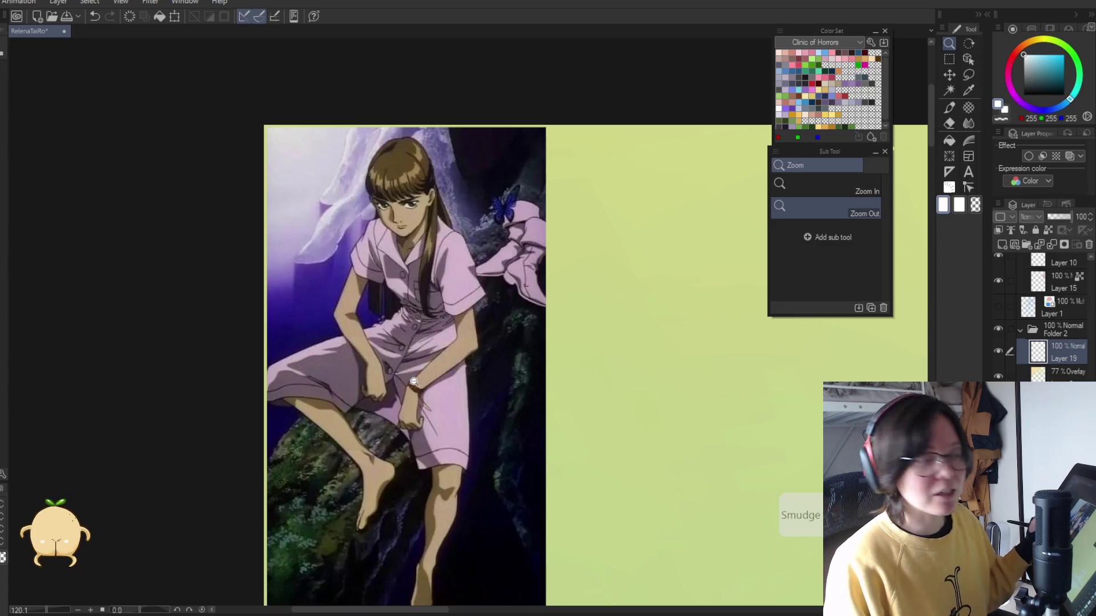
{"action": "left_click", "coordinate": [393, 347]}
{"action": "left_click_drag", "start_coordinate": [393, 348], "coordinate": [294, 46]}
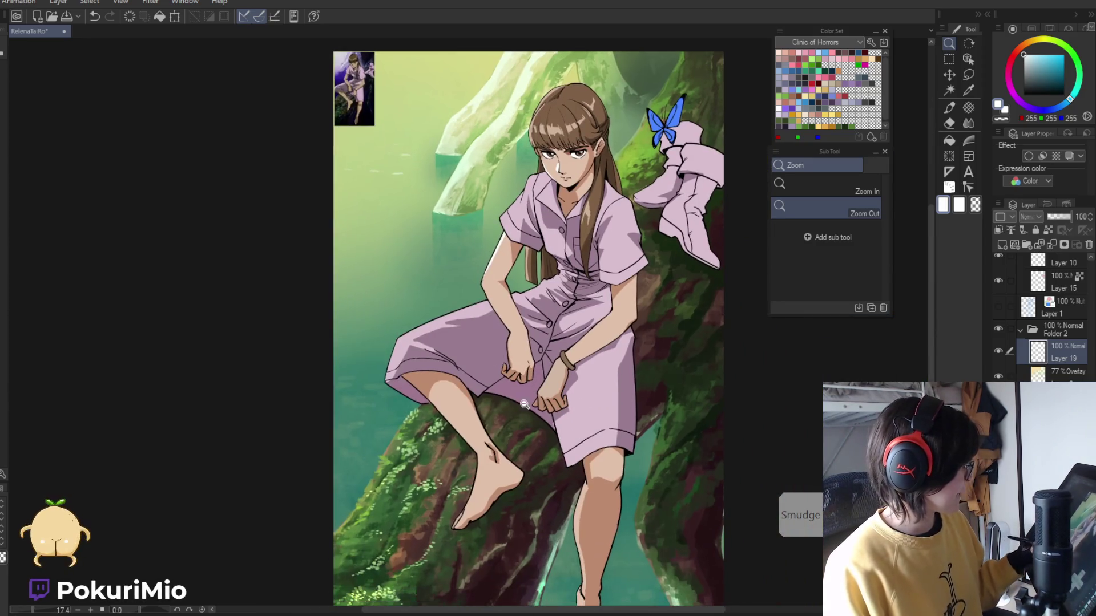
{"action": "left_click", "coordinate": [503, 510]}
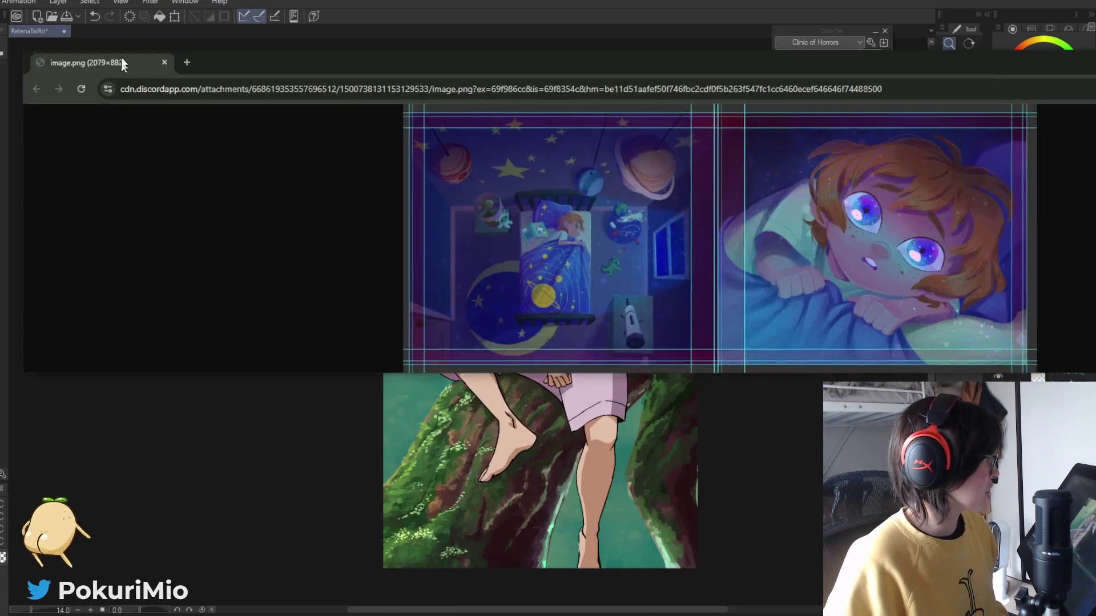
{"action": "left_click", "coordinate": [601, 117]}
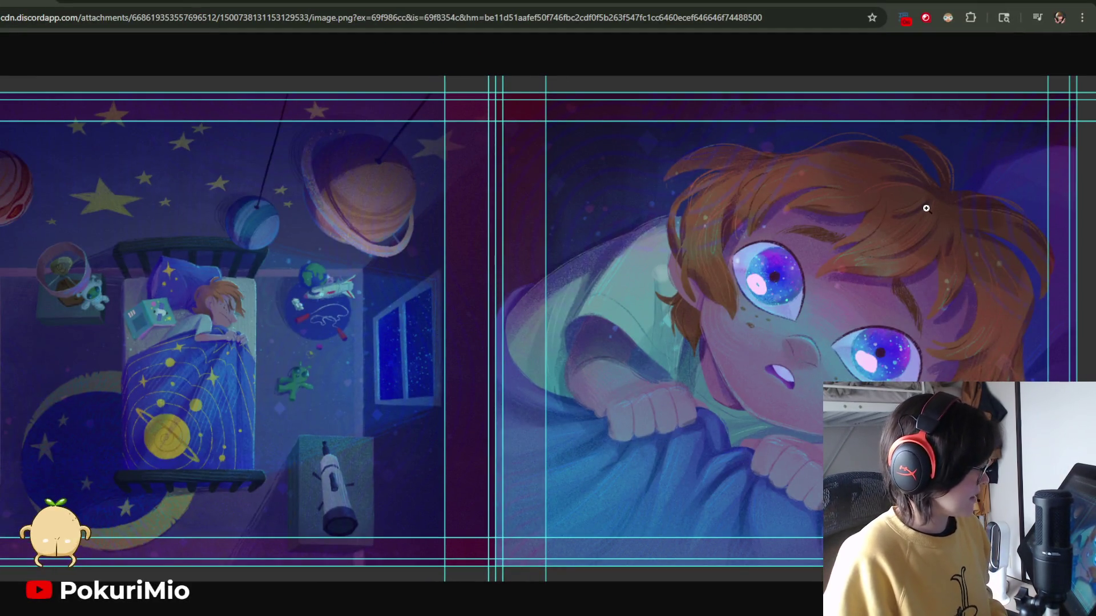
{"action": "left_click", "coordinate": [706, 237]}
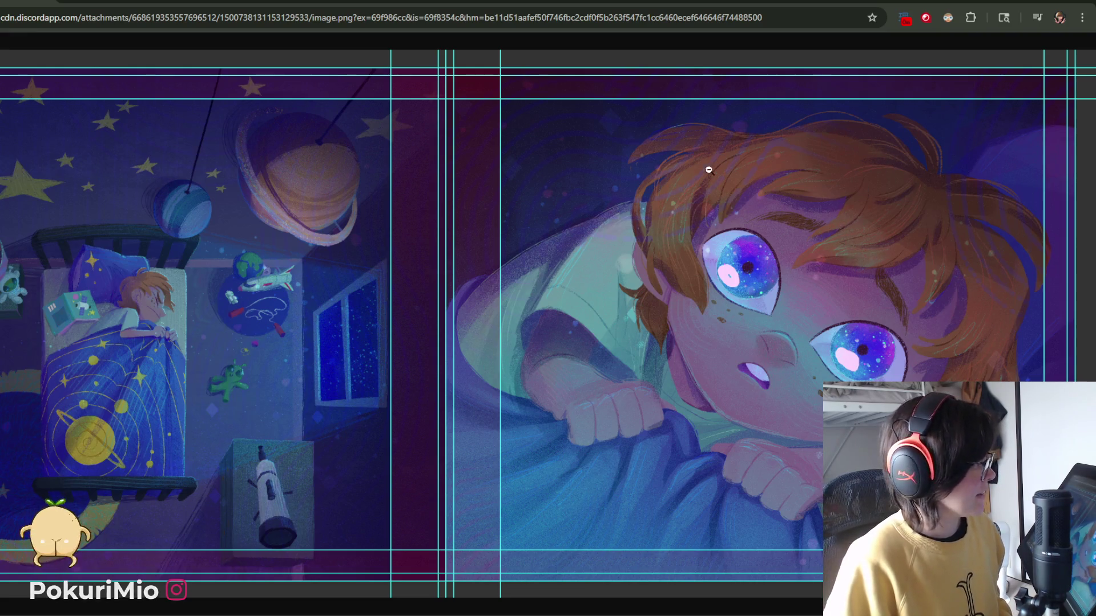
{"action": "left_click", "coordinate": [649, 286]}
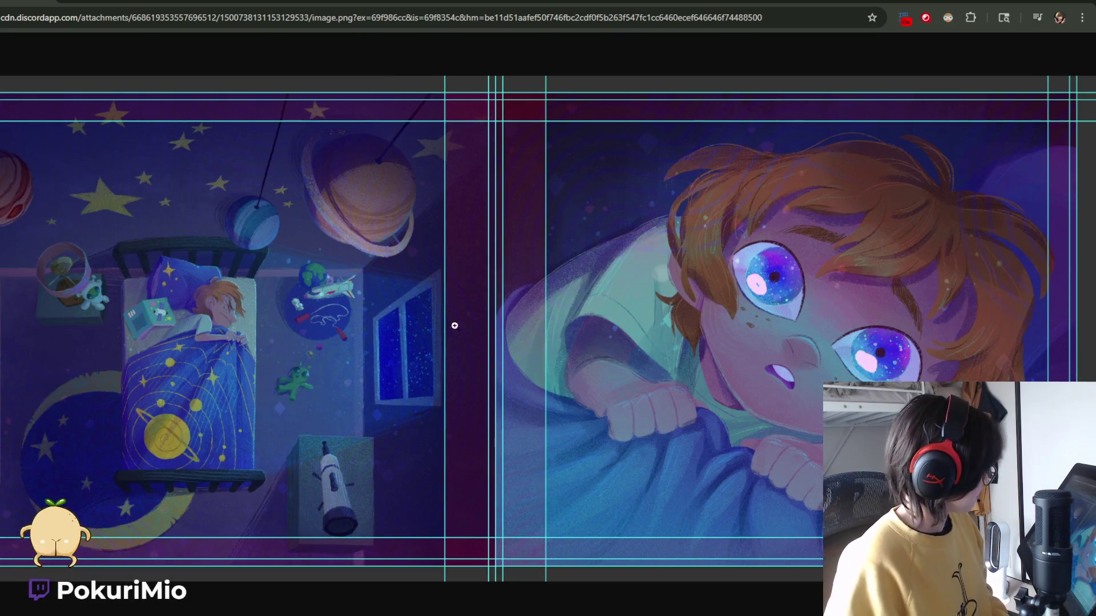
{"action": "left_click", "coordinate": [197, 323]}
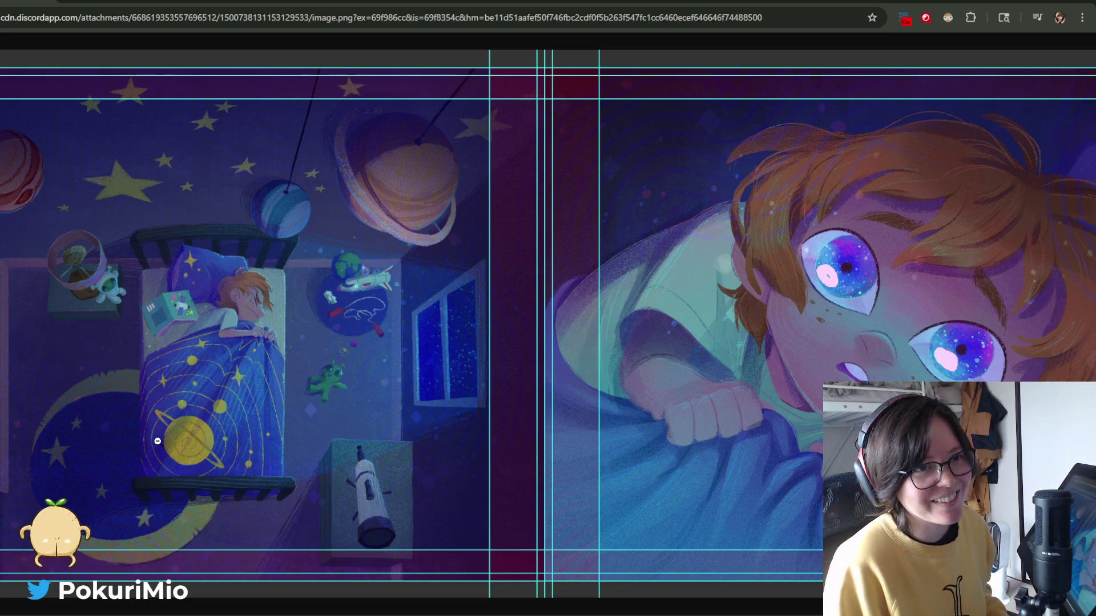
{"action": "left_click", "coordinate": [315, 411]}
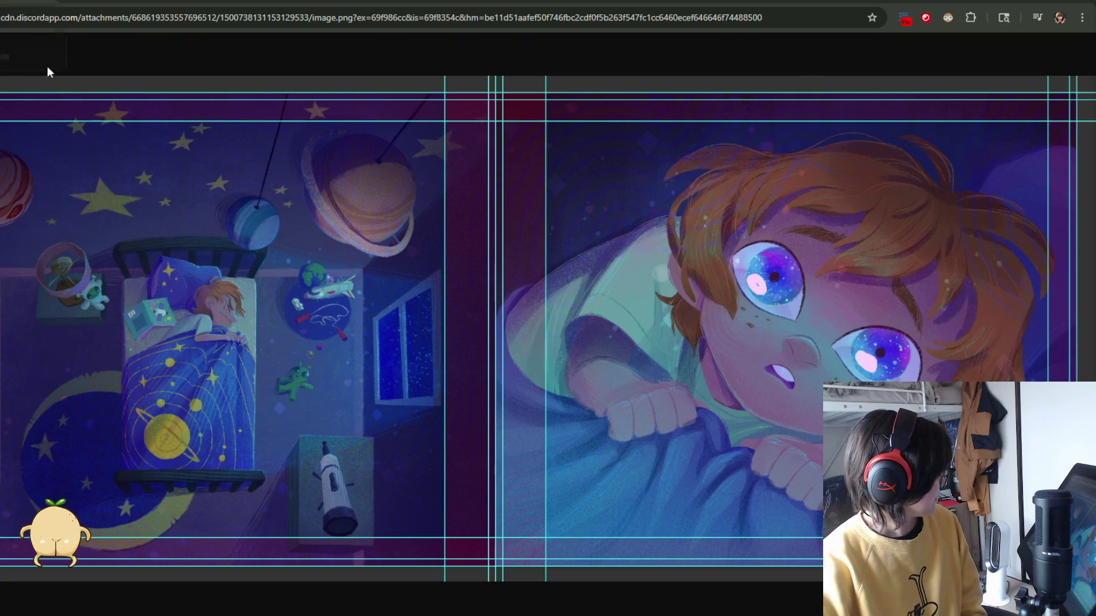
- Alt-tab back to the Clip Studio Paint painting of the girl on the branch
{"action": "key", "text": "alt+Tab"}
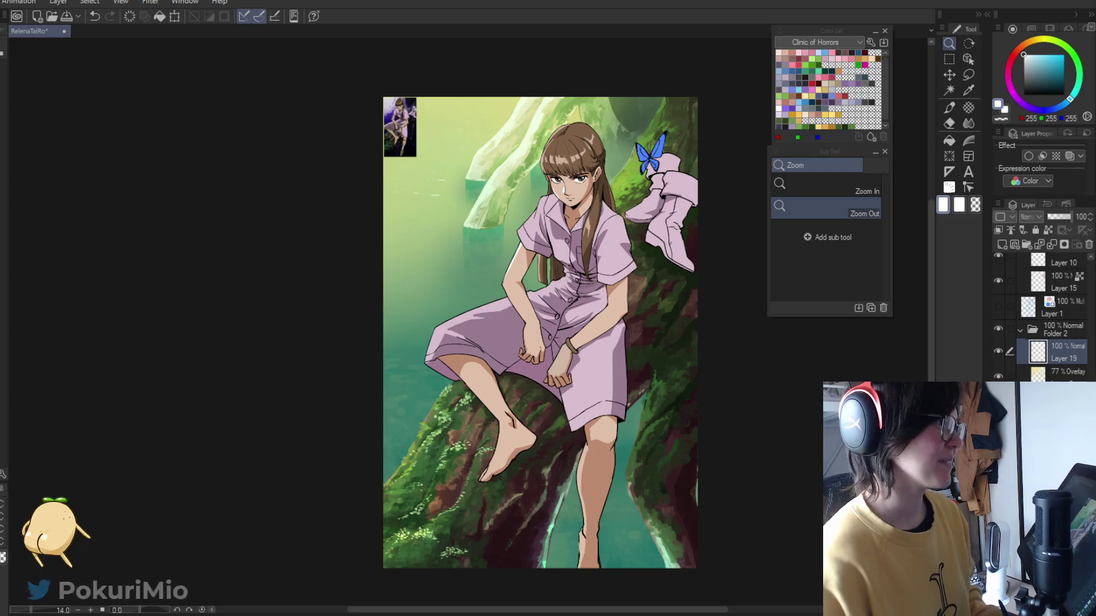
{"action": "key", "text": "j"}
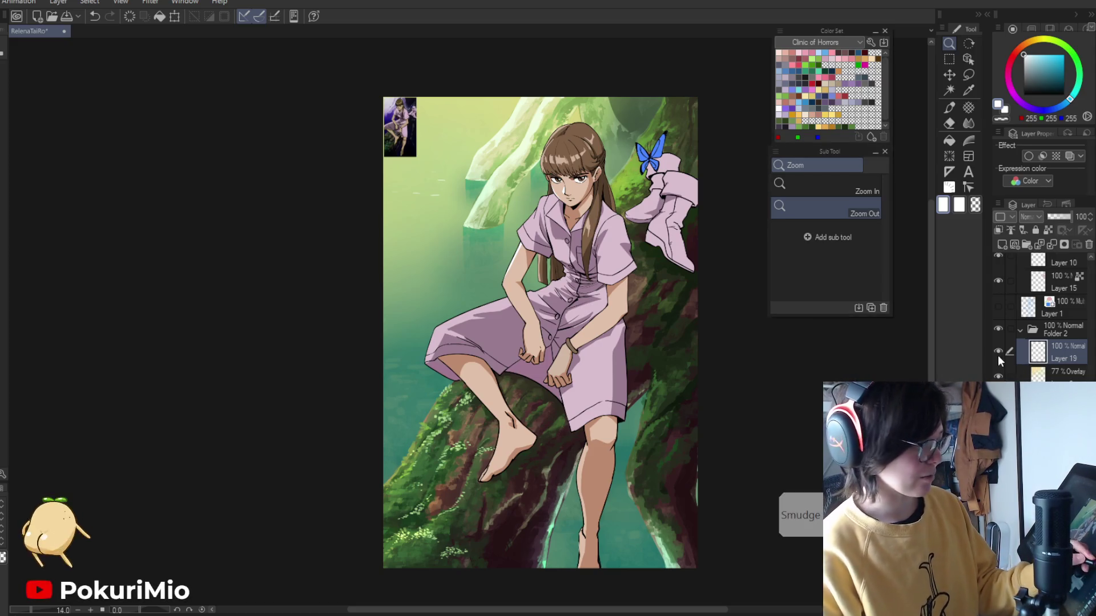
{"action": "left_click", "coordinate": [998, 352]}
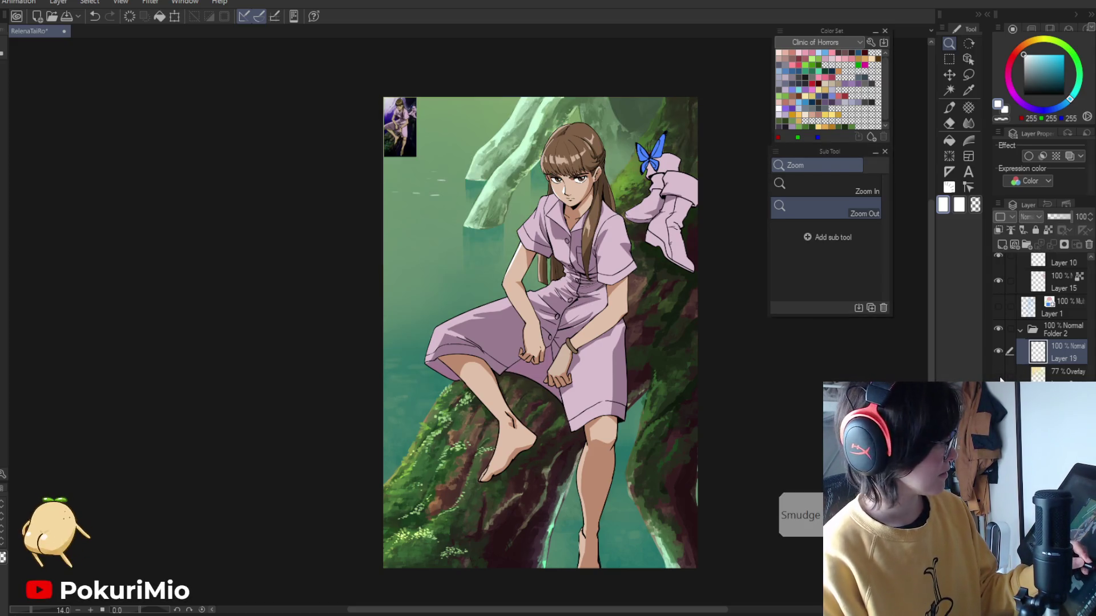
{"action": "left_click", "coordinate": [1062, 372]}
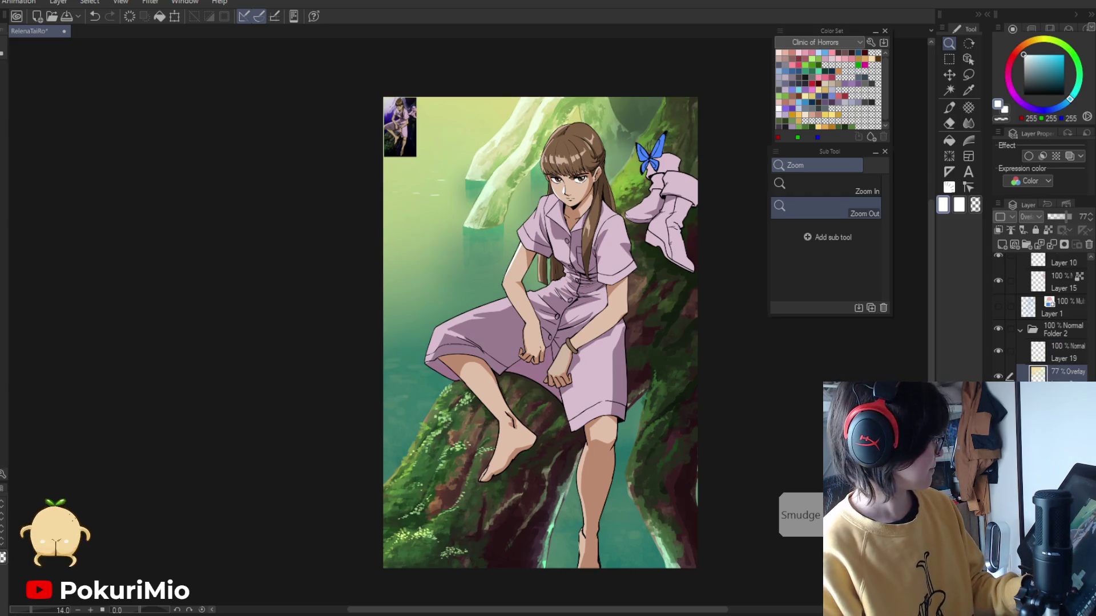
{"action": "left_click", "coordinate": [1062, 352]}
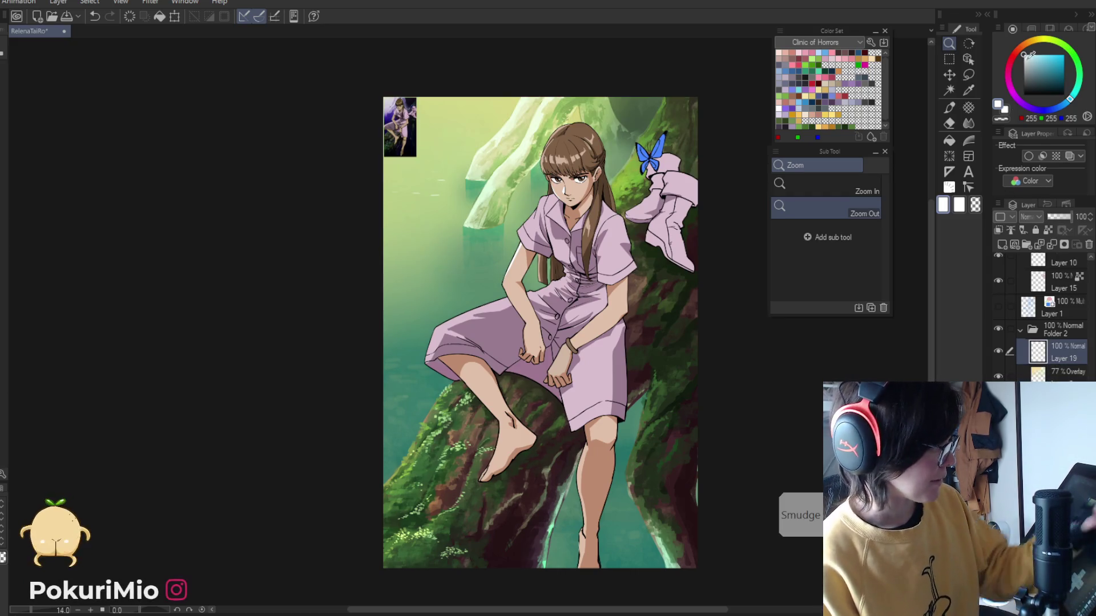
{"action": "left_click_drag", "start_coordinate": [464, 125], "coordinate": [390, 207]}
{"action": "key", "text": "p"}
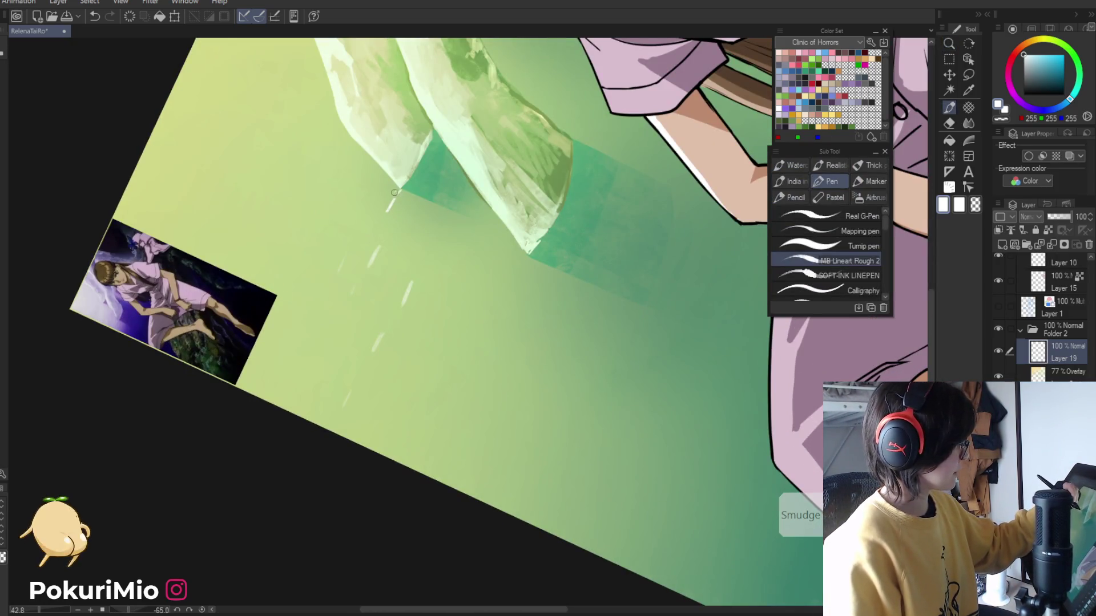
- Paint white glints on the water with the MB Lineart Rough 2 pen, alternating with the eraser
{"action": "key", "text": "e"}
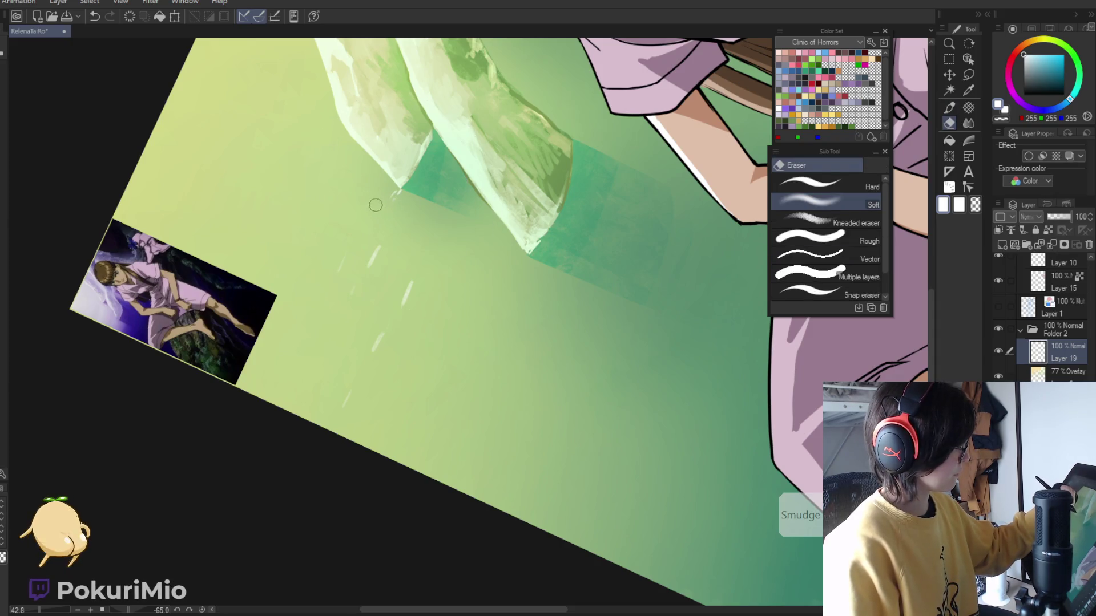
{"action": "key", "text": "p"}
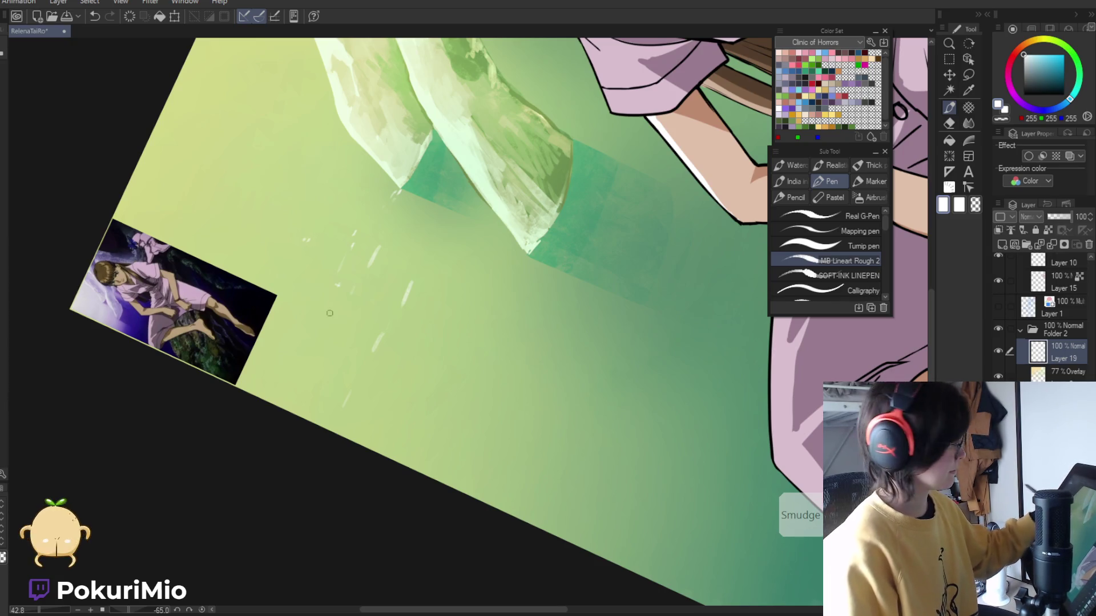
{"action": "key", "text": "e"}
{"action": "key", "text": "p"}
{"action": "key", "text": "e"}
{"action": "key", "text": "e"}
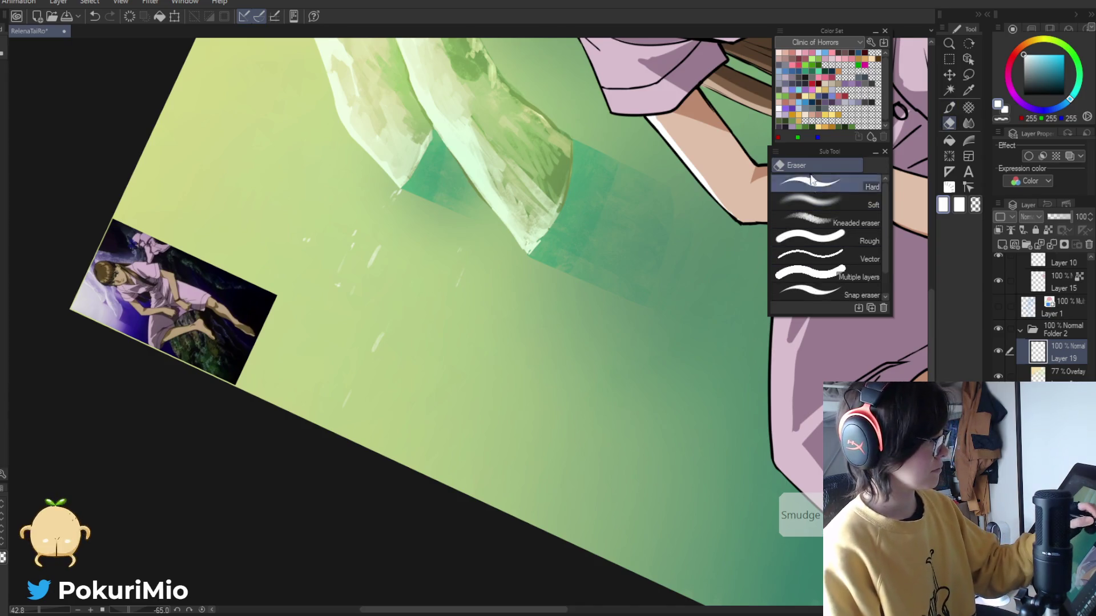
{"action": "key", "text": "p"}
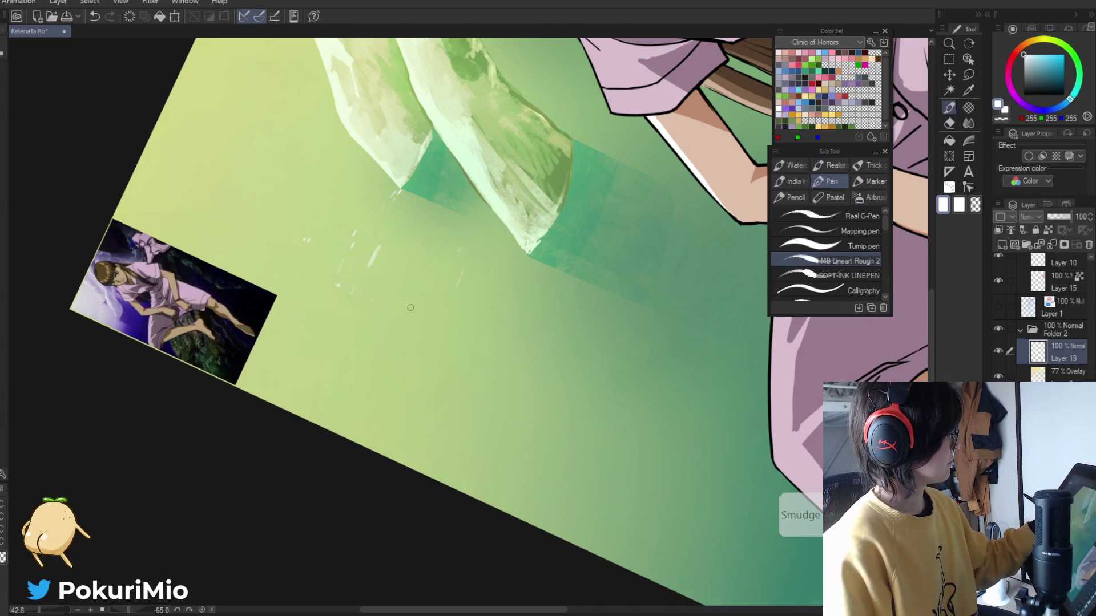
{"action": "left_click_drag", "start_coordinate": [371, 393], "coordinate": [367, 403]}
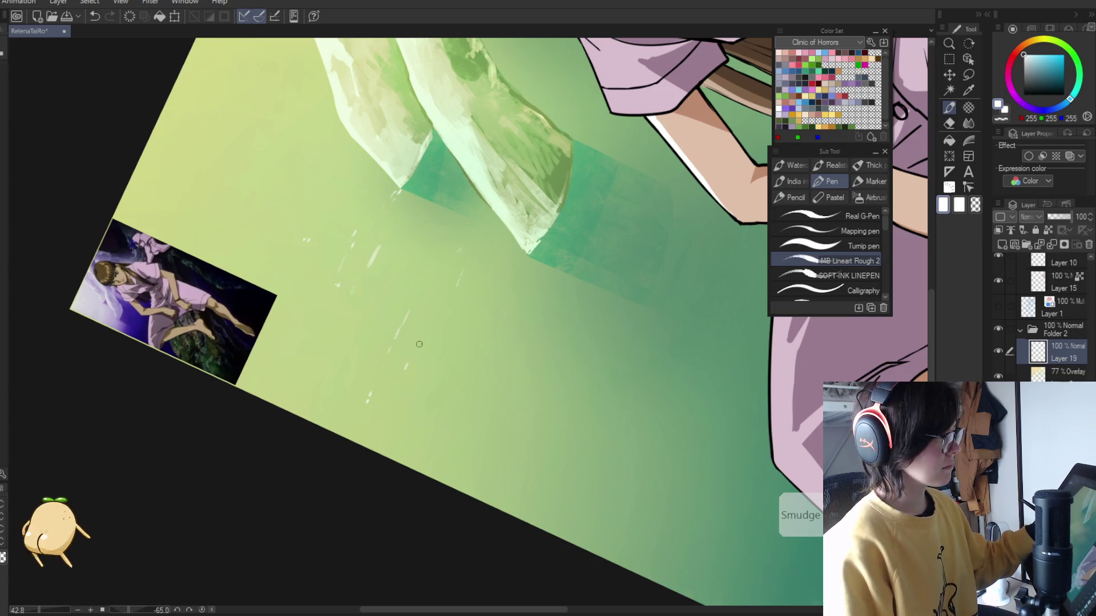
{"action": "key", "text": "e"}
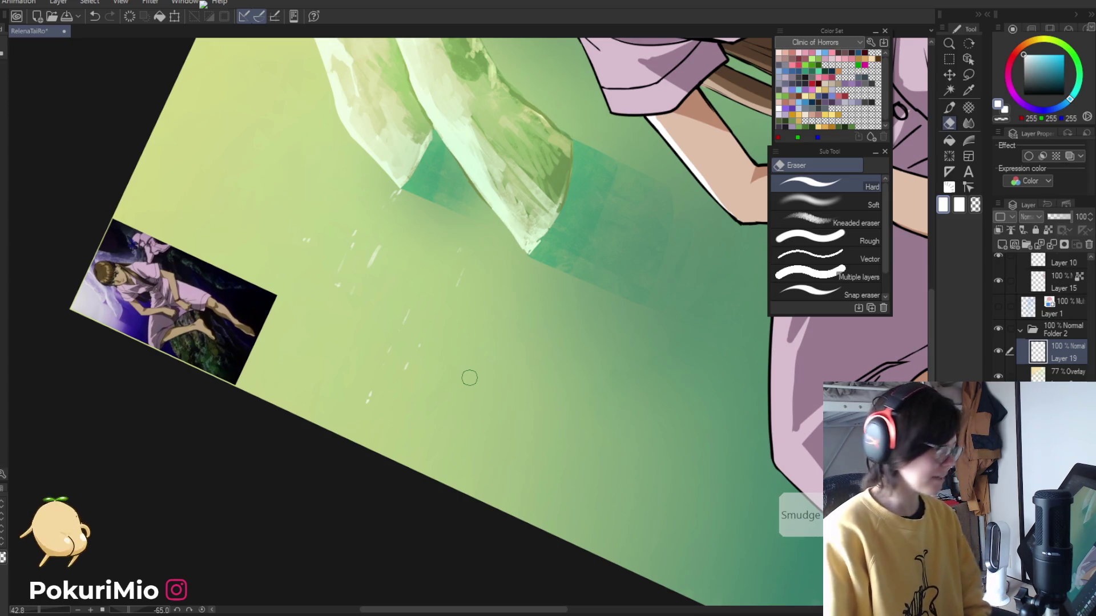
{"action": "key", "text": "ctrl+0"}
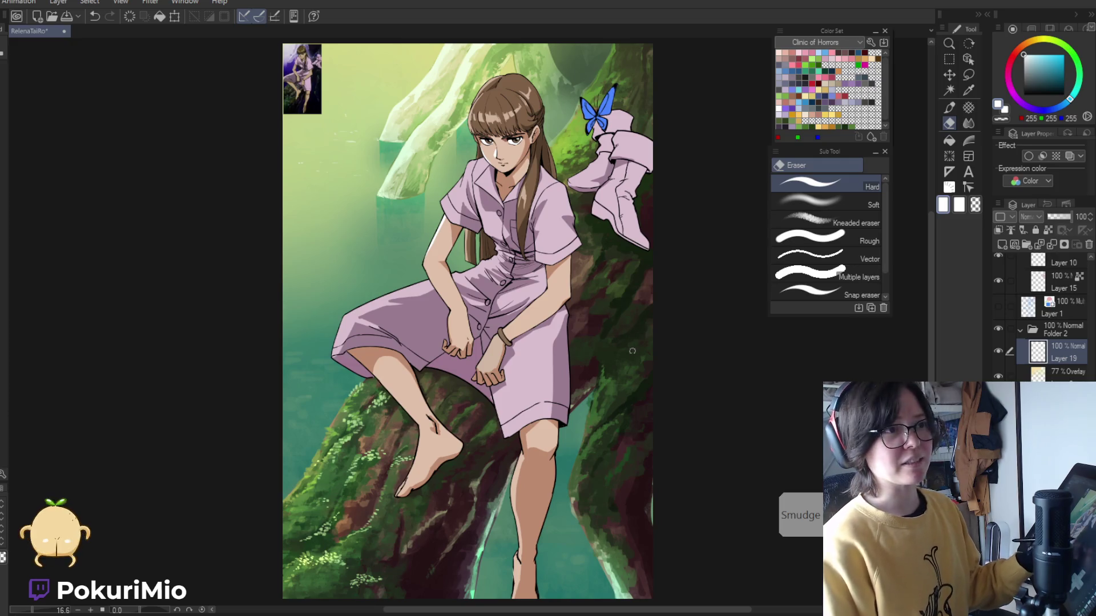
{"action": "left_click_drag", "start_coordinate": [646, 415], "coordinate": [639, 379]}
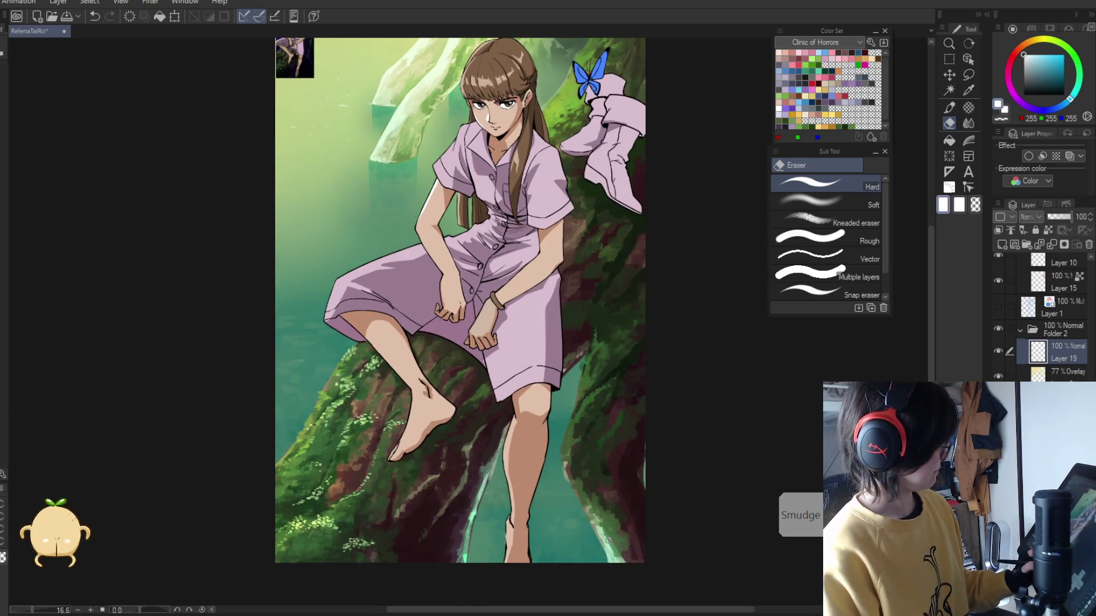
{"action": "left_click_drag", "start_coordinate": [590, 533], "coordinate": [593, 532]}
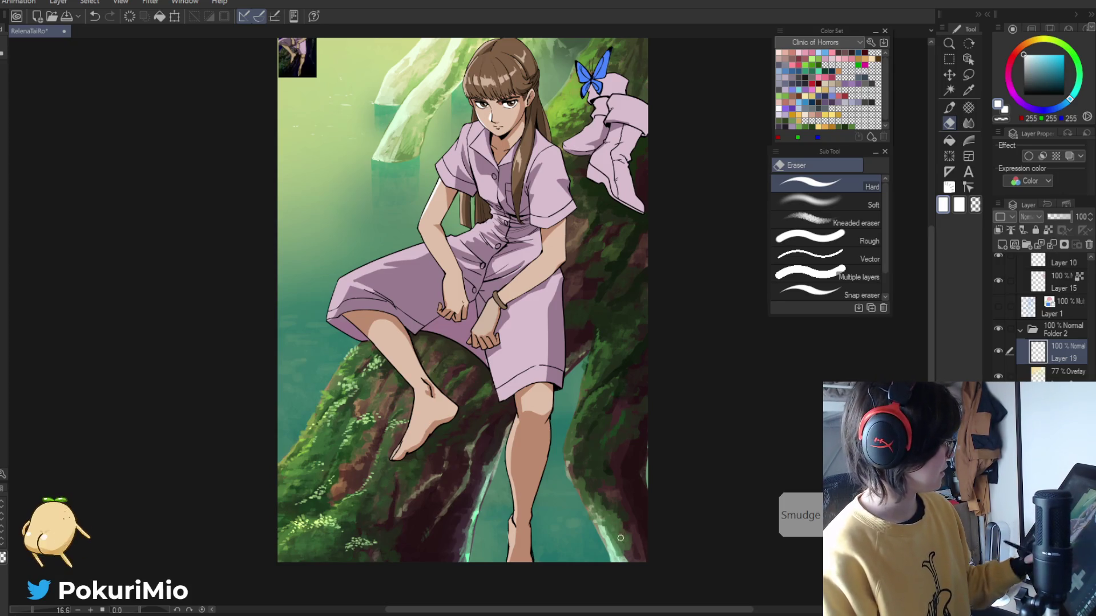
{"action": "left_click_drag", "start_coordinate": [612, 509], "coordinate": [639, 550]}
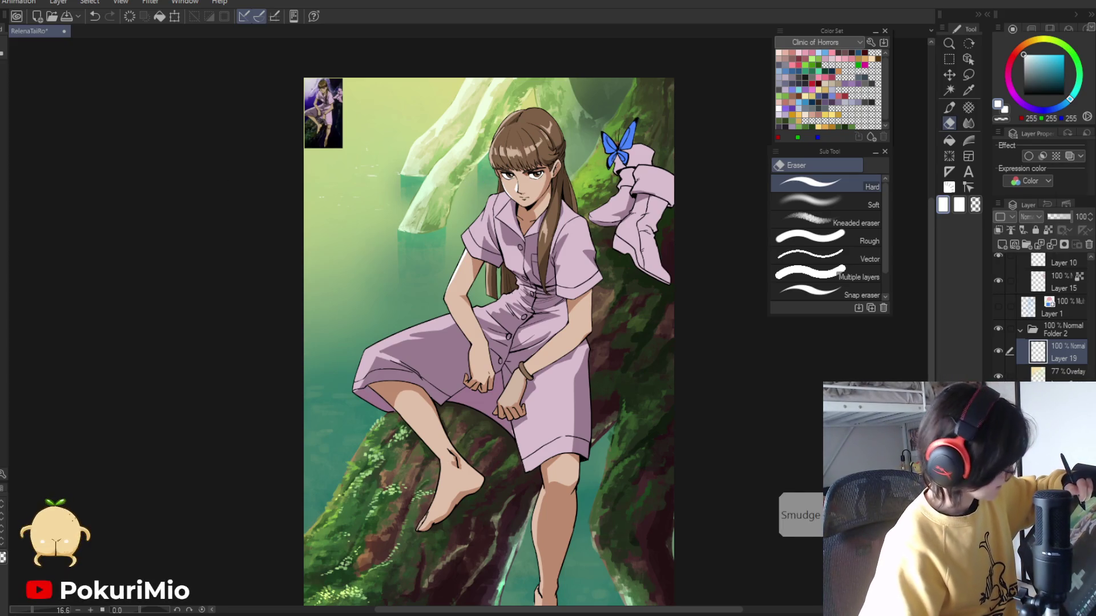
{"action": "key", "text": "p"}
- Add and trim more white glints in the water left of the girl's head, alternating pen and hard eraser
{"action": "scroll", "coordinate": [478, 178], "scroll_direction": "up", "scroll_amount": 5}
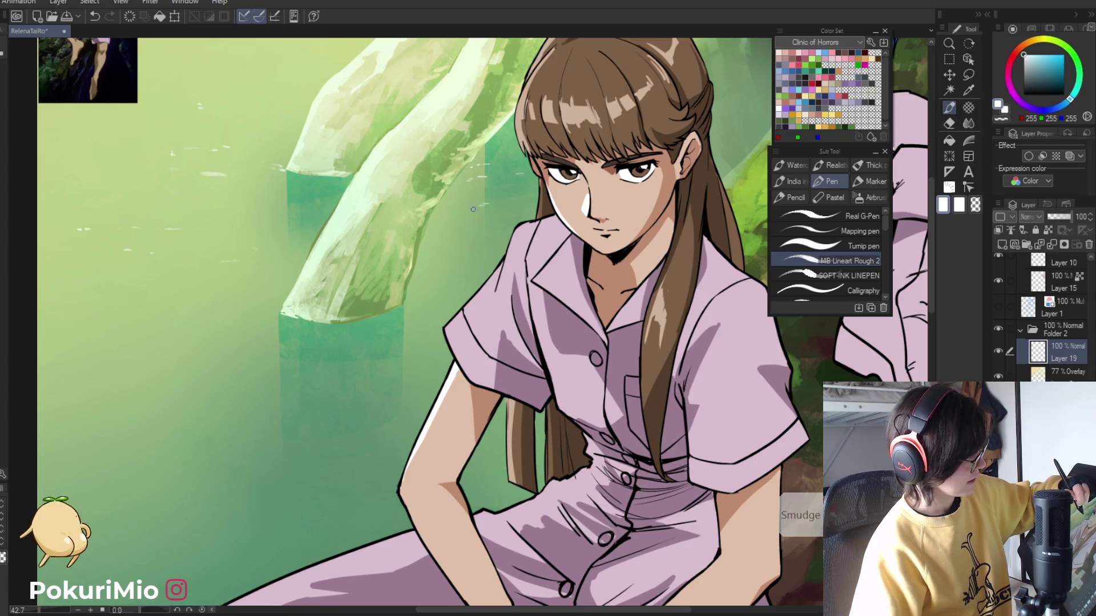
{"action": "key", "text": "e"}
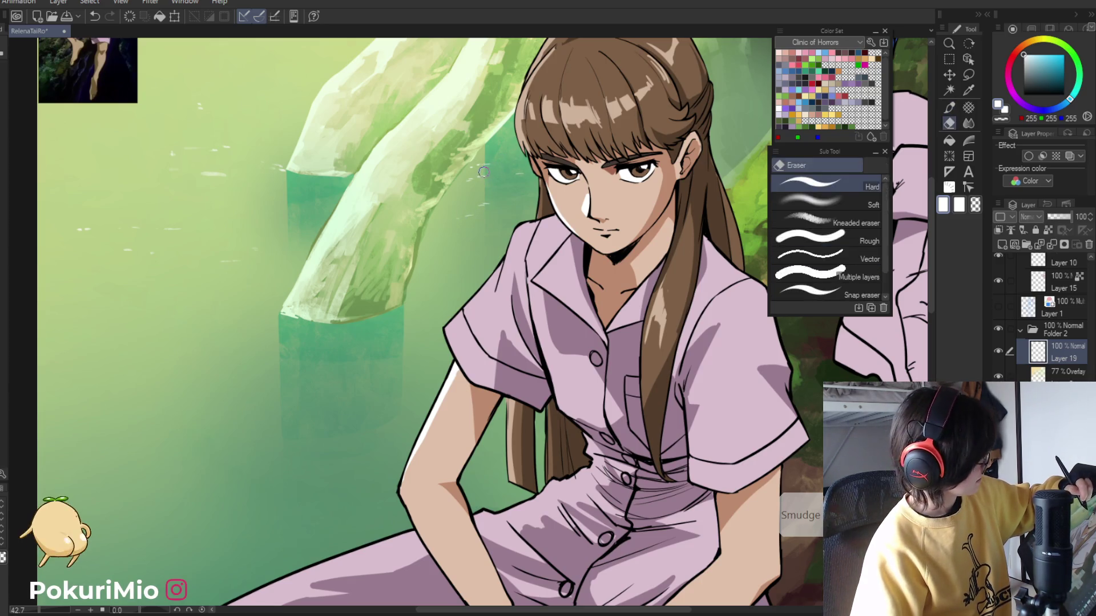
{"action": "key", "text": "p"}
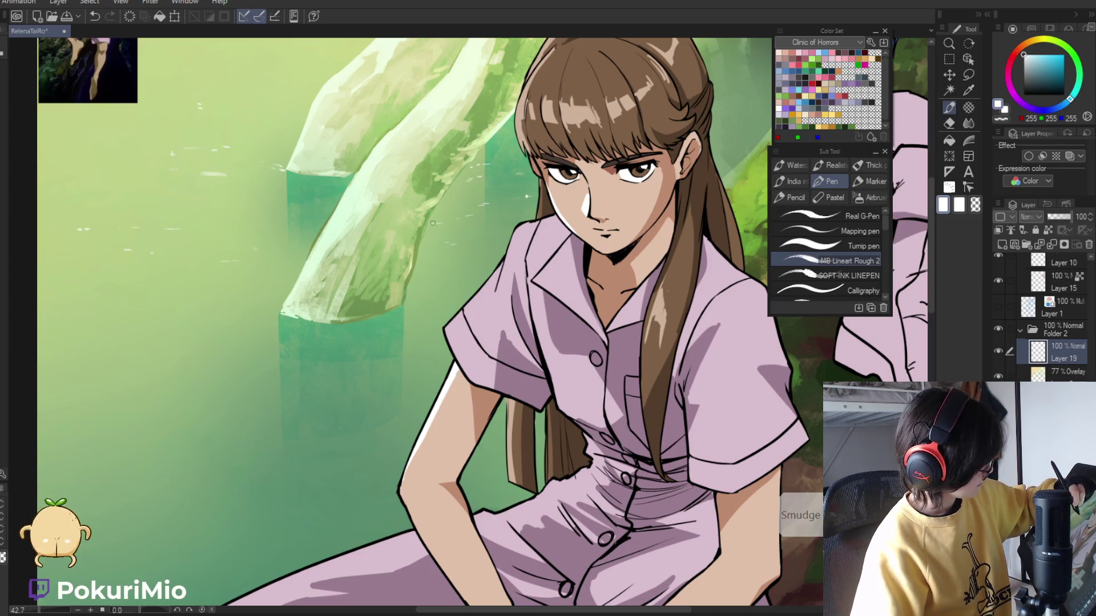
{"action": "key", "text": "e"}
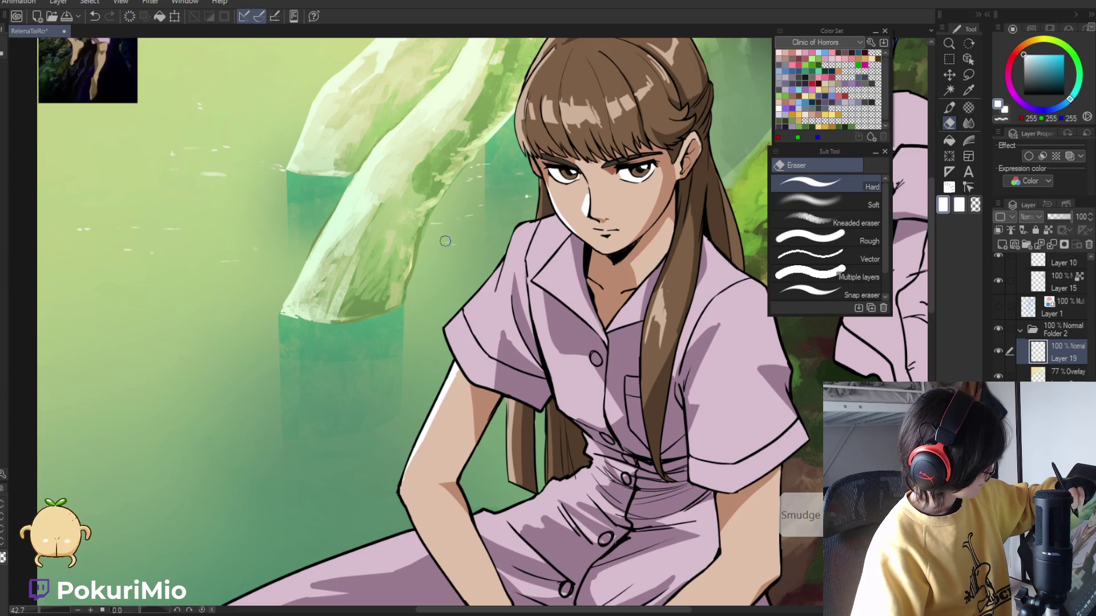
{"action": "key", "text": "p"}
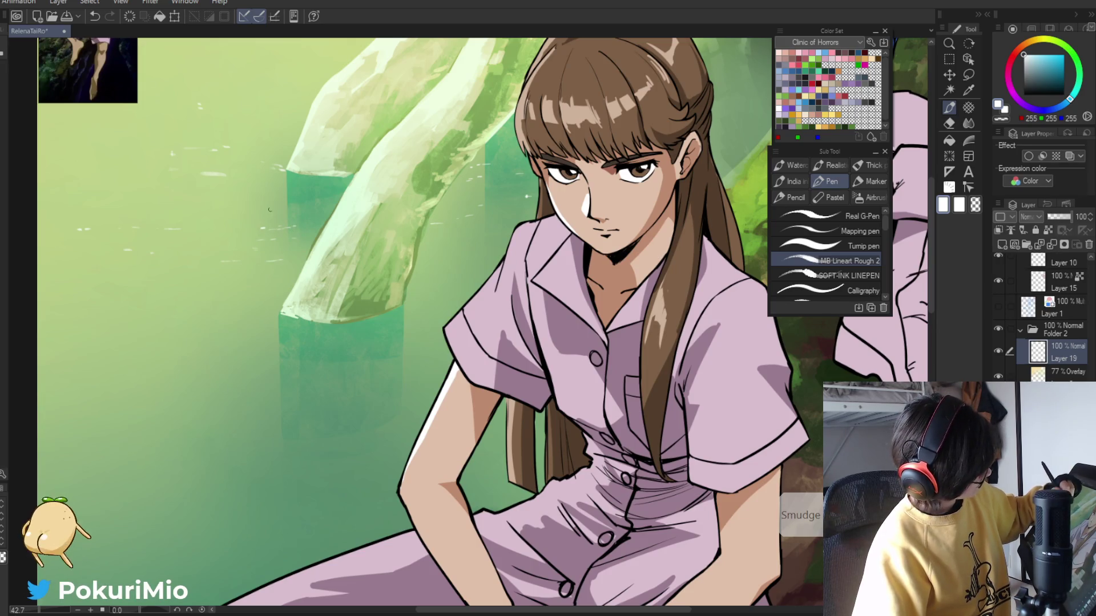
{"action": "key", "text": "e"}
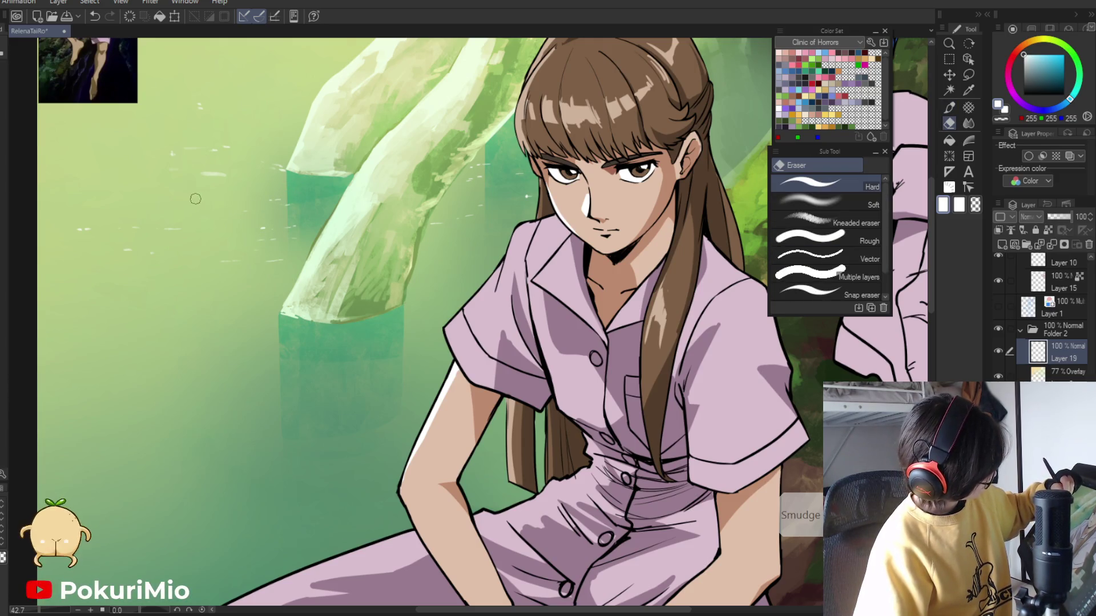
{"action": "key", "text": "p"}
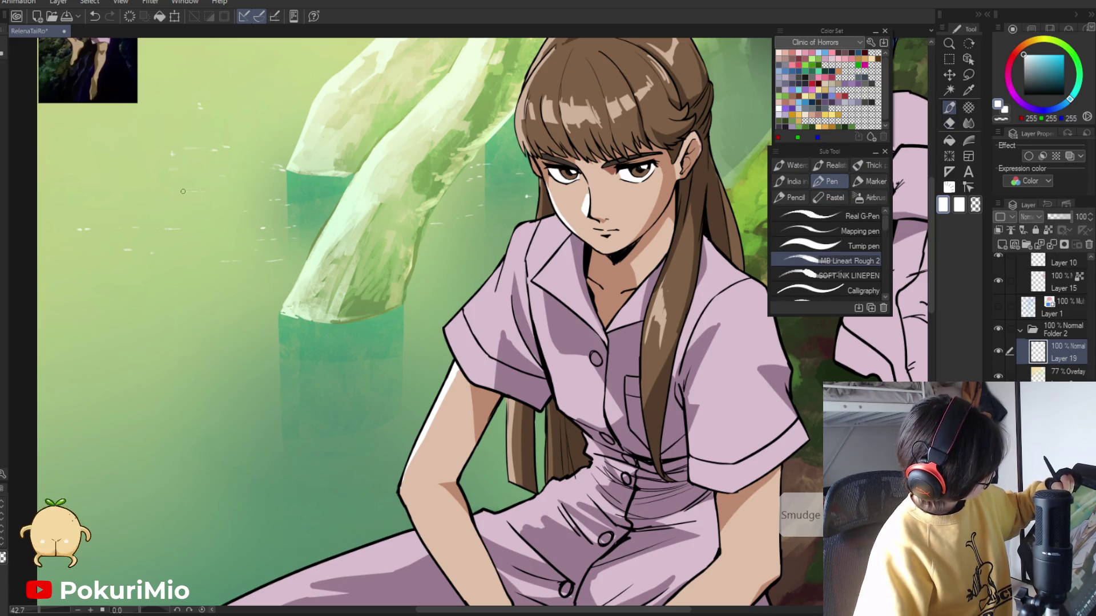
{"action": "key", "text": "e"}
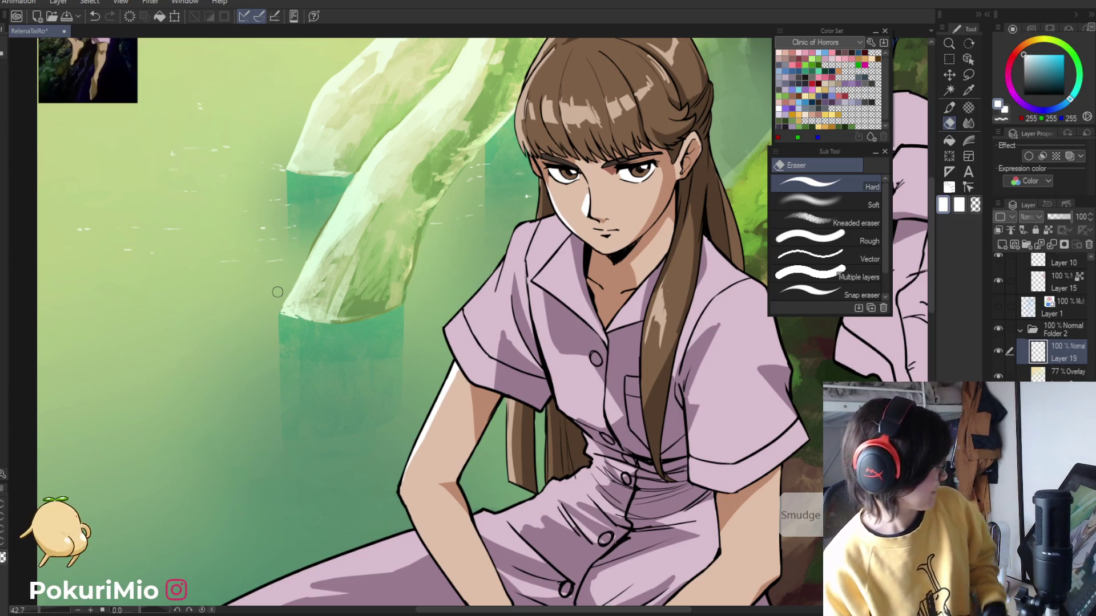
{"action": "left_click_drag", "start_coordinate": [190, 342], "coordinate": [246, 384]}
{"action": "key", "text": "p"}
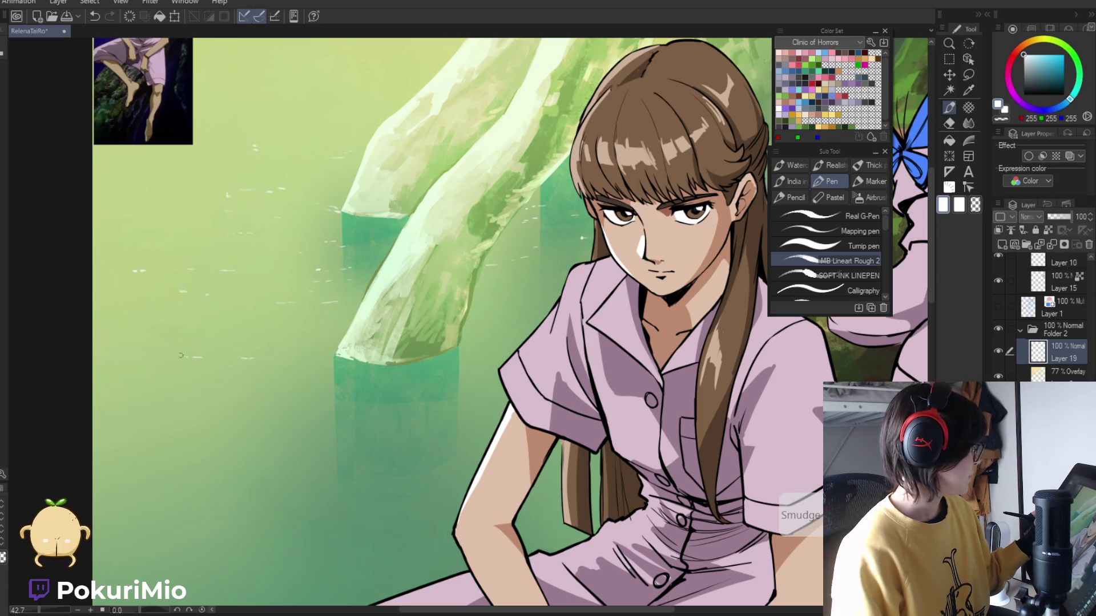
{"action": "key", "text": "alt+space"}
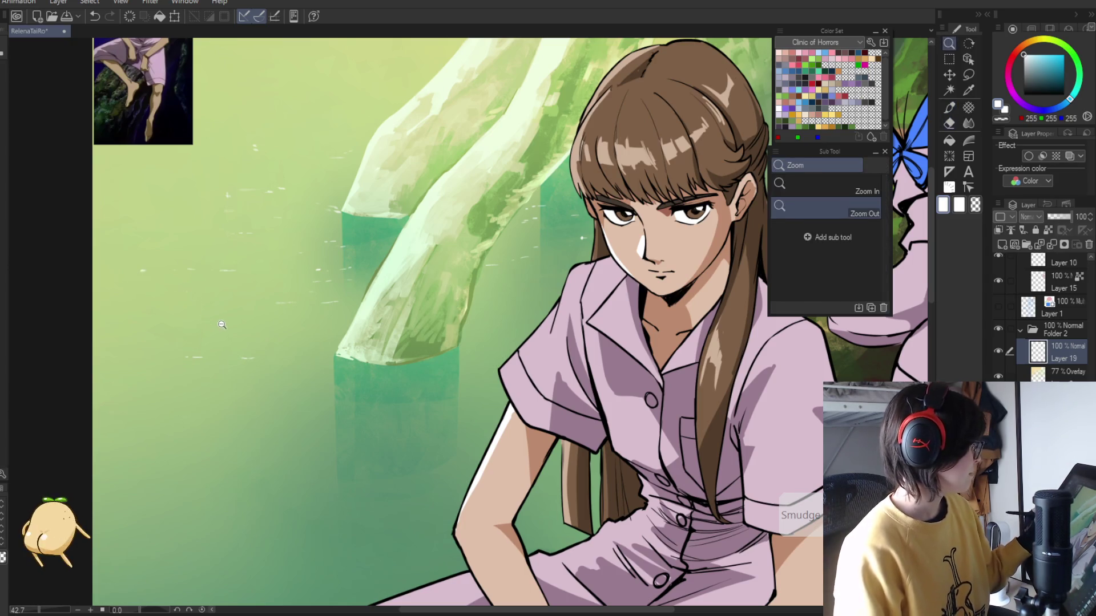
- Zoom out and tilt the view, then retouch the water glints with pen and hard eraser
{"action": "left_click", "coordinate": [219, 322]}
{"action": "left_click_drag", "start_coordinate": [220, 323], "coordinate": [358, 309]}
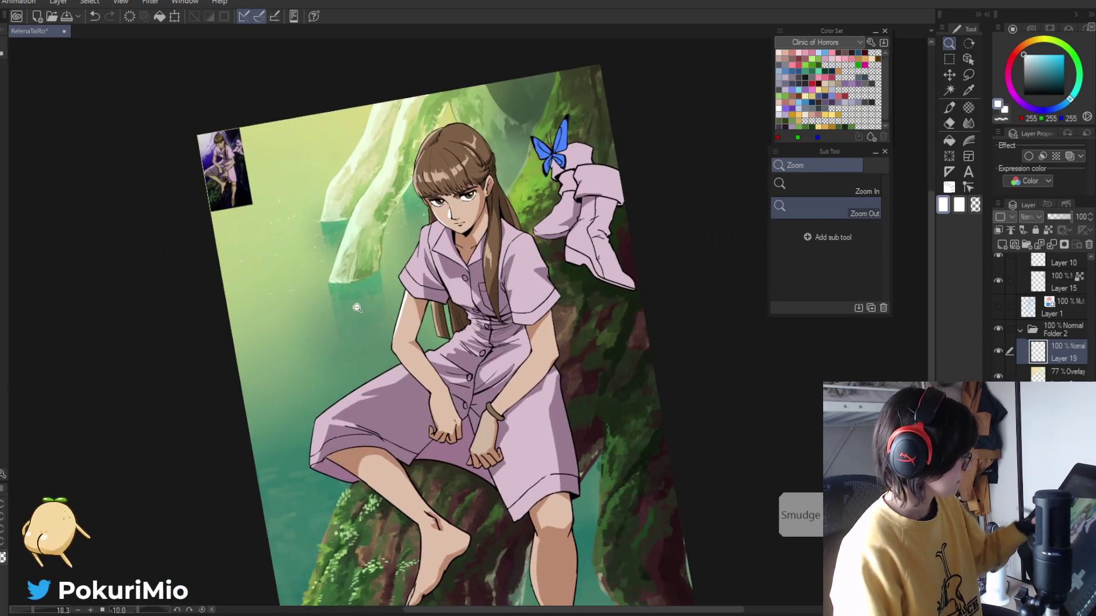
{"action": "key", "text": "p"}
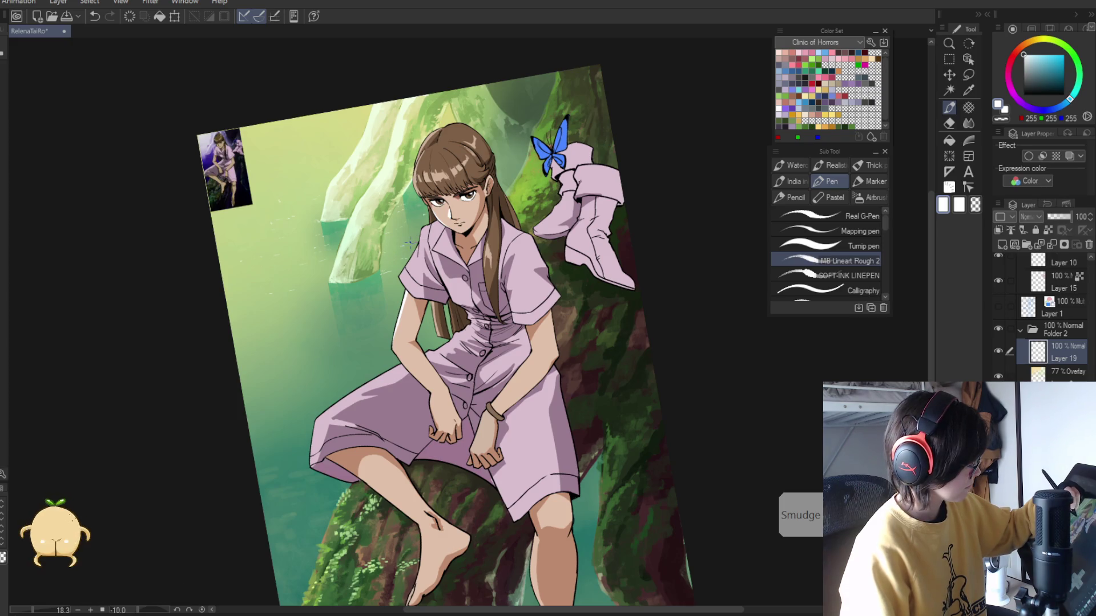
{"action": "key", "text": "e"}
{"action": "scroll", "coordinate": [393, 246], "scroll_direction": "up", "scroll_amount": 2}
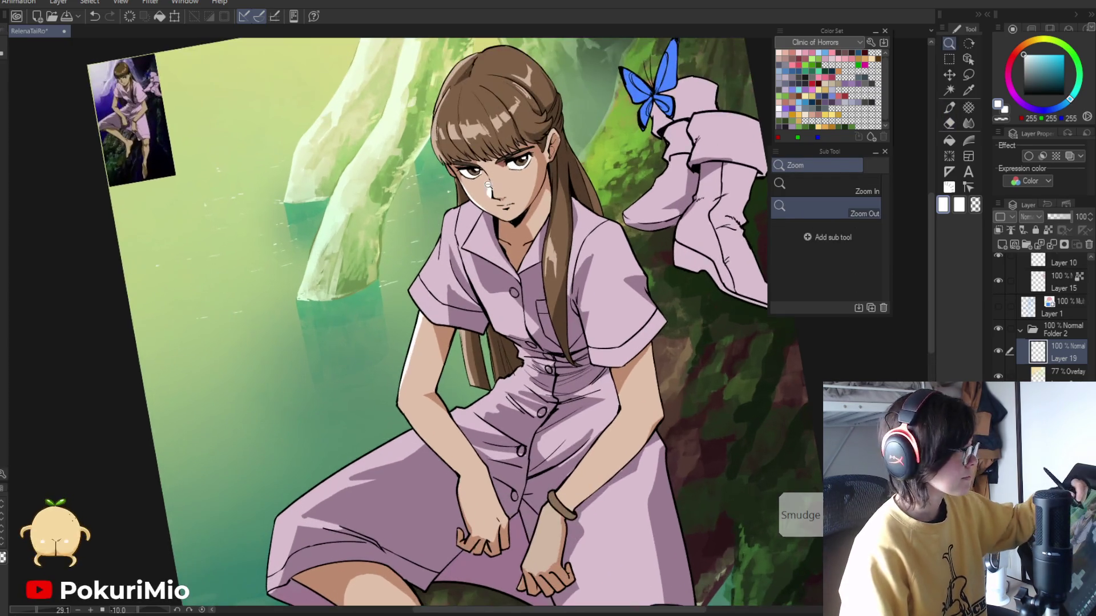
{"action": "key", "text": "p"}
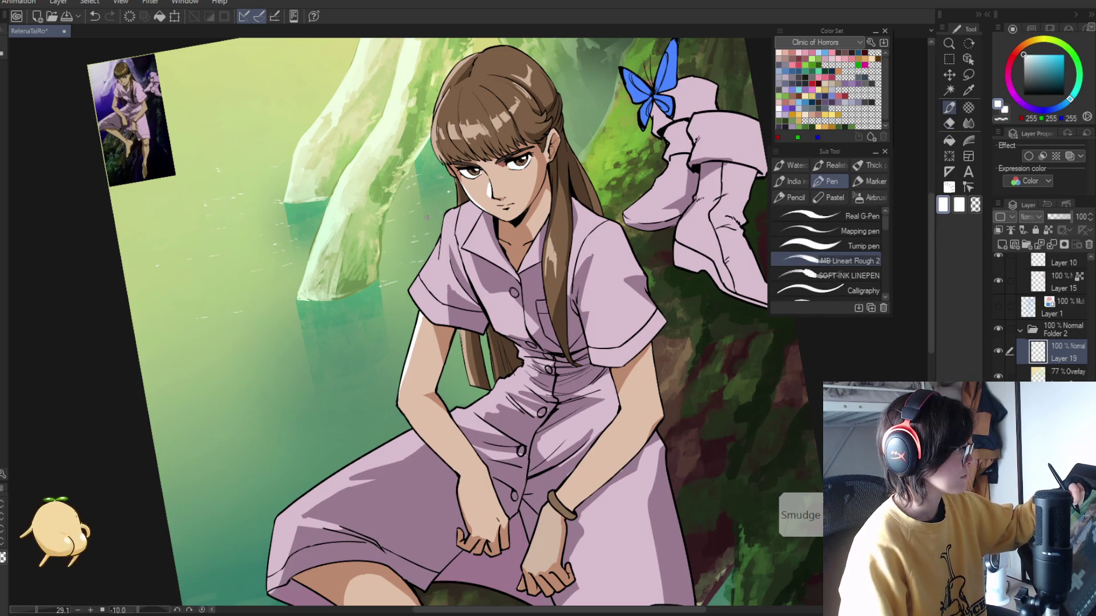
- Zoom out to the whole illustration, then back in on the girl's face for trimming
{"action": "key", "text": "/"}
{"action": "left_click", "coordinate": [377, 402], "text": "alt"}
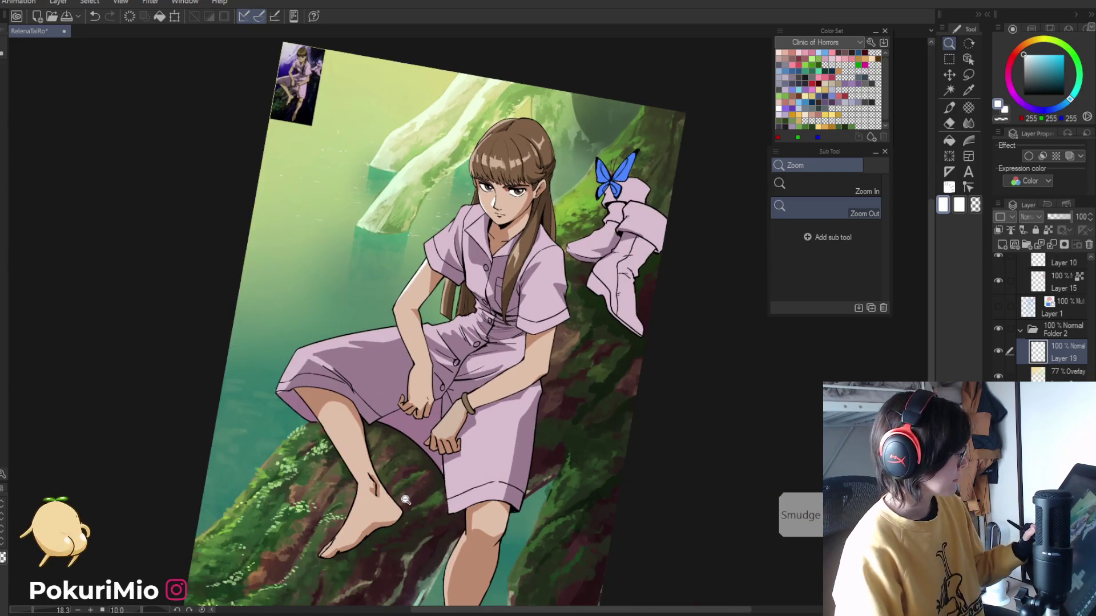
{"action": "left_click", "coordinate": [388, 204]}
{"action": "key", "text": "e"}
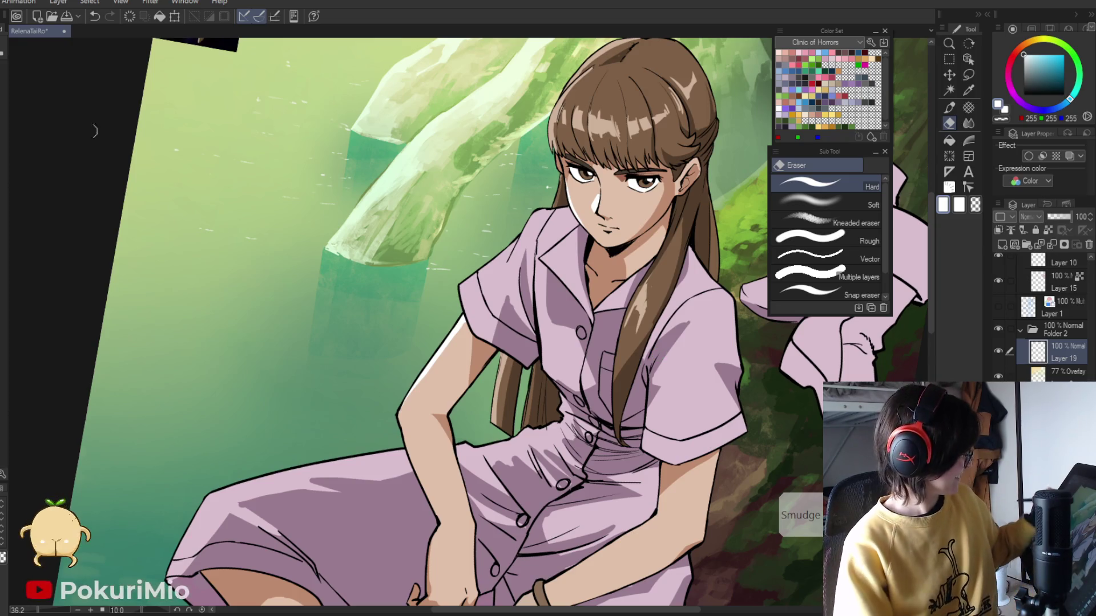
- Paint small white glint dashes across the green pool, erasing stray marks on a -45° tilted view
{"action": "key", "text": "p"}
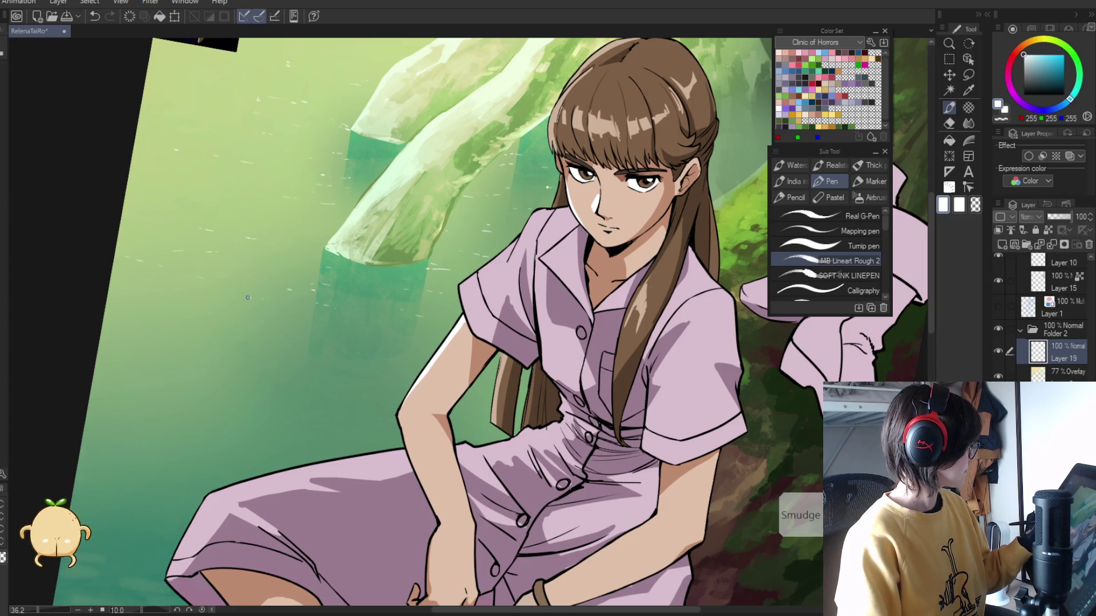
{"action": "key", "text": "e"}
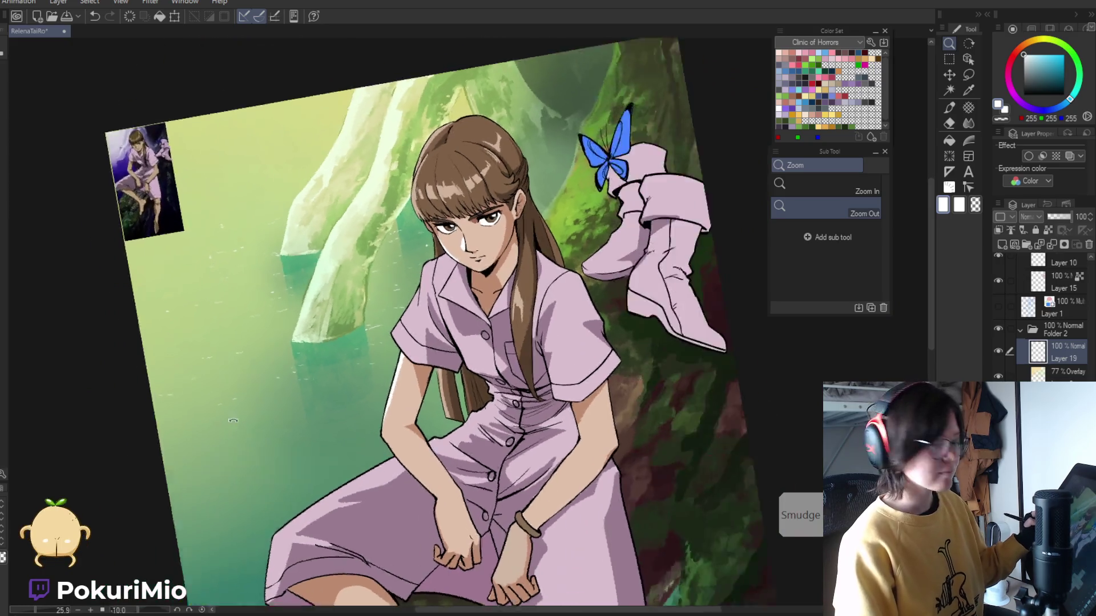
{"action": "left_click_drag", "start_coordinate": [238, 303], "coordinate": [317, 525]}
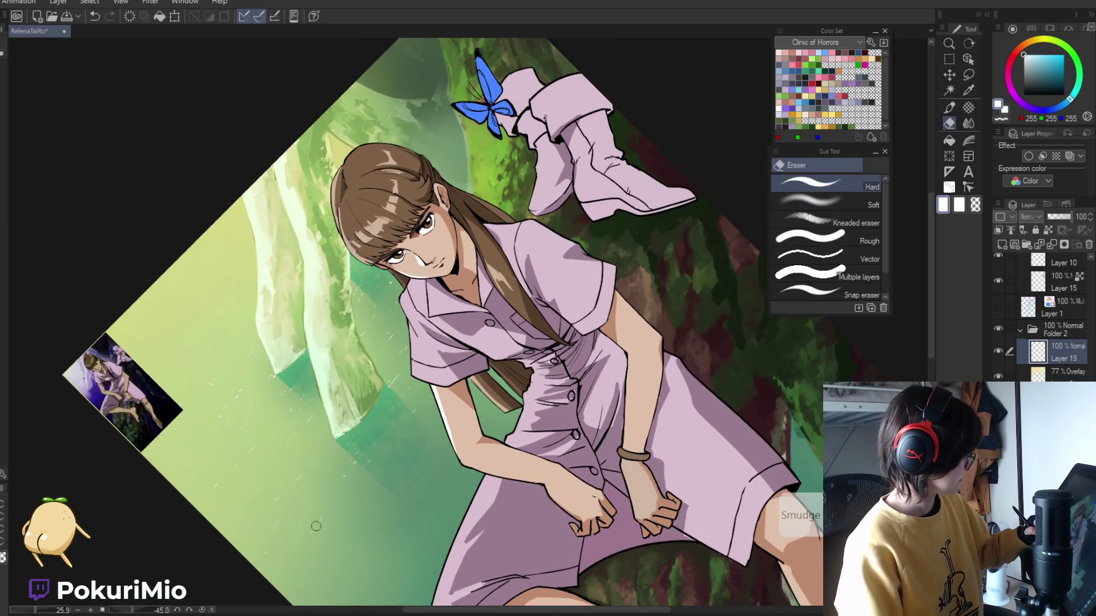
{"action": "key", "text": "p"}
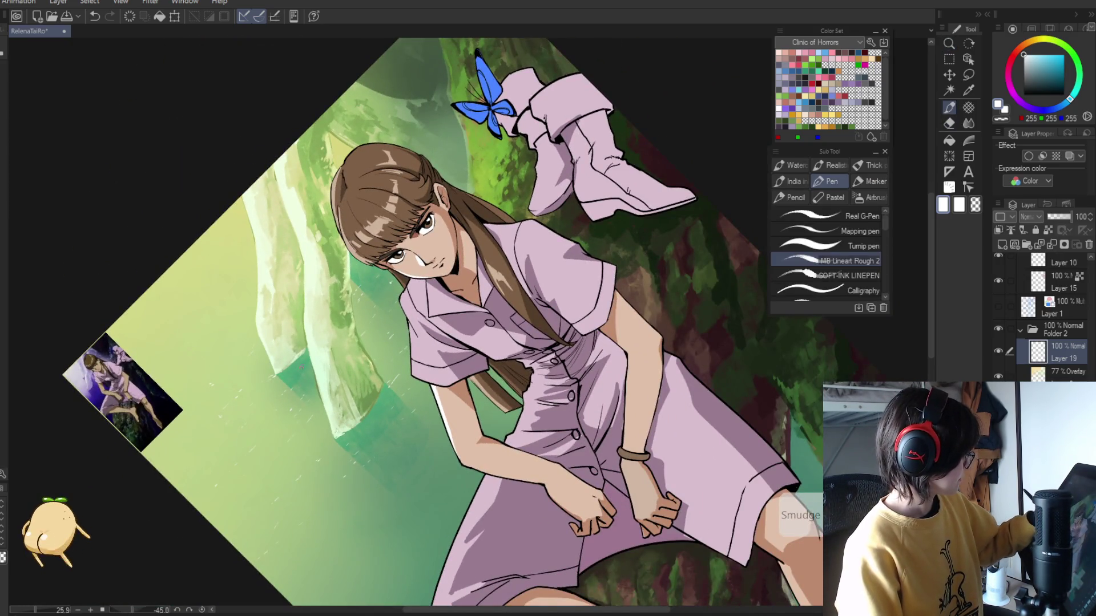
{"action": "key", "text": "e"}
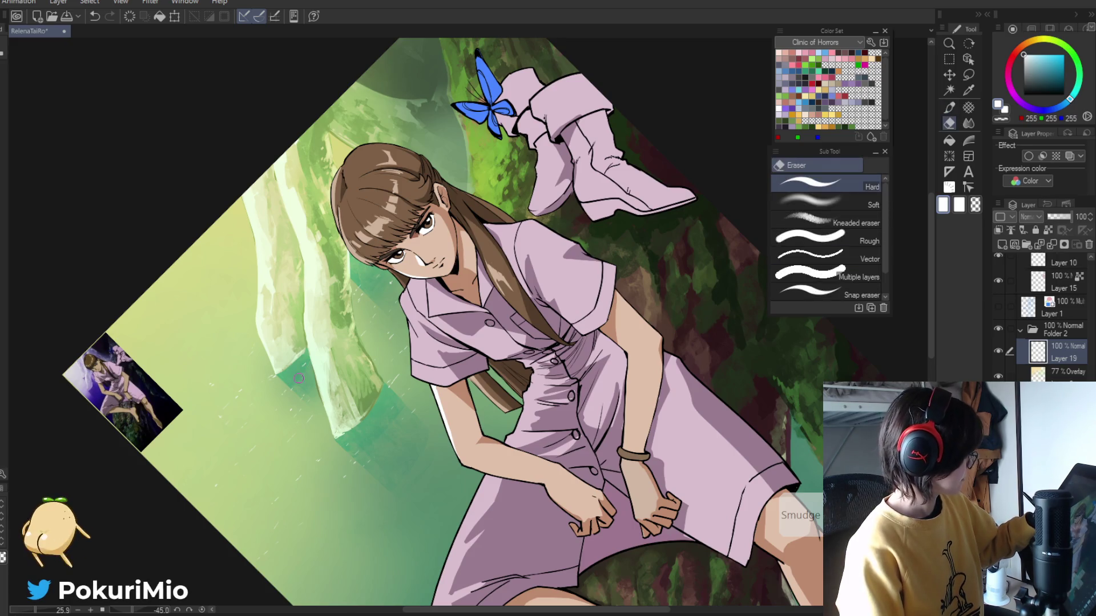
{"action": "key", "text": "p"}
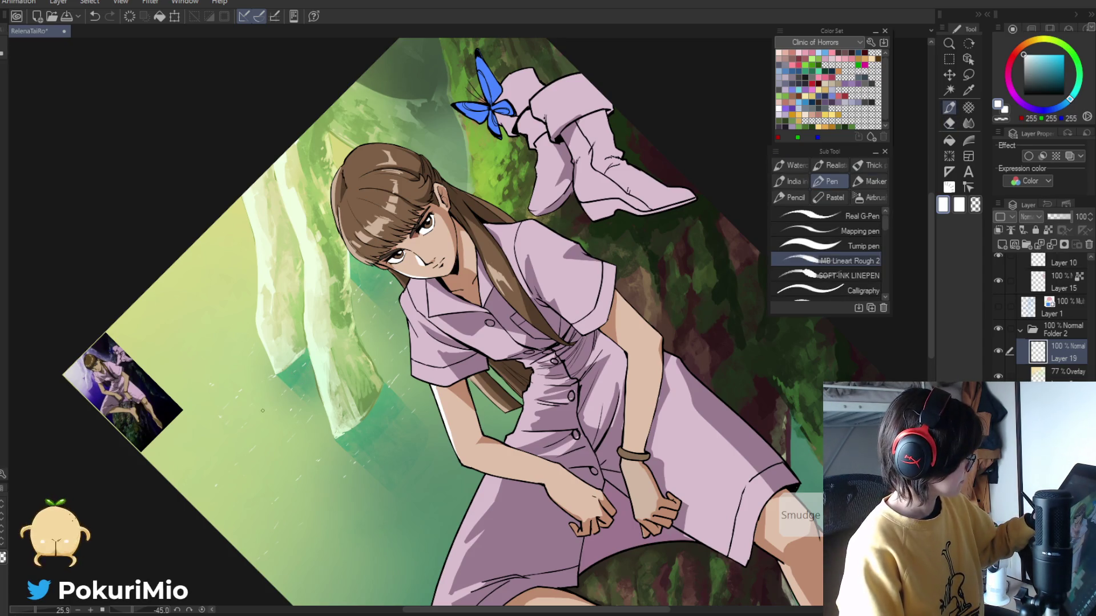
{"action": "key", "text": "e"}
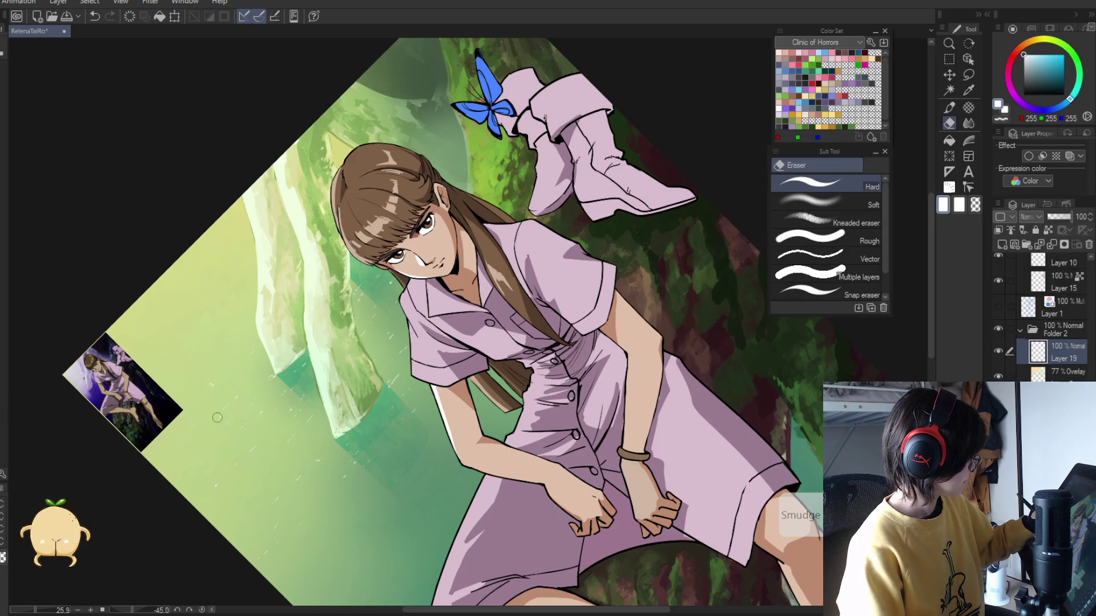
{"action": "key", "text": "p"}
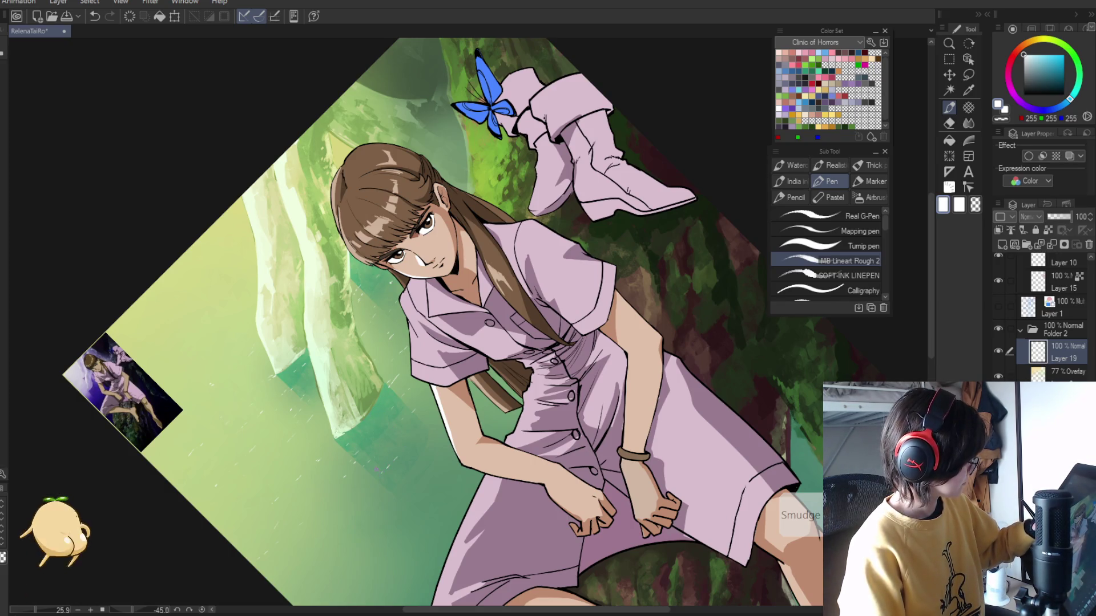
{"action": "key", "text": "e"}
{"action": "key", "text": "p"}
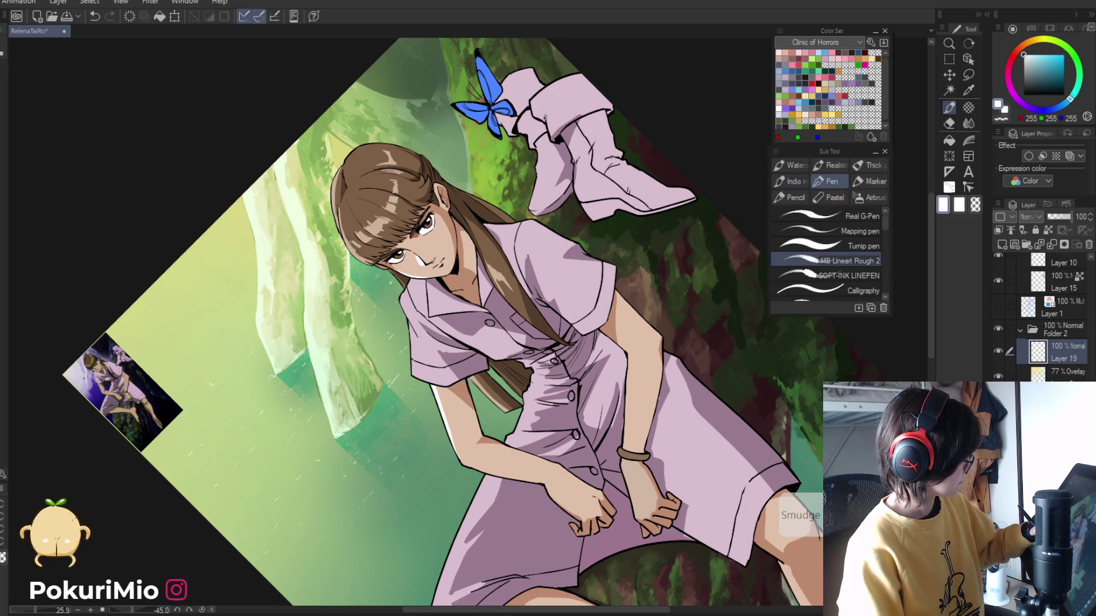
{"action": "left_click", "coordinate": [291, 462], "text": "ctrl+alt"}
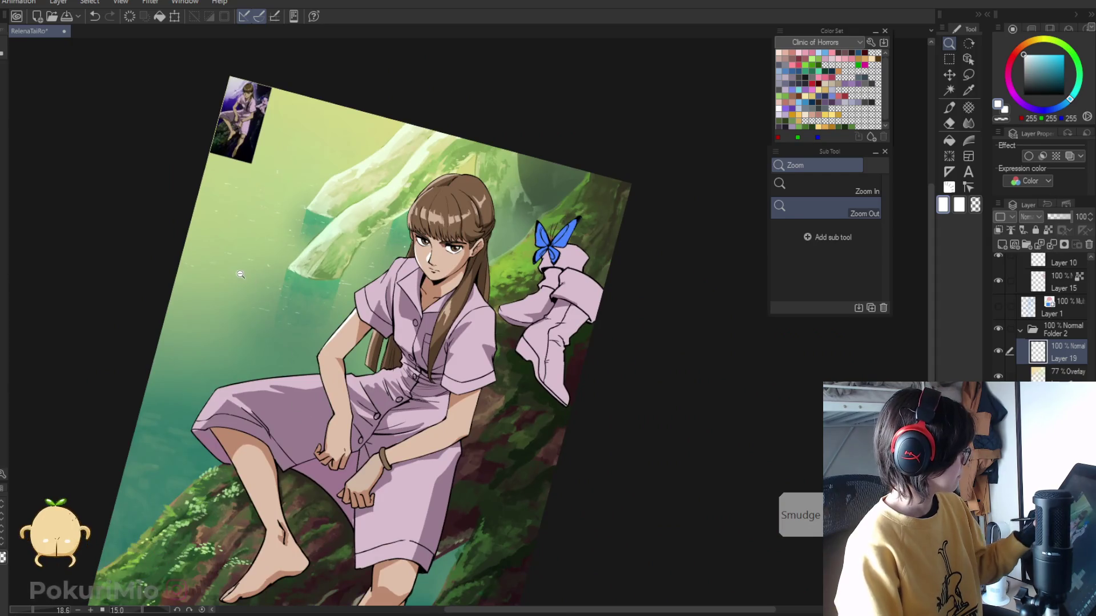
- Add white glints on the water beside the girl, erasing strays near the submerged branches
{"action": "left_click", "coordinate": [283, 351]}
{"action": "key", "text": "e"}
{"action": "key", "text": "p"}
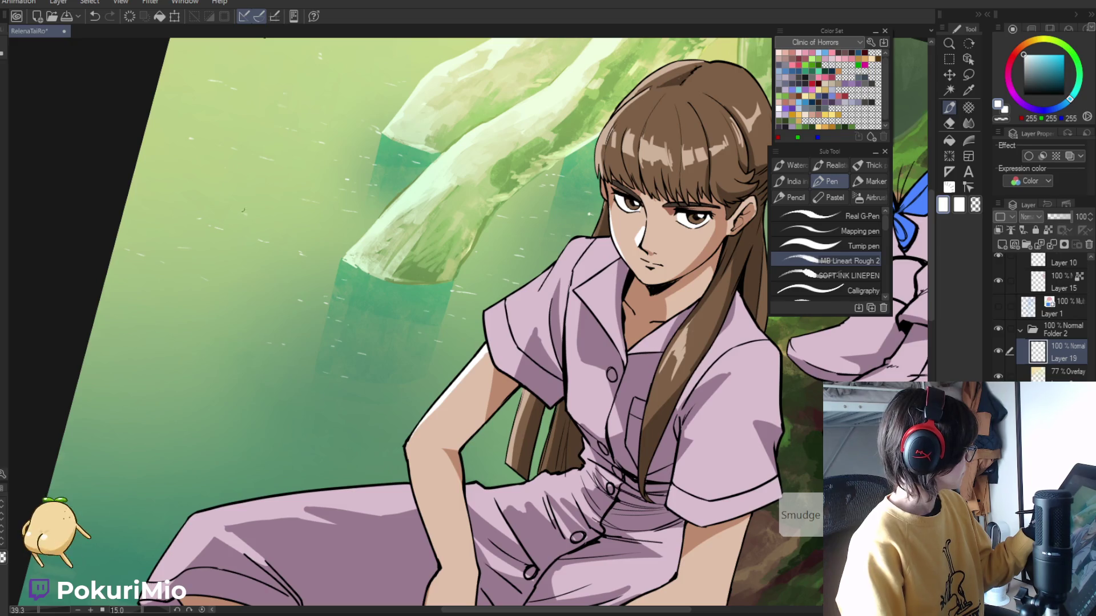
{"action": "key", "text": "e"}
{"action": "key", "text": "ctrl+0"}
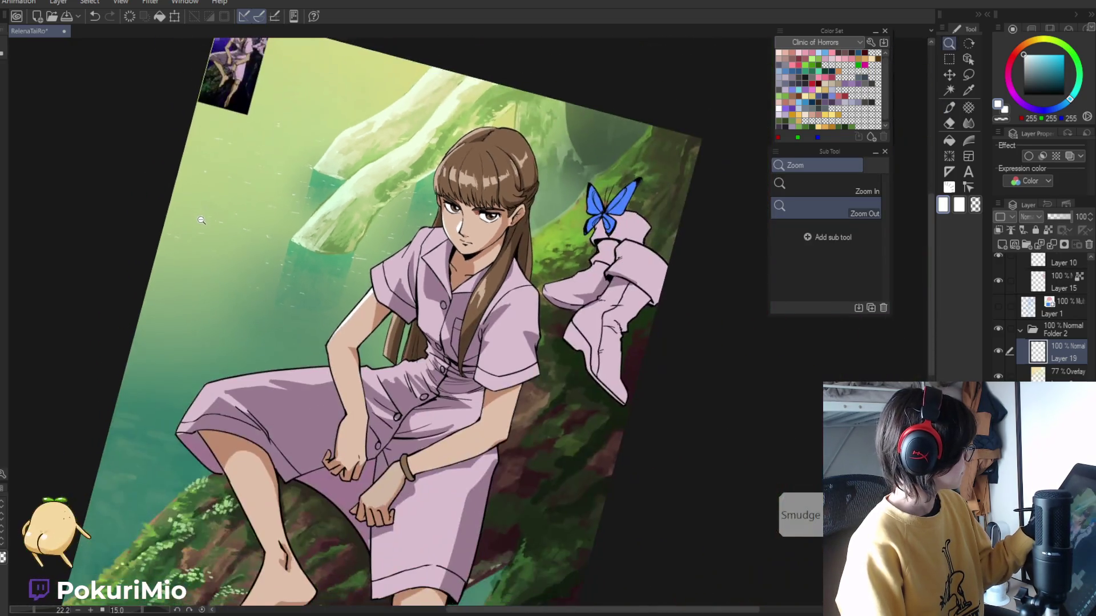
{"action": "scroll", "coordinate": [185, 221], "scroll_direction": "up", "scroll_amount": 3}
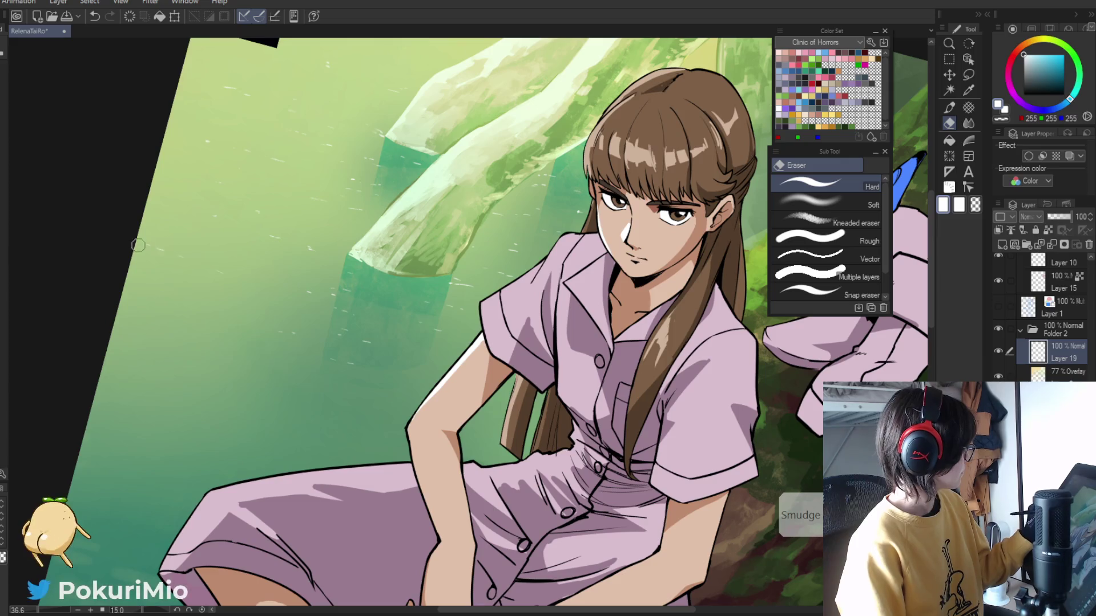
{"action": "key", "text": "/"}
{"action": "scroll", "coordinate": [143, 246], "scroll_direction": "down", "scroll_amount": 2}
{"action": "scroll", "coordinate": [161, 288], "scroll_direction": "up", "scroll_amount": 2}
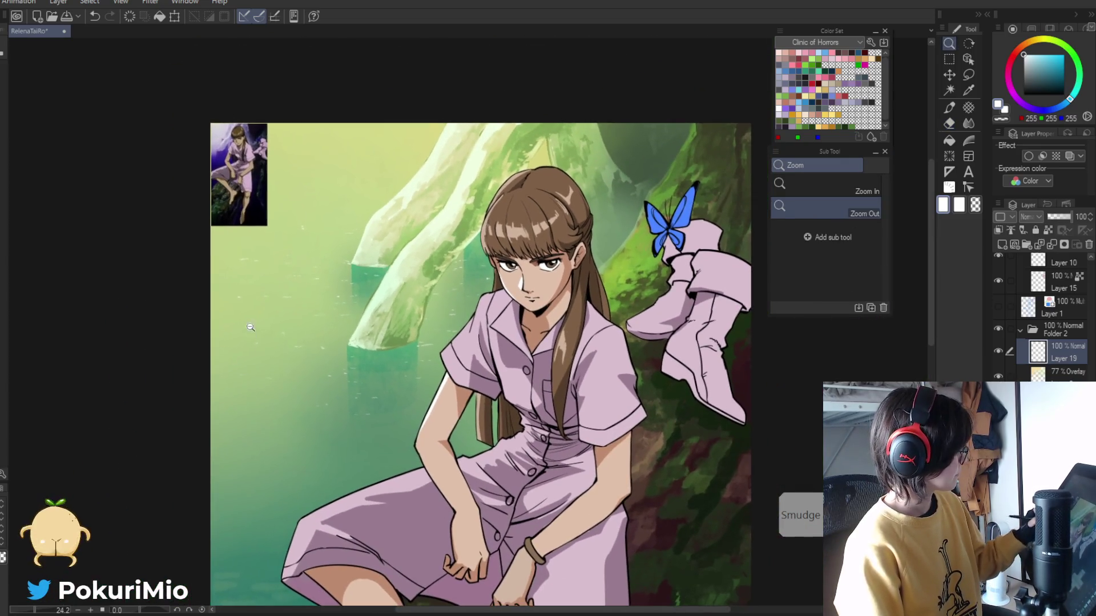
{"action": "scroll", "coordinate": [161, 288], "scroll_direction": "up", "scroll_amount": 2}
{"action": "key", "text": "e"}
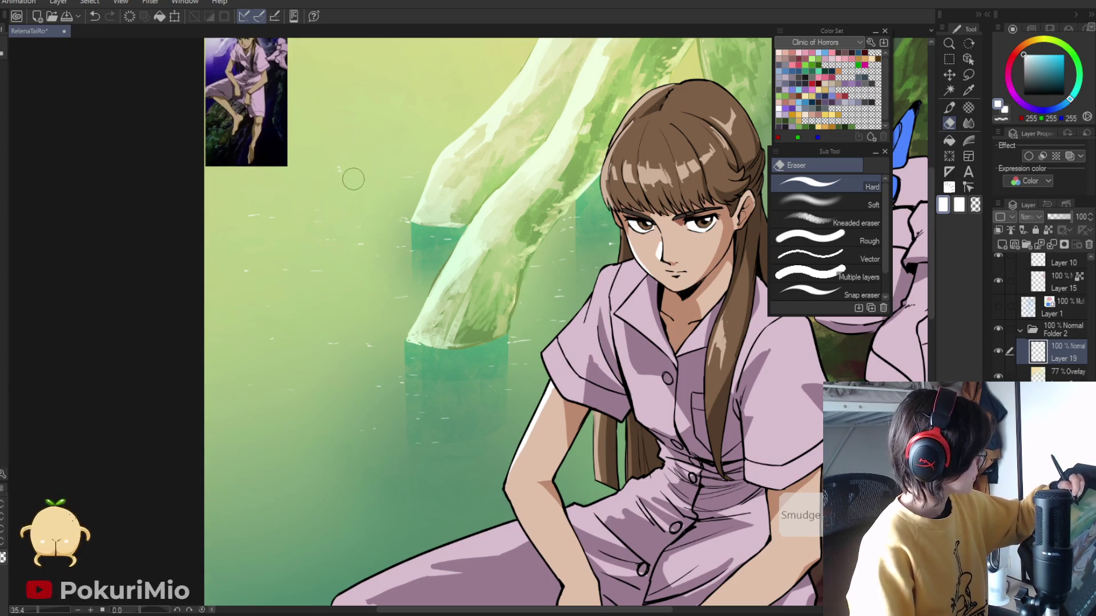
{"action": "key", "text": "p"}
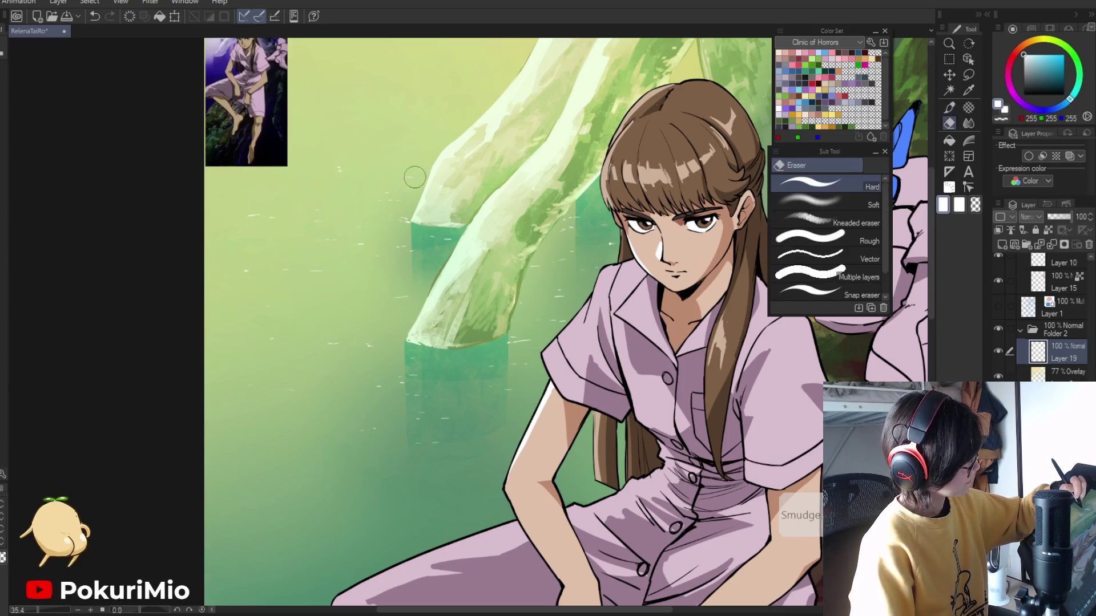
- Check the glints zoomed out, then erase and repaint more around the branch bases
{"action": "key", "text": "slash"}
{"action": "scroll", "coordinate": [274, 183], "scroll_direction": "down", "scroll_amount": 1}
{"action": "scroll", "coordinate": [274, 182], "scroll_direction": "up", "scroll_amount": 2}
{"action": "key", "text": "e"}
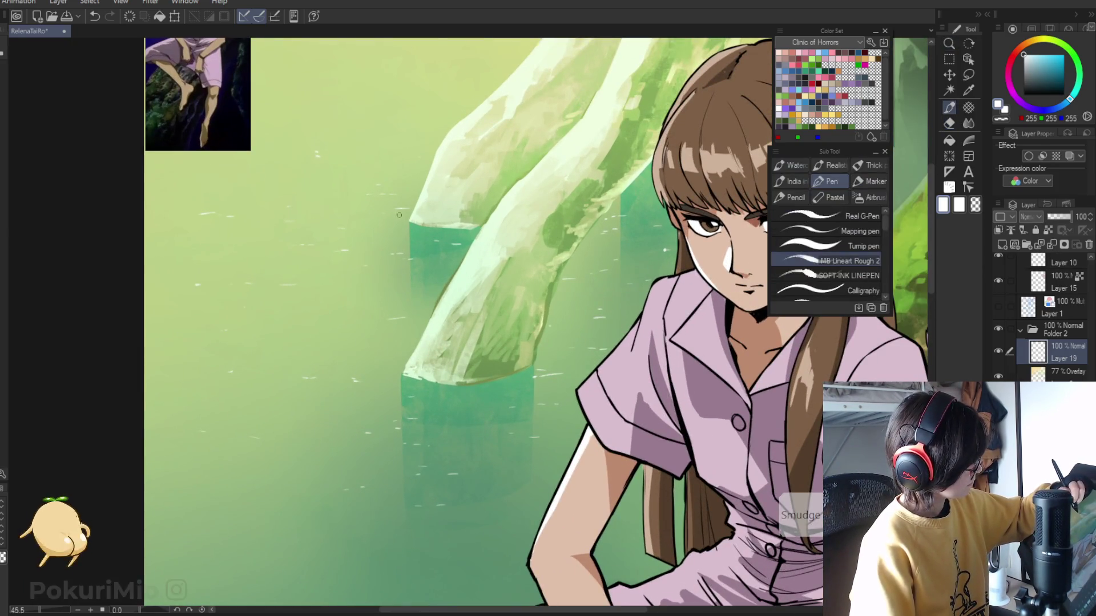
{"action": "key", "text": "slash"}
{"action": "scroll", "coordinate": [327, 225], "scroll_direction": "down", "scroll_amount": 1}
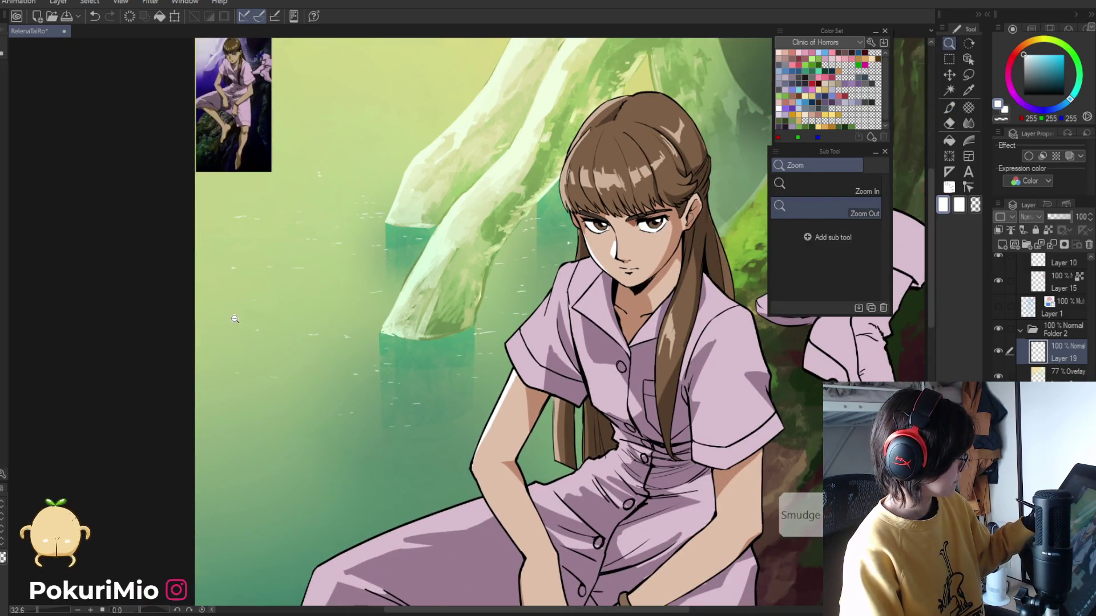
{"action": "scroll", "coordinate": [234, 318], "scroll_direction": "down", "scroll_amount": 2}
{"action": "scroll", "coordinate": [254, 312], "scroll_direction": "up", "scroll_amount": 2}
{"action": "key", "text": "p"}
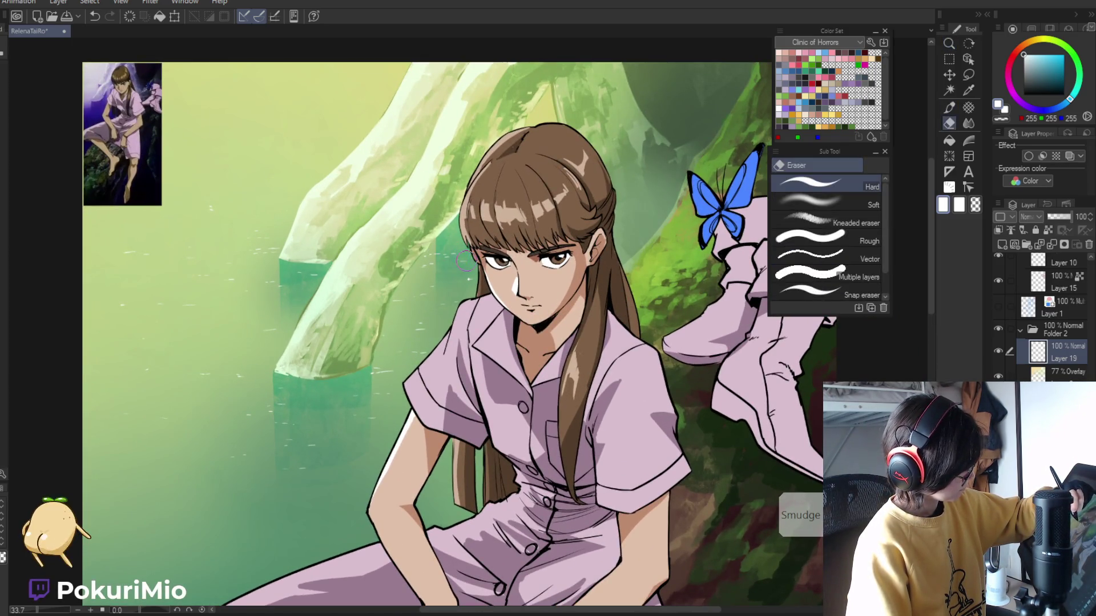
- Paint further water glints on a tilted view, then preview the whole illustration upright
{"action": "scroll", "coordinate": [455, 254], "scroll_direction": "down", "scroll_amount": 2}
{"action": "scroll", "coordinate": [207, 367], "scroll_direction": "down", "scroll_amount": 1}
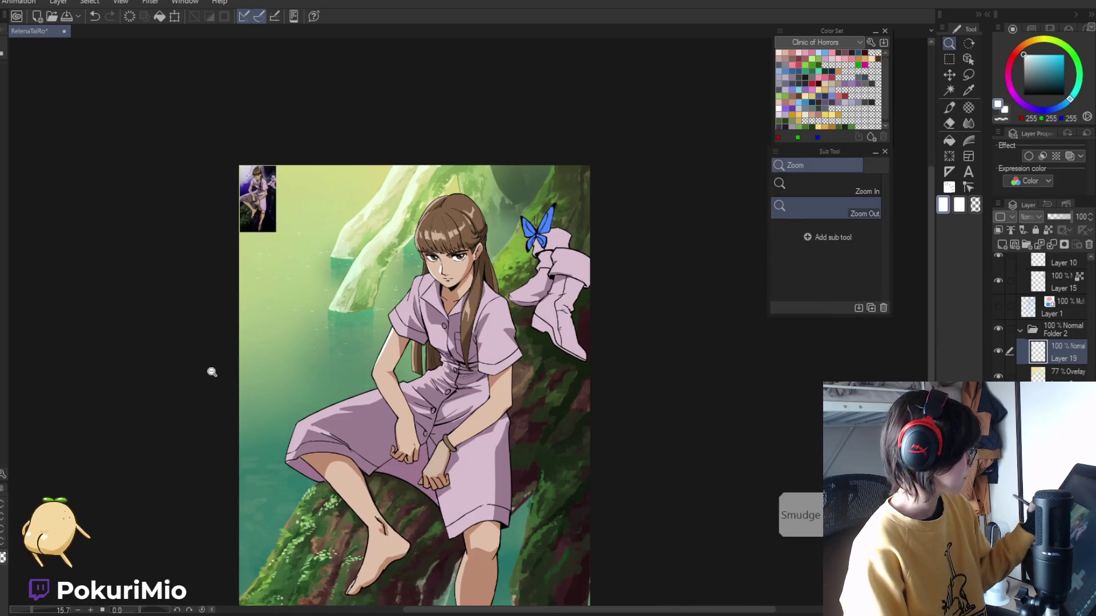
{"action": "key", "text": "asciicircum"}
{"action": "key", "text": "asciicircum"}
{"action": "key", "text": "asciicircum"}
{"action": "scroll", "coordinate": [518, 262], "scroll_direction": "up", "scroll_amount": 3}
{"action": "key", "text": "p"}
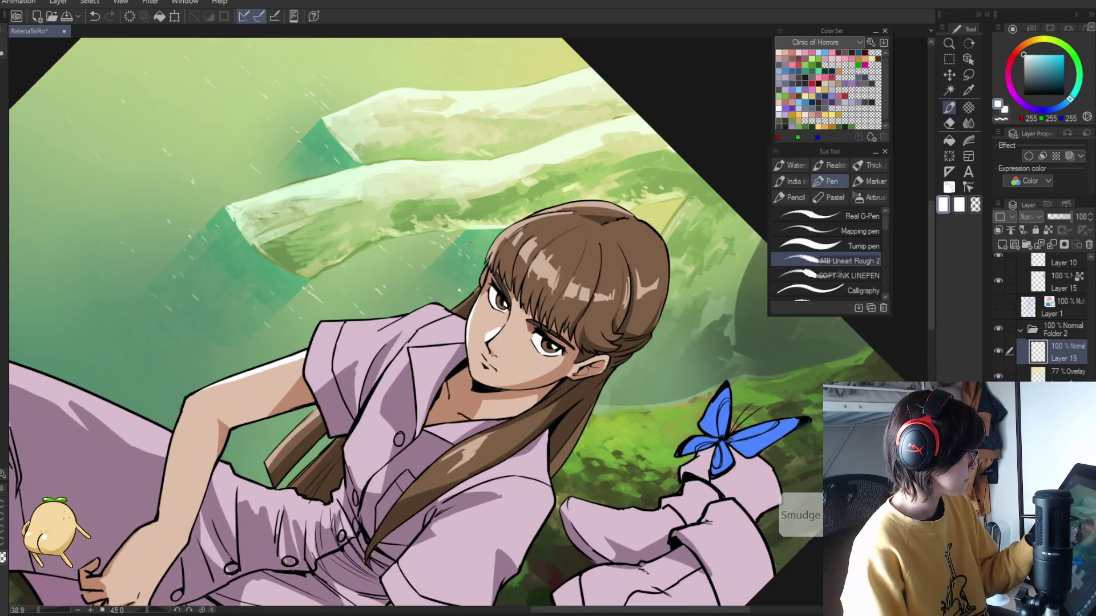
{"action": "key", "text": "slash"}
{"action": "scroll", "coordinate": [486, 566], "scroll_direction": "down", "scroll_amount": 2}
{"action": "key", "text": "minus"}
{"action": "key", "text": "minus"}
{"action": "key", "text": "minus"}
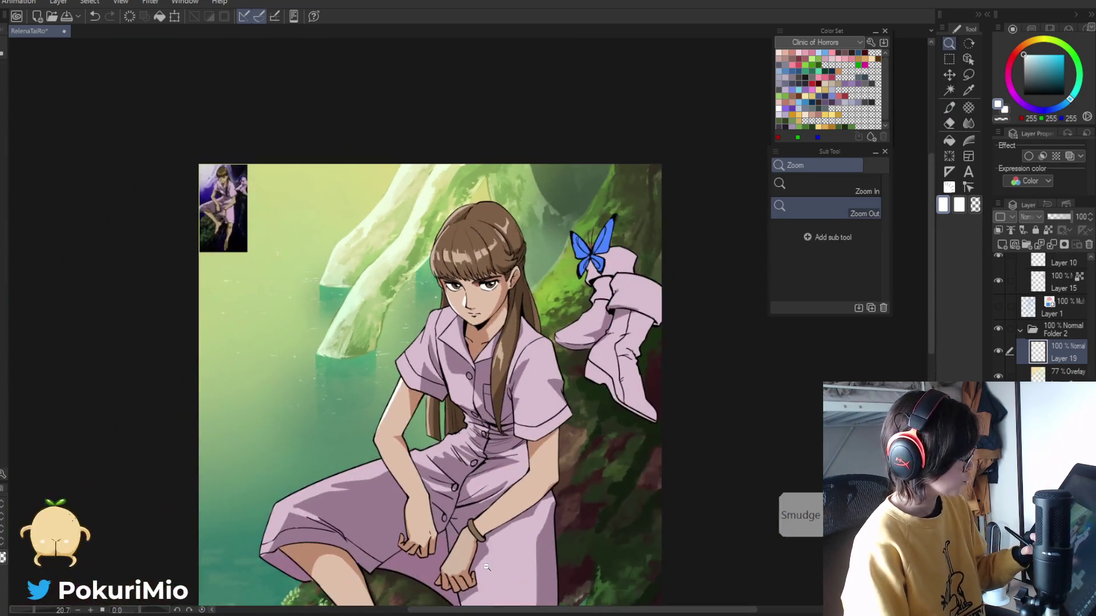
{"action": "scroll", "coordinate": [445, 460], "scroll_direction": "down", "scroll_amount": 1}
{"action": "scroll", "coordinate": [487, 613], "scroll_direction": "right", "scroll_amount": 3}
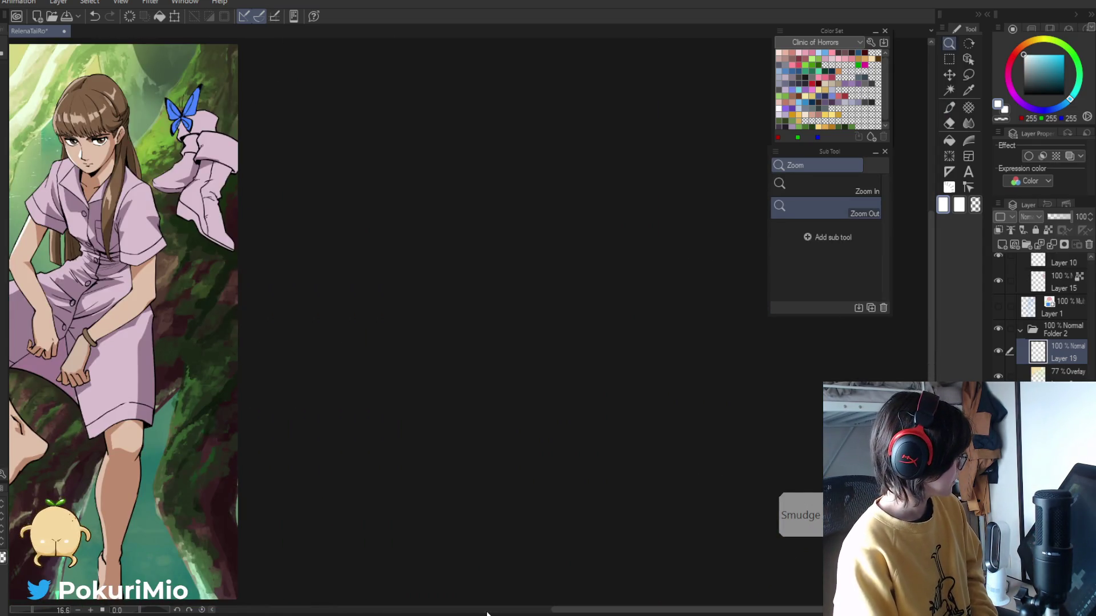
{"action": "scroll", "coordinate": [487, 614], "scroll_direction": "left", "scroll_amount": 3}
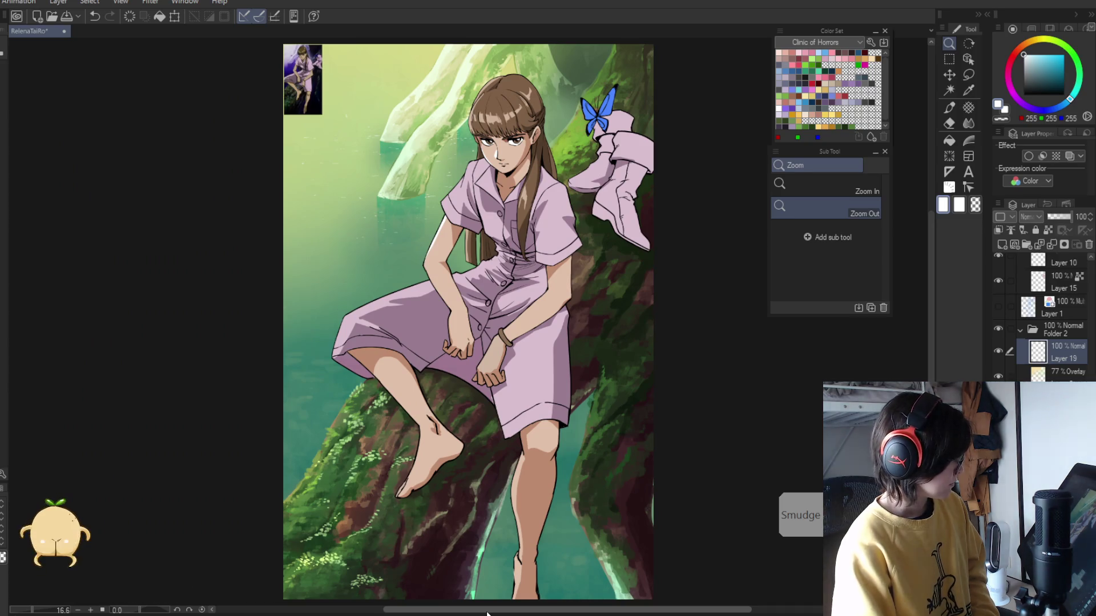
- Paint white ripple marks on the lower-left water and beside the girl's lower leg, erasing strays
{"action": "key", "text": "p"}
{"action": "scroll", "coordinate": [288, 285], "scroll_direction": "up", "scroll_amount": 1}
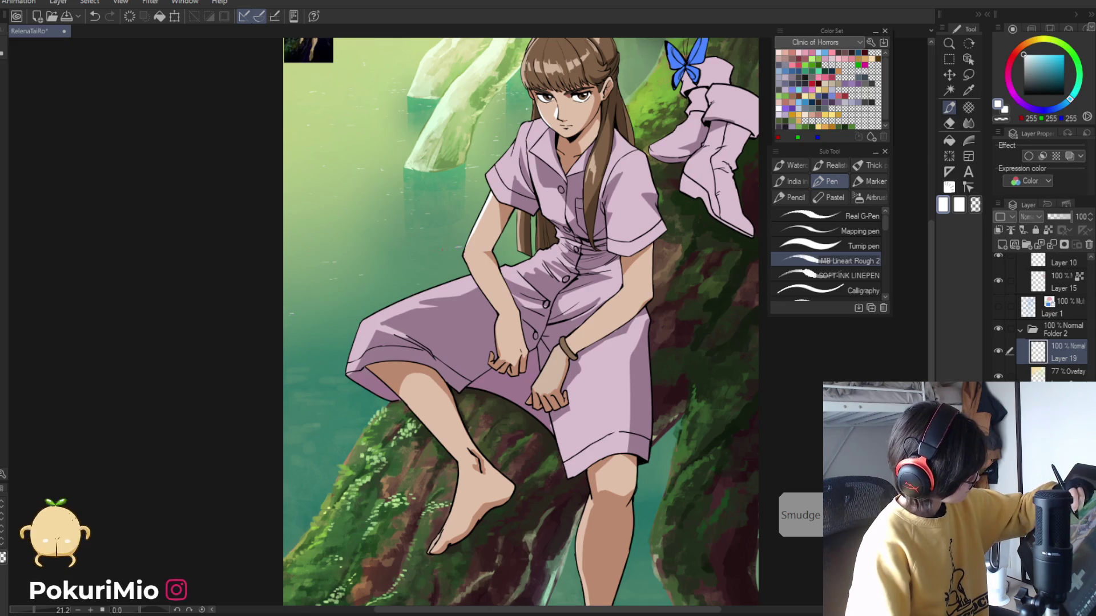
{"action": "key", "text": "e"}
{"action": "key", "text": "p"}
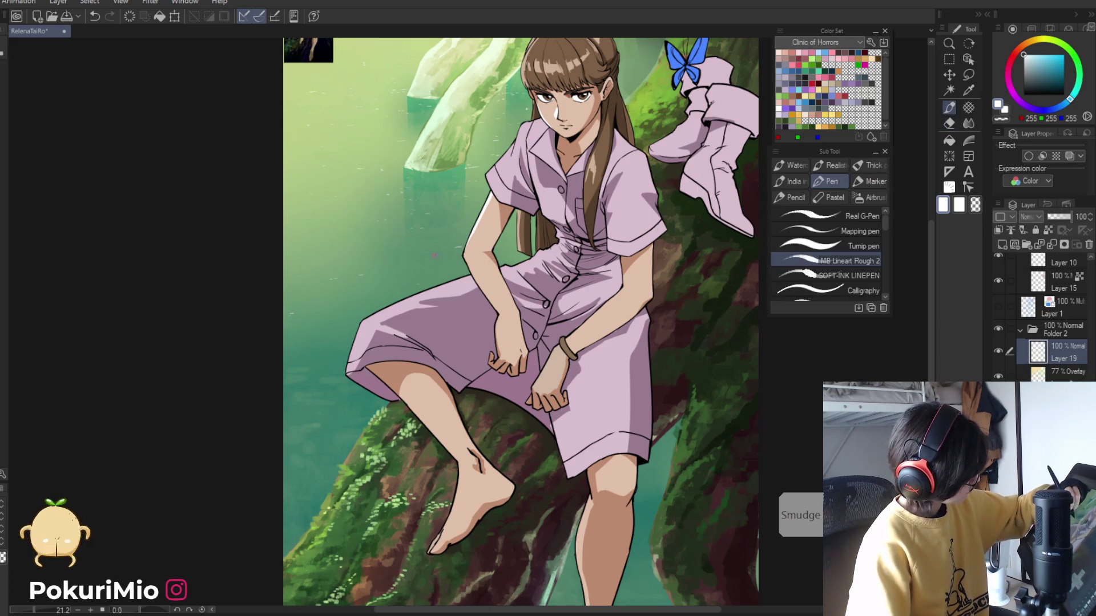
{"action": "key", "text": "e"}
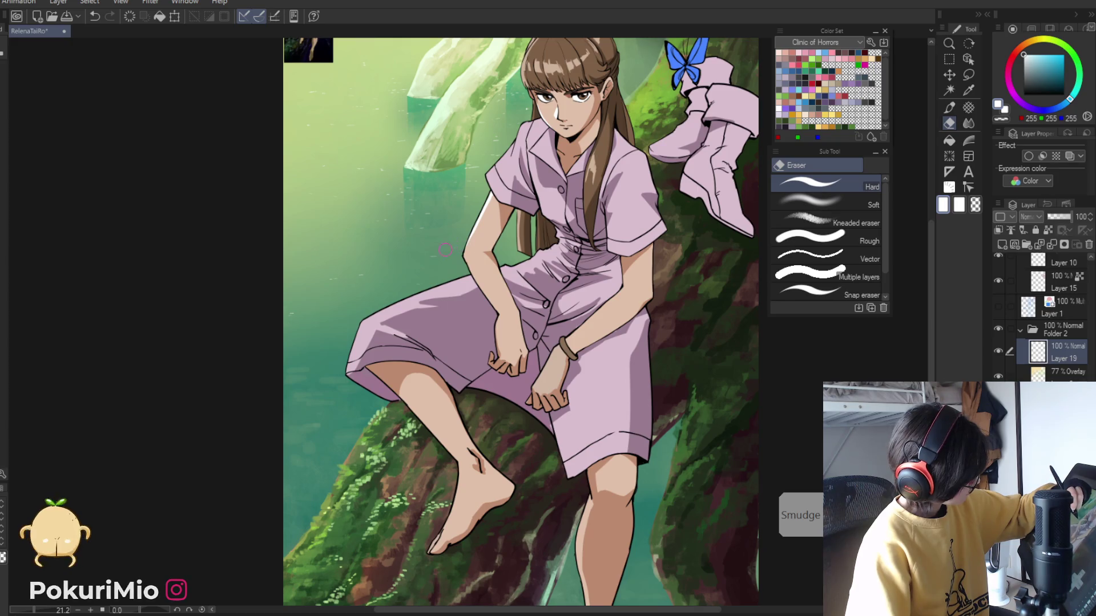
{"action": "key", "text": "p"}
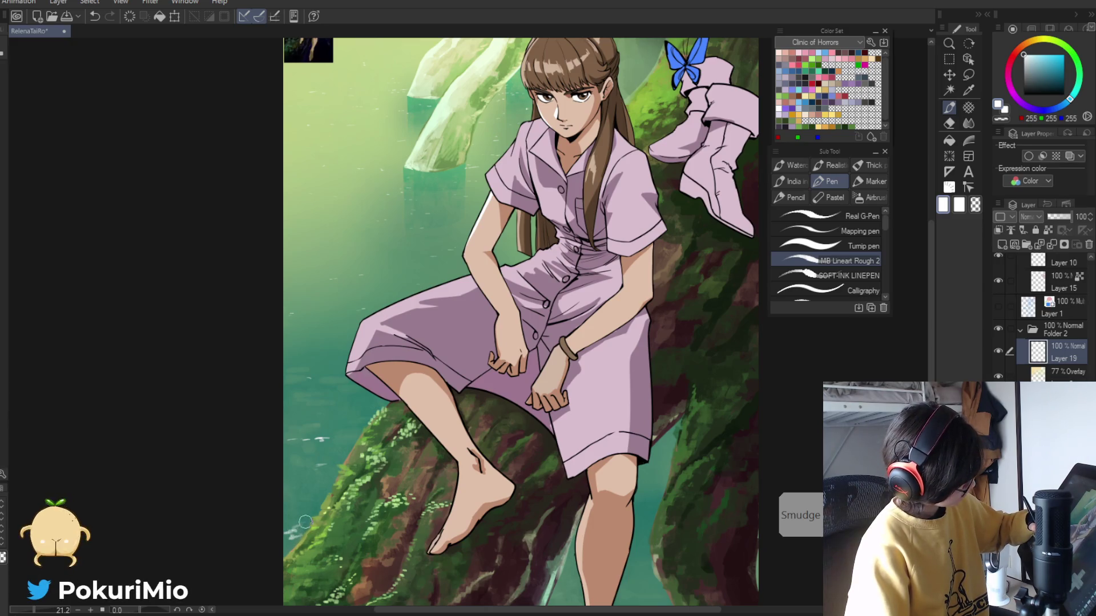
{"action": "key", "text": "e"}
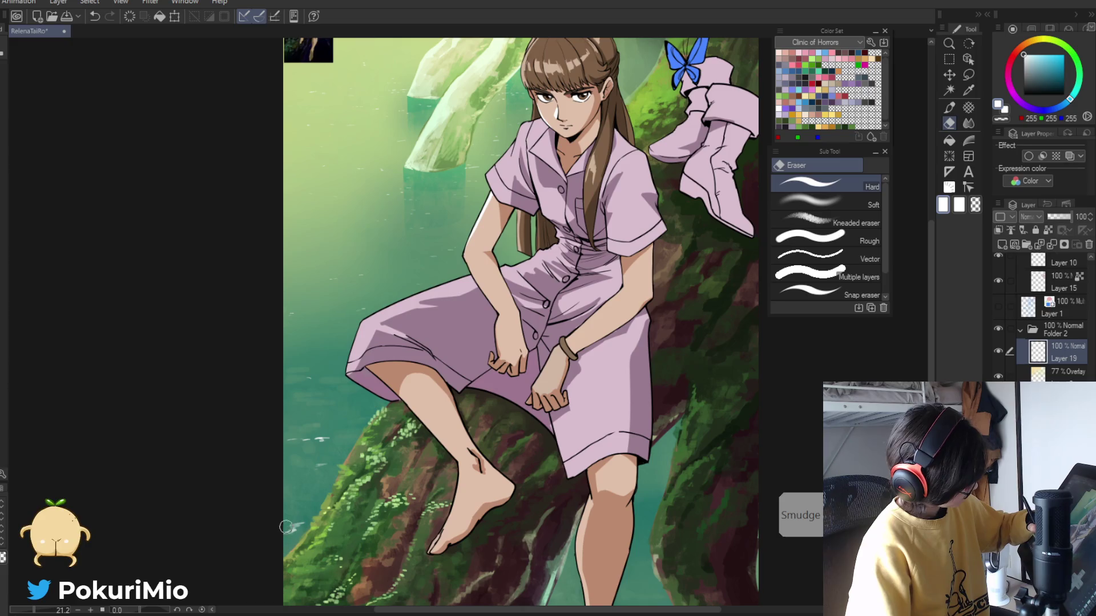
{"action": "key", "text": "p"}
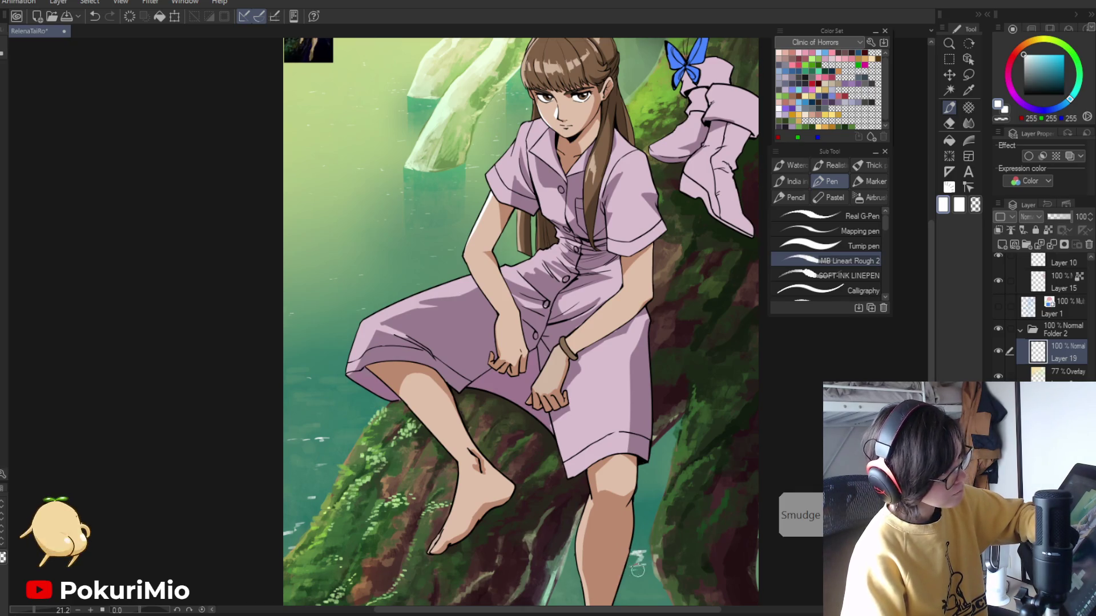
{"action": "key", "text": "e"}
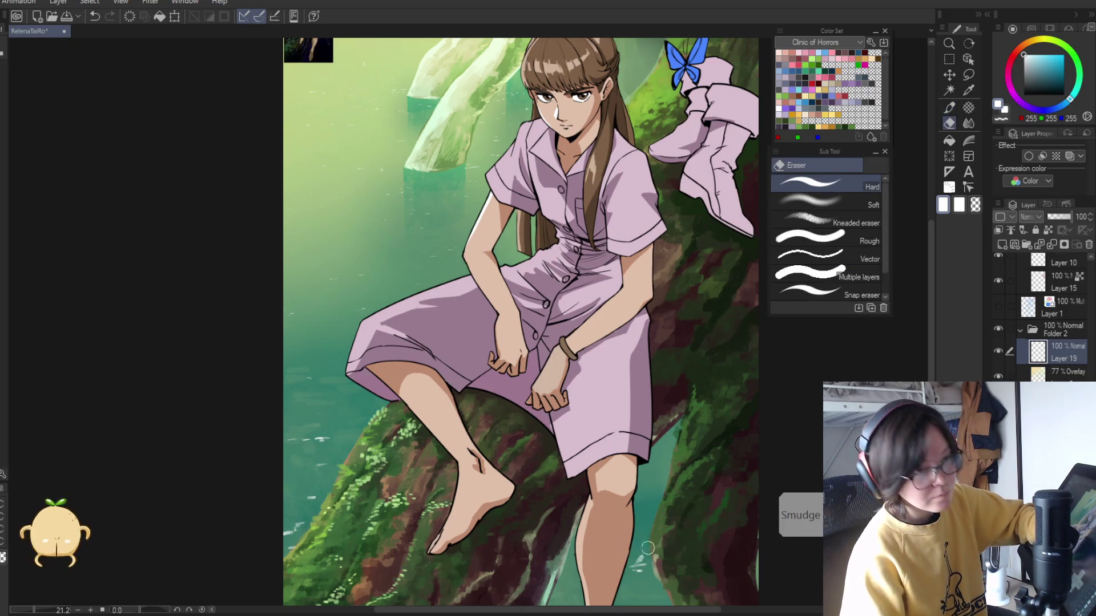
{"action": "key", "text": "/"}
{"action": "left_click", "coordinate": [424, 582]}
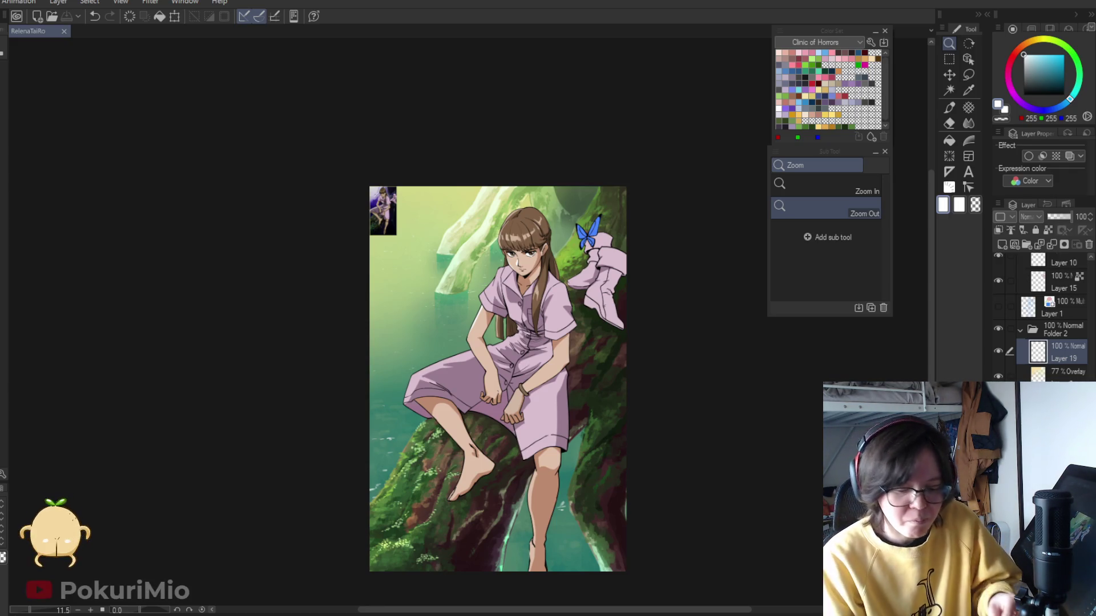
- Shrink the view toward the butterfly side and make Layer 19 visible
{"action": "left_click", "coordinate": [258, 404], "text": "alt"}
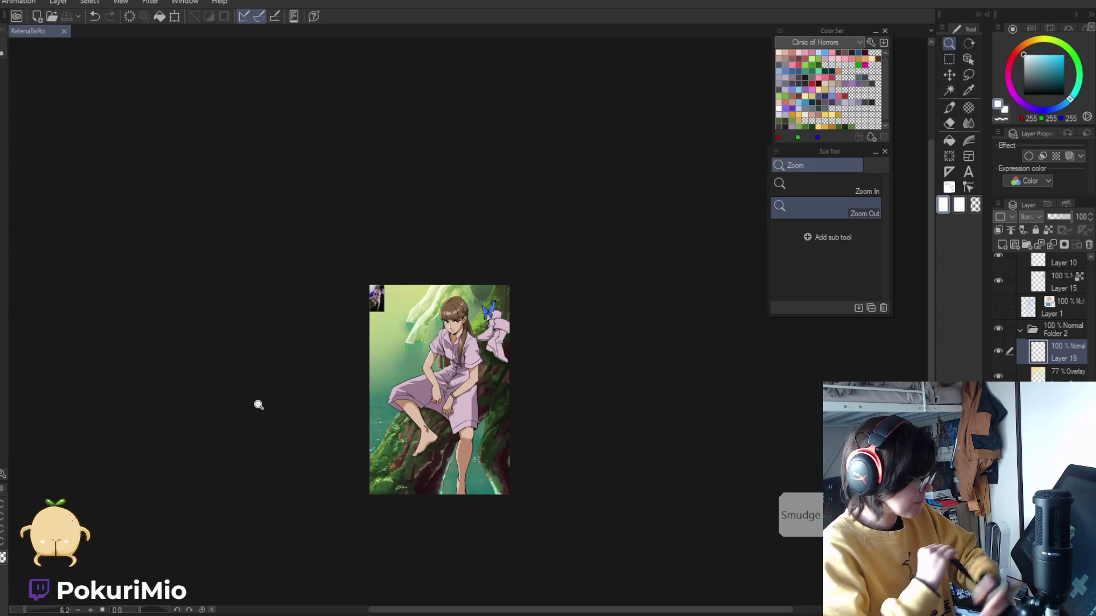
{"action": "scroll", "coordinate": [457, 489], "scroll_direction": "down", "scroll_amount": 2}
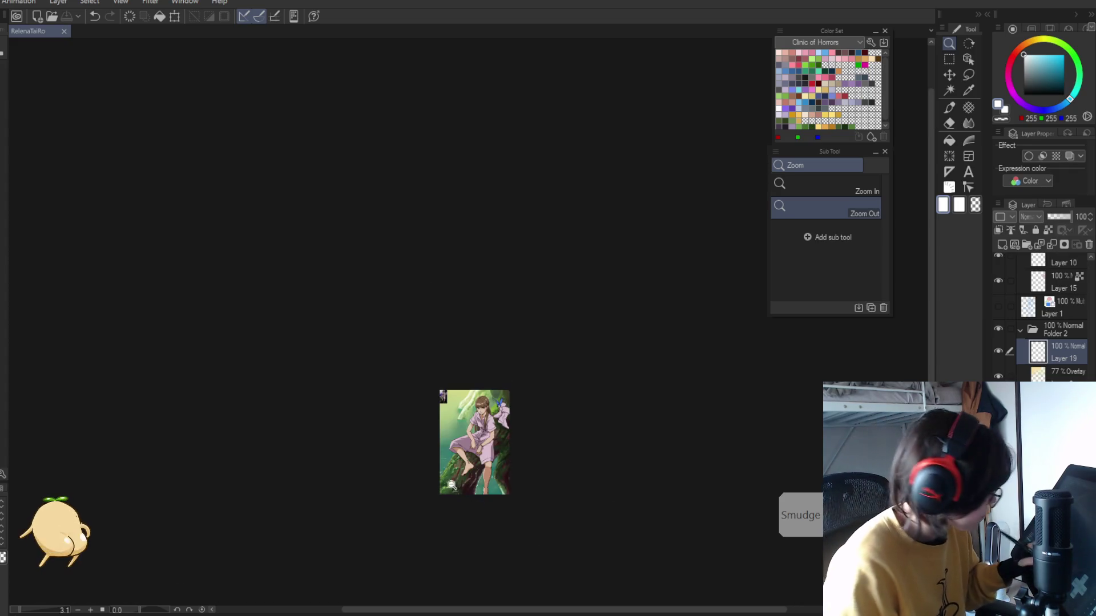
{"action": "scroll", "coordinate": [457, 489], "scroll_direction": "up", "scroll_amount": 5}
{"action": "left_click_drag", "start_coordinate": [337, 470], "coordinate": [240, 380]}
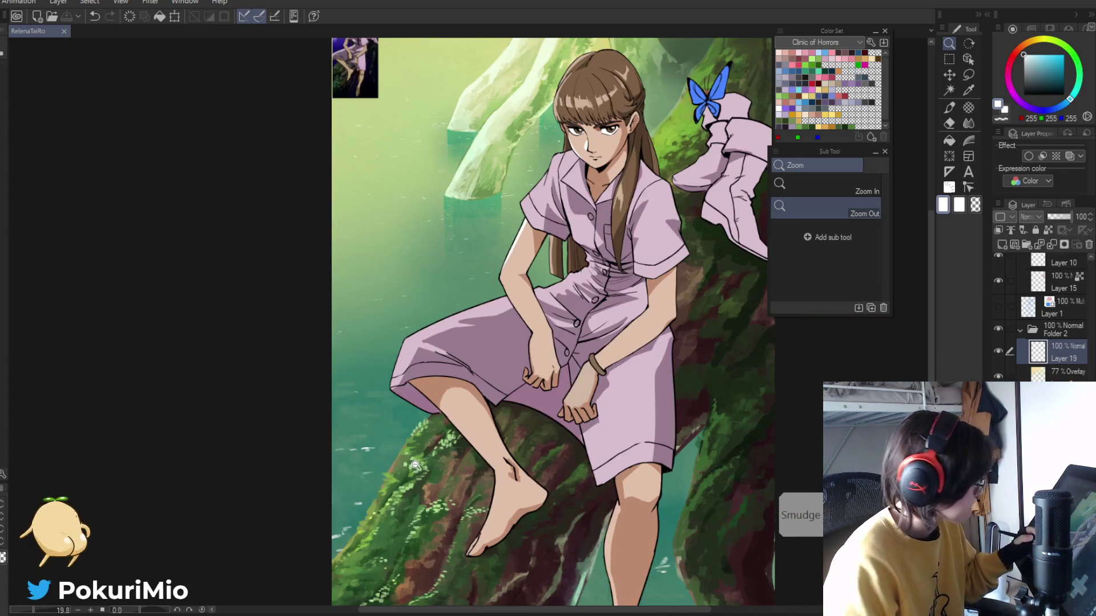
{"action": "left_click", "coordinate": [998, 351]}
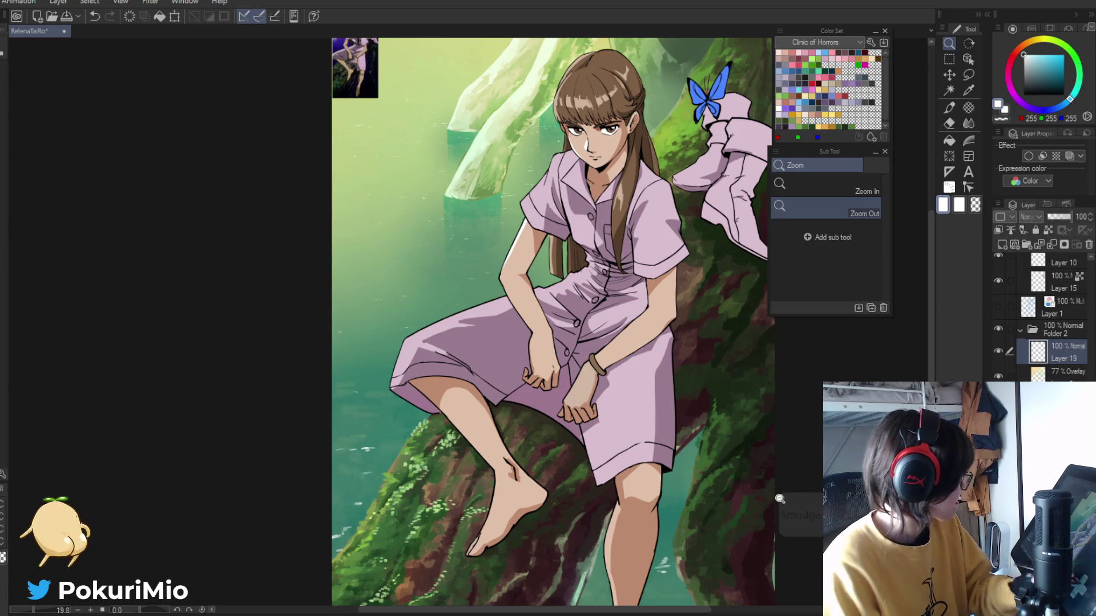
- Touch up the water and mossy branch, alternating the MB Lineart Rough 2 pen and hard eraser
{"action": "key", "text": "e"}
{"action": "key", "text": "p"}
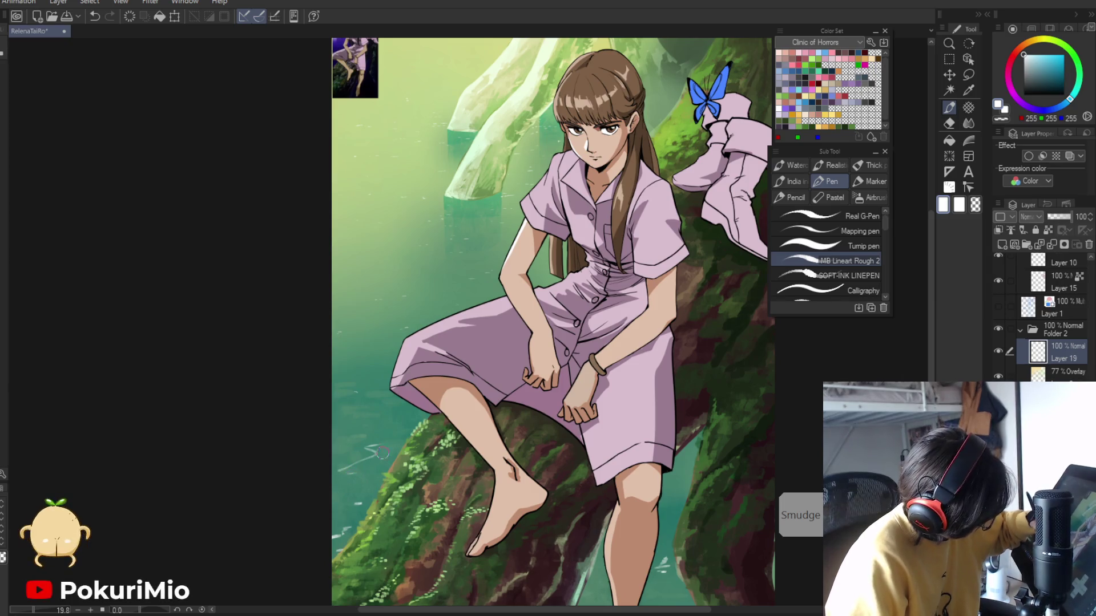
{"action": "key", "text": "e"}
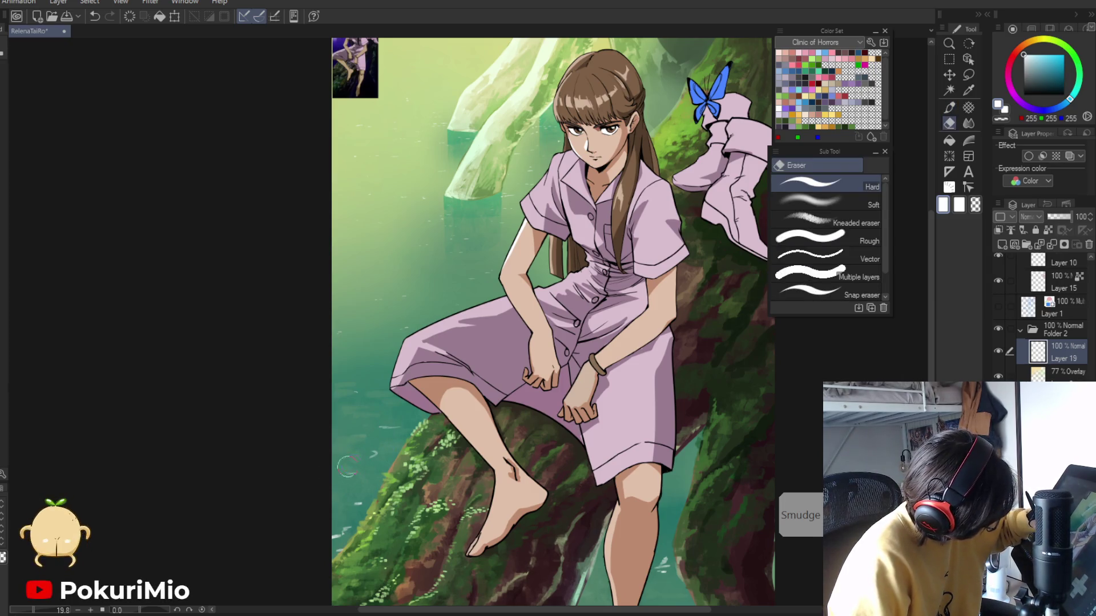
{"action": "key", "text": "p"}
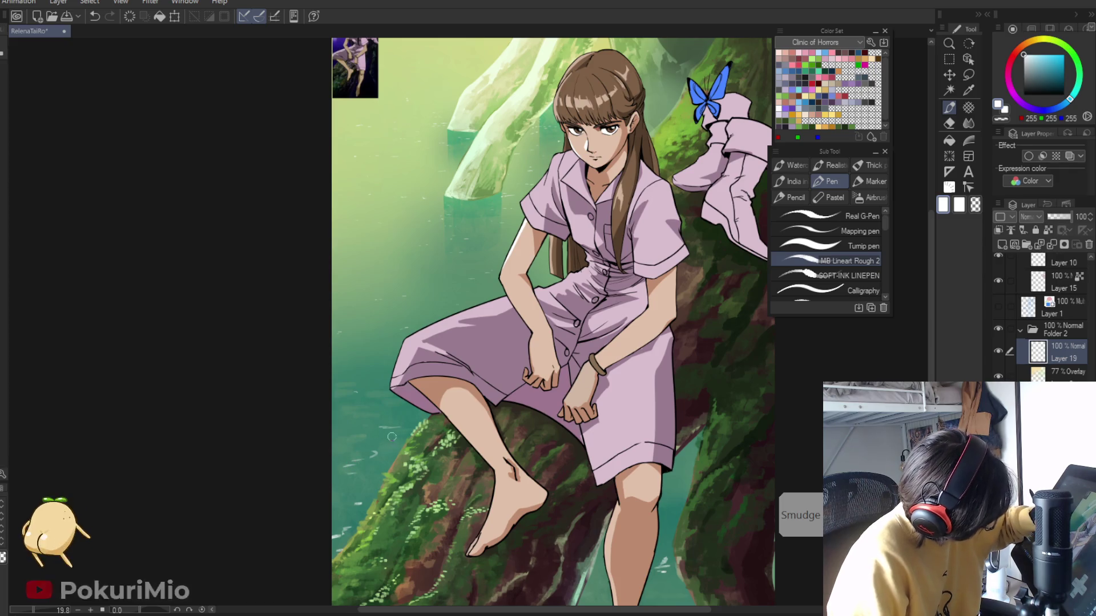
{"action": "key", "text": "ctrl+alt+space"}
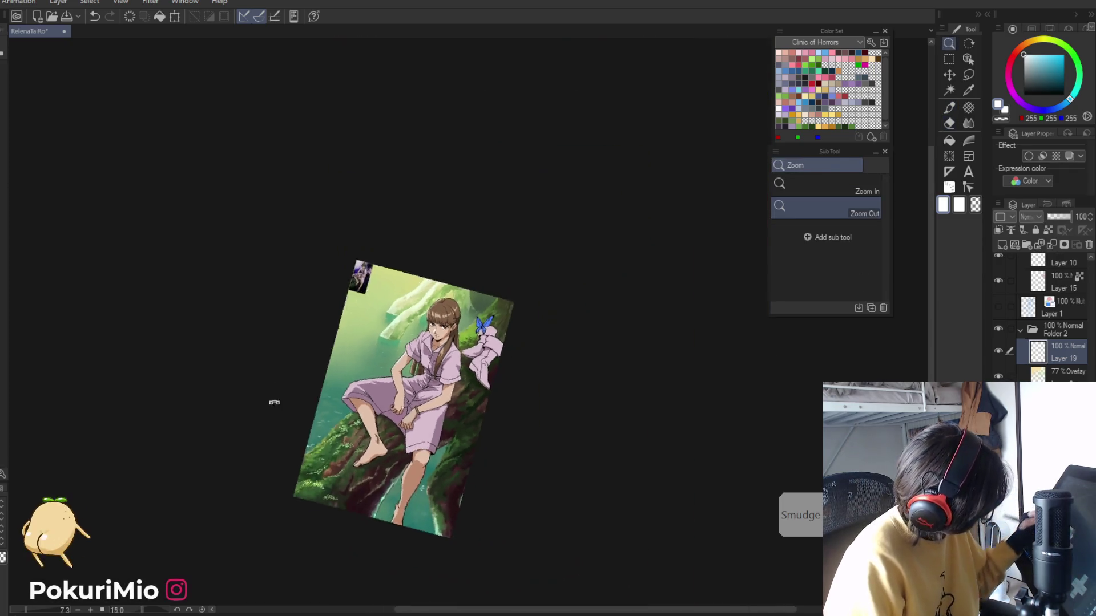
- Rotate the canvas and make small eraser and pen fixes around the girl's legs
{"action": "left_click_drag", "start_coordinate": [350, 454], "coordinate": [309, 400]}
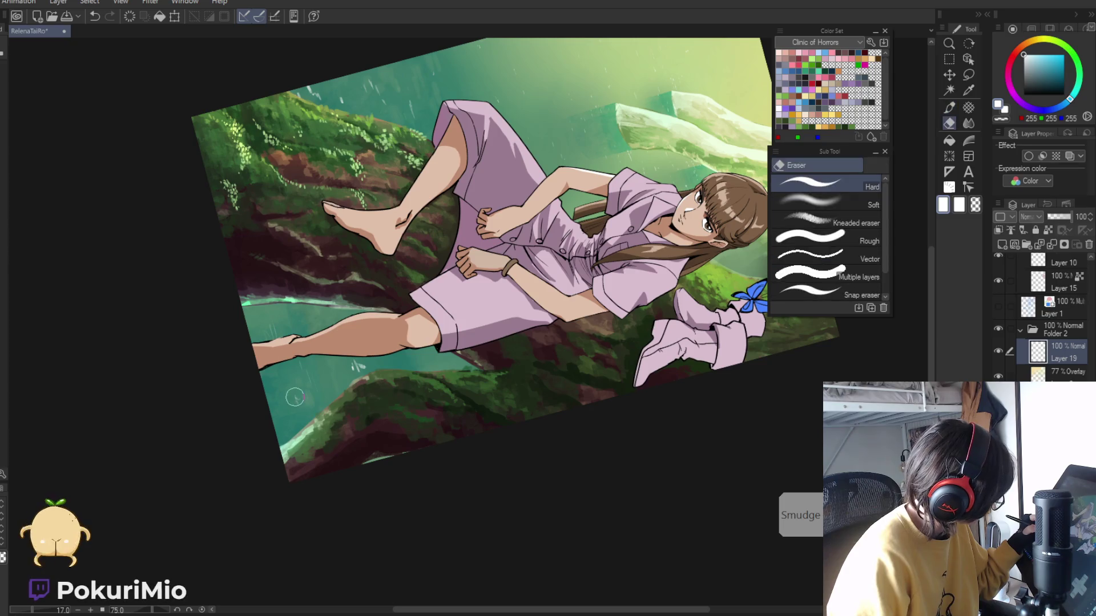
{"action": "left_click_drag", "start_coordinate": [297, 405], "coordinate": [313, 429]}
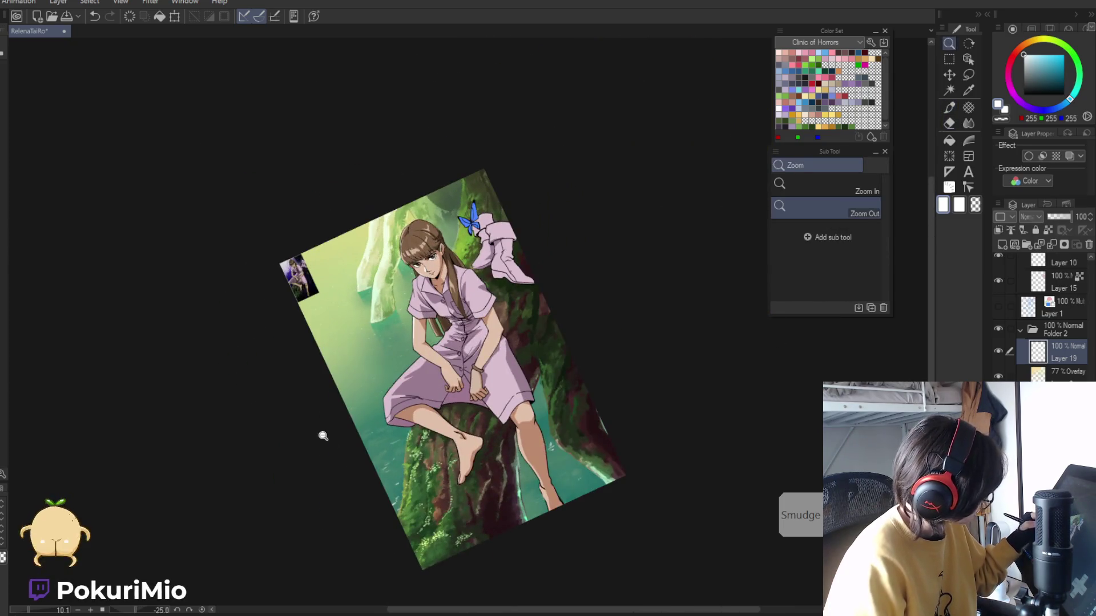
{"action": "key", "text": "e"}
{"action": "key", "text": "p"}
{"action": "scroll", "coordinate": [372, 514], "scroll_direction": "up", "scroll_amount": 3}
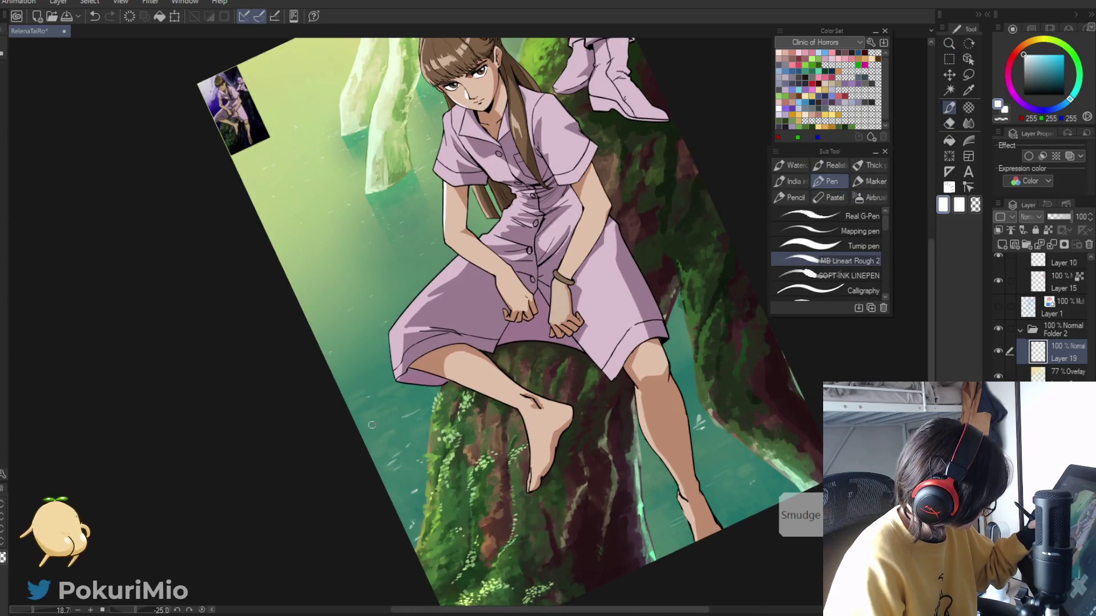
{"action": "key", "text": "alt+space"}
- Erase and blend the water glints and bark softer, then view the whole illustration
{"action": "key", "text": "e"}
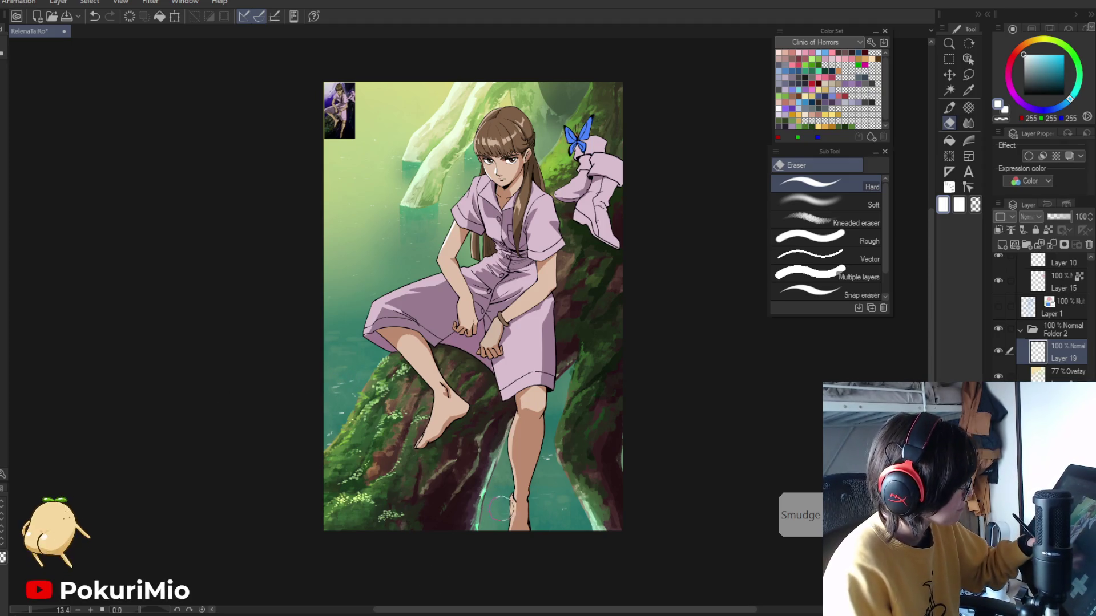
{"action": "key", "text": "p"}
{"action": "key", "text": "j"}
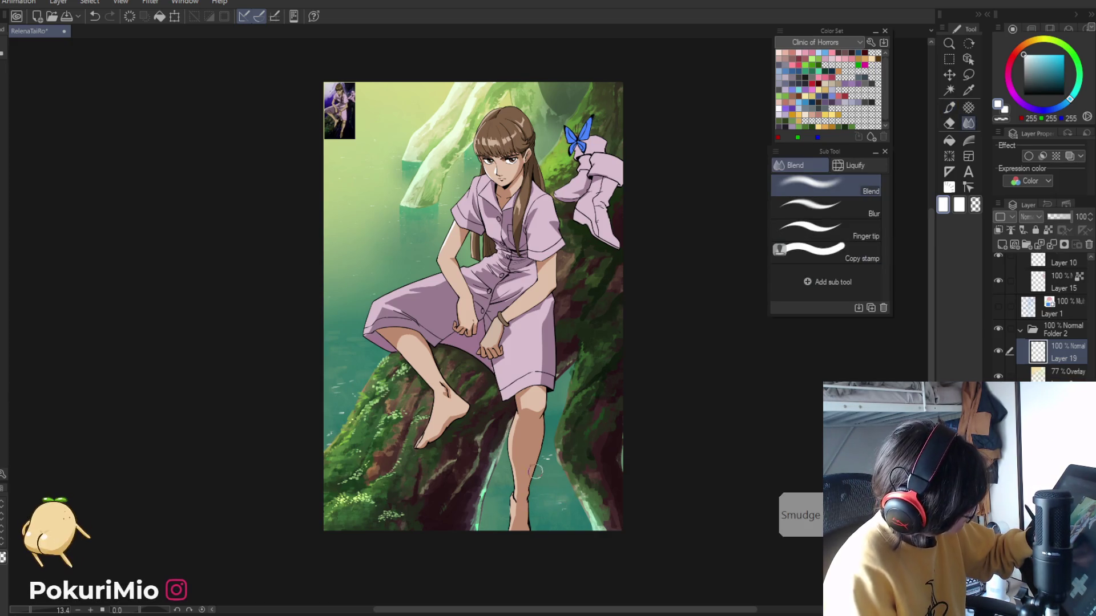
{"action": "left_click", "coordinate": [317, 349], "text": "alt"}
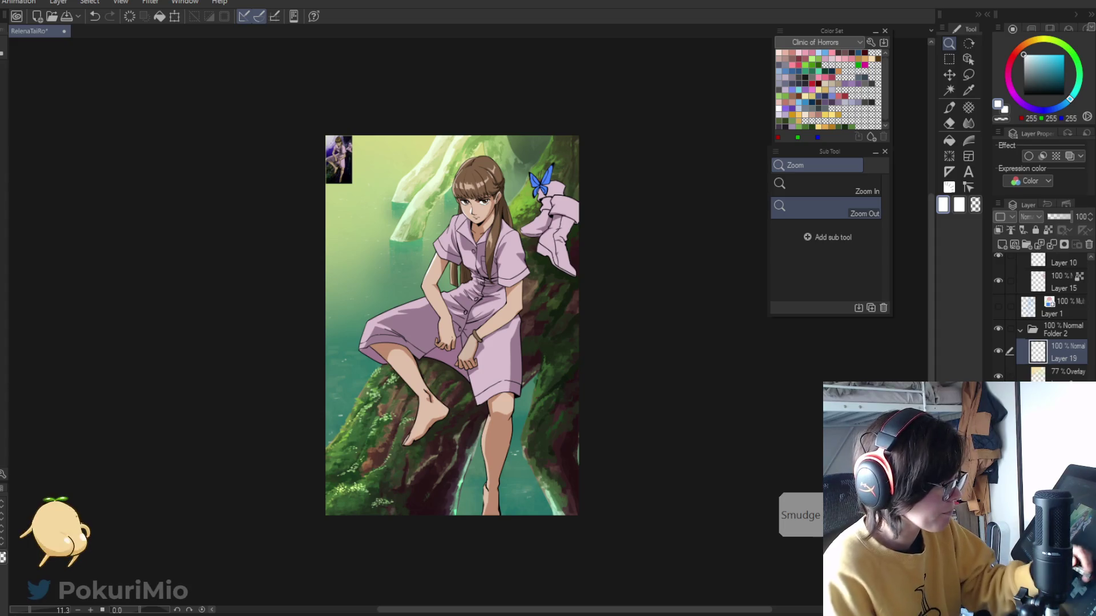
- On the 77% Overlay layer, erase and blend the green glow on the trunk behind the butterfly
{"action": "left_click", "coordinate": [1061, 372]}
{"action": "scroll", "coordinate": [524, 132], "scroll_direction": "up", "scroll_amount": 5}
{"action": "key", "text": "e"}
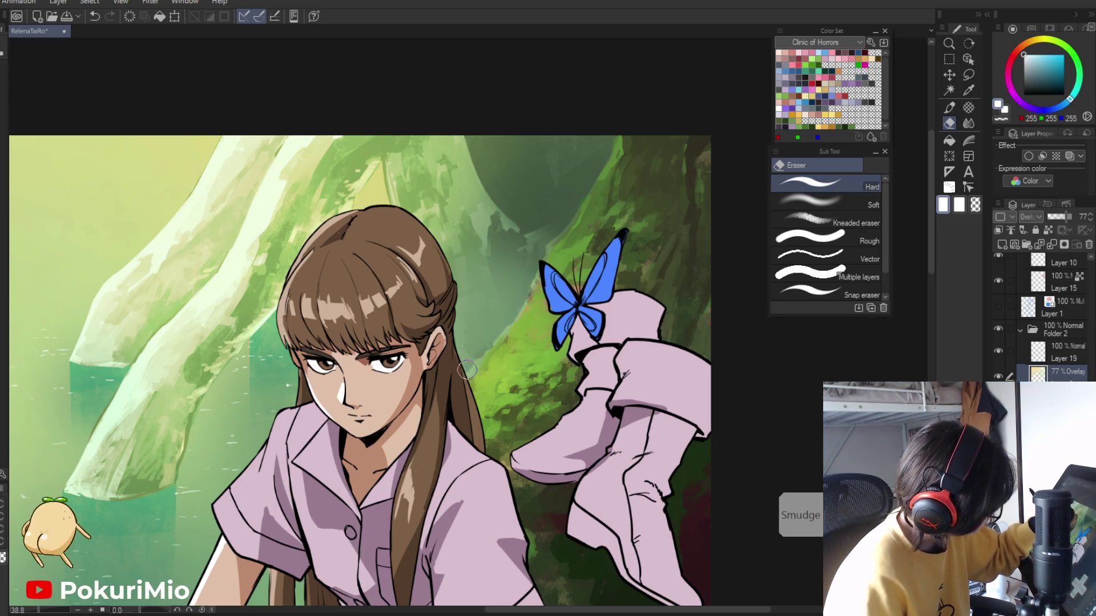
{"action": "key", "text": "j"}
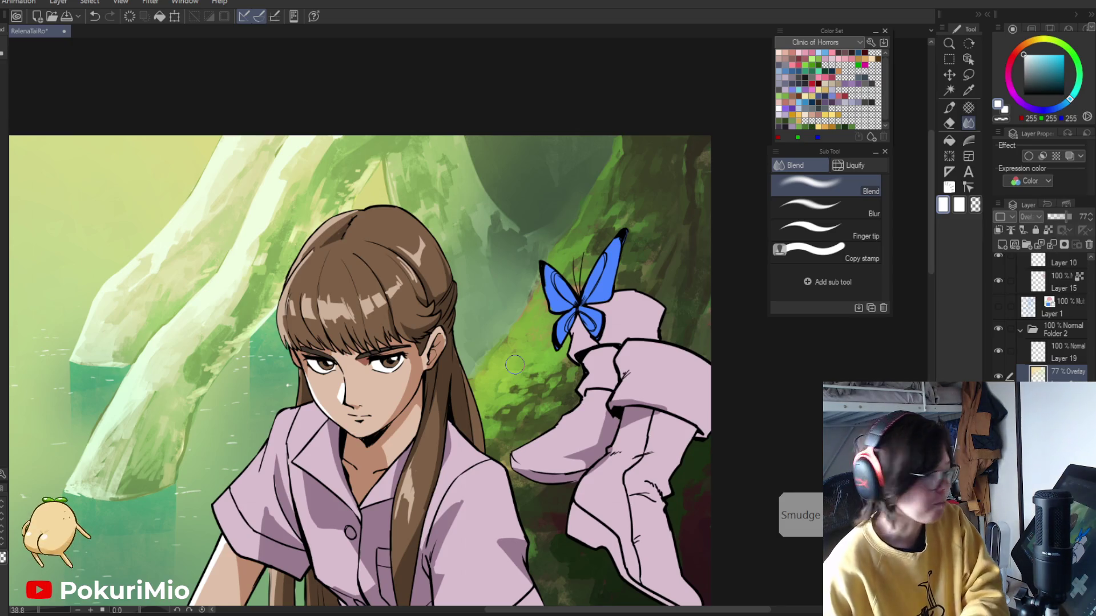
{"action": "scroll", "coordinate": [514, 364], "scroll_direction": "down", "scroll_amount": 3}
{"action": "left_click_drag", "start_coordinate": [514, 364], "coordinate": [551, 447]}
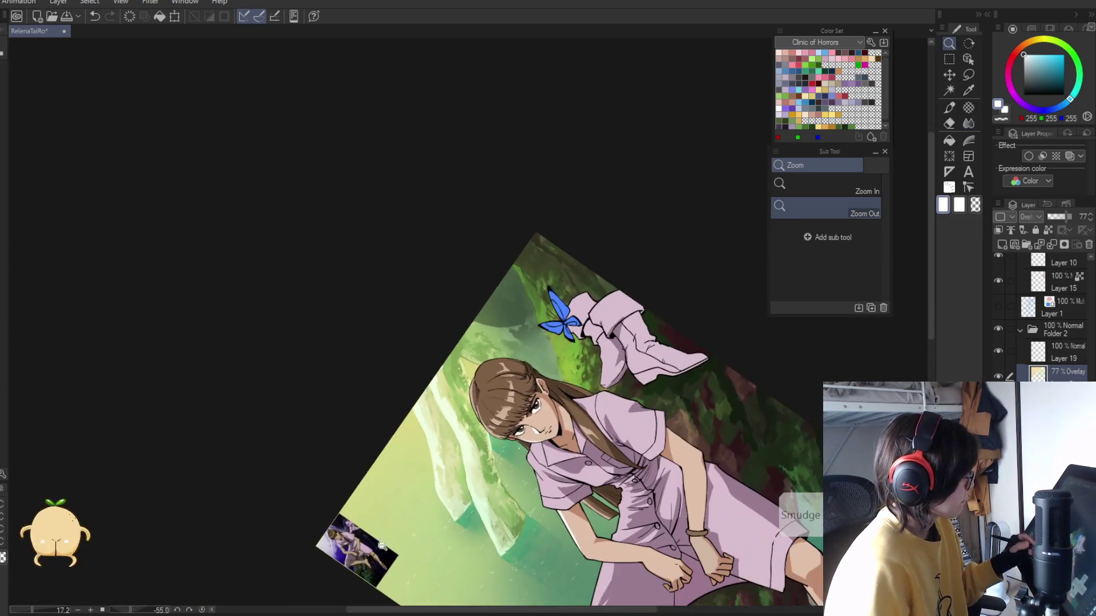
- On Layer 19, erase and blend the water under the pale rocks into softer glints and teal
{"action": "scroll", "coordinate": [551, 447], "scroll_direction": "up", "scroll_amount": 3}
{"action": "key", "text": "e"}
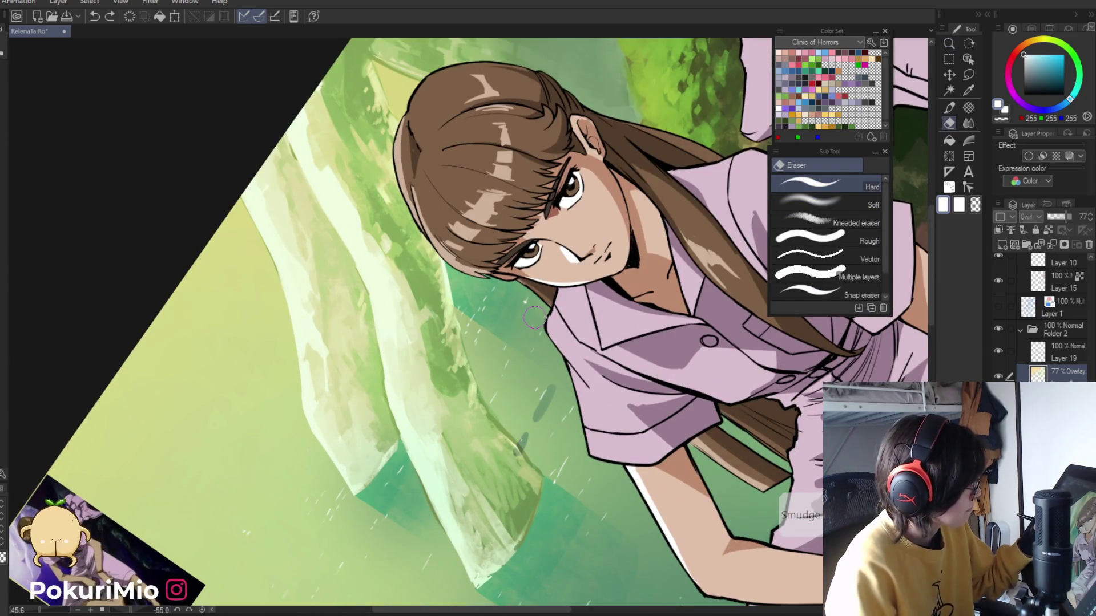
{"action": "key", "text": "alt+bracketright"}
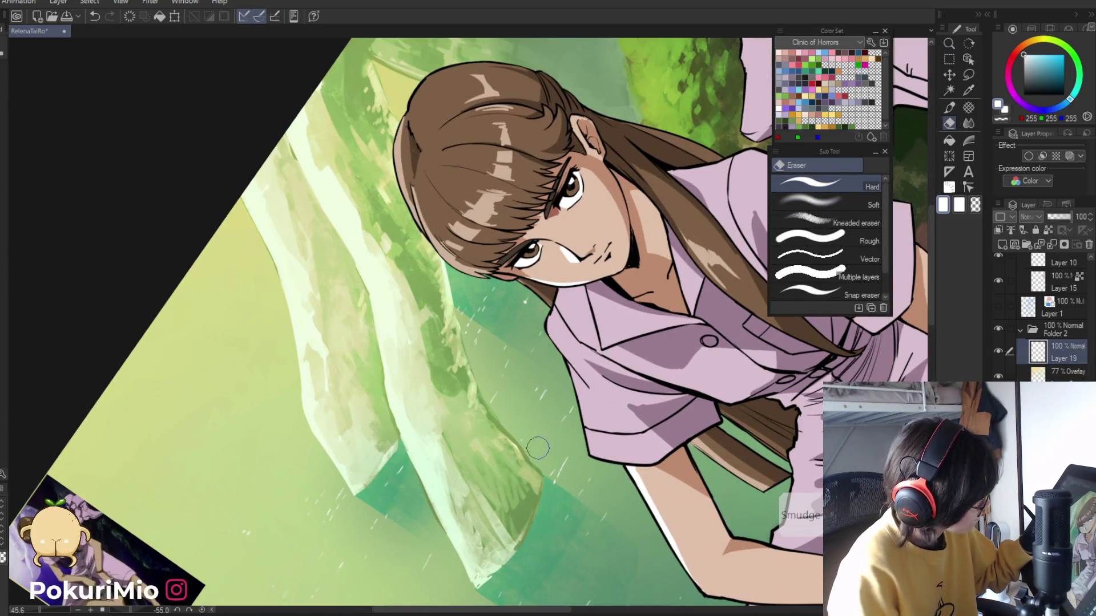
{"action": "key", "text": "j"}
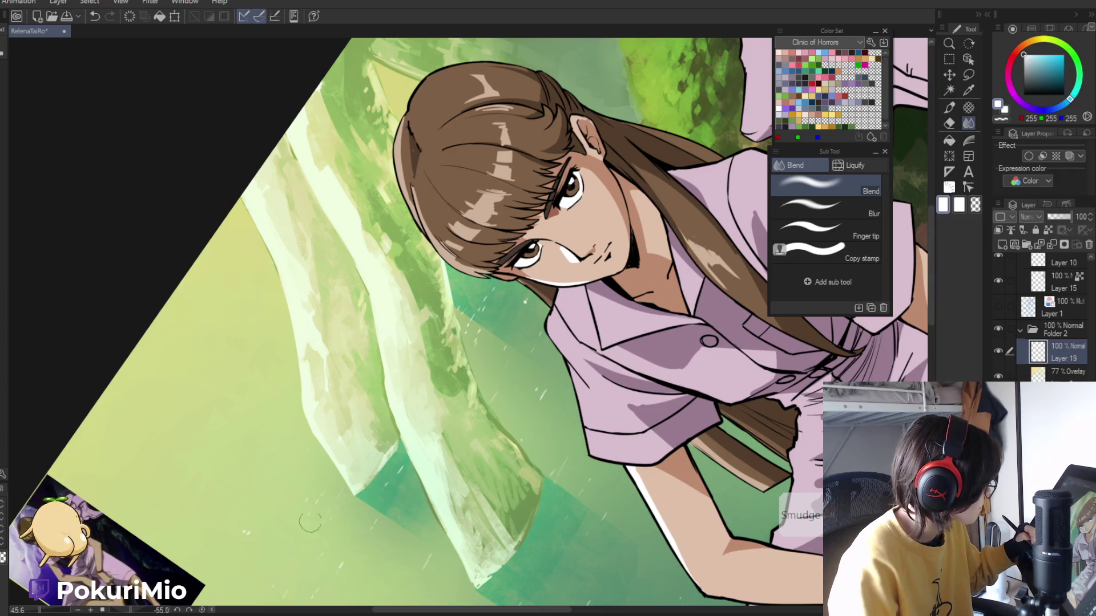
{"action": "left_click_drag", "start_coordinate": [166, 473], "coordinate": [142, 435]}
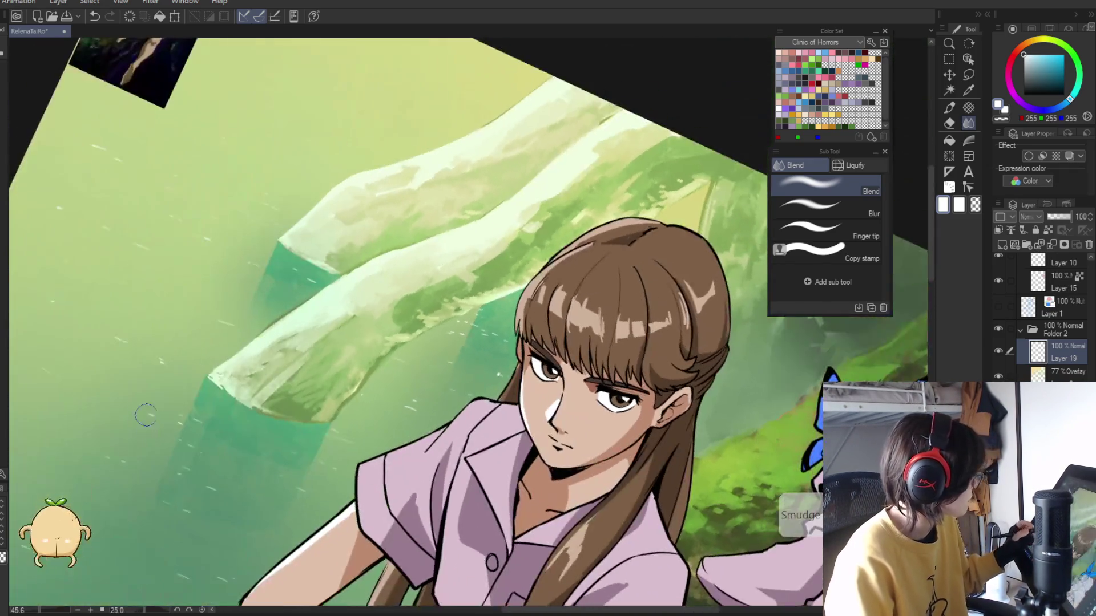
{"action": "key", "text": "e"}
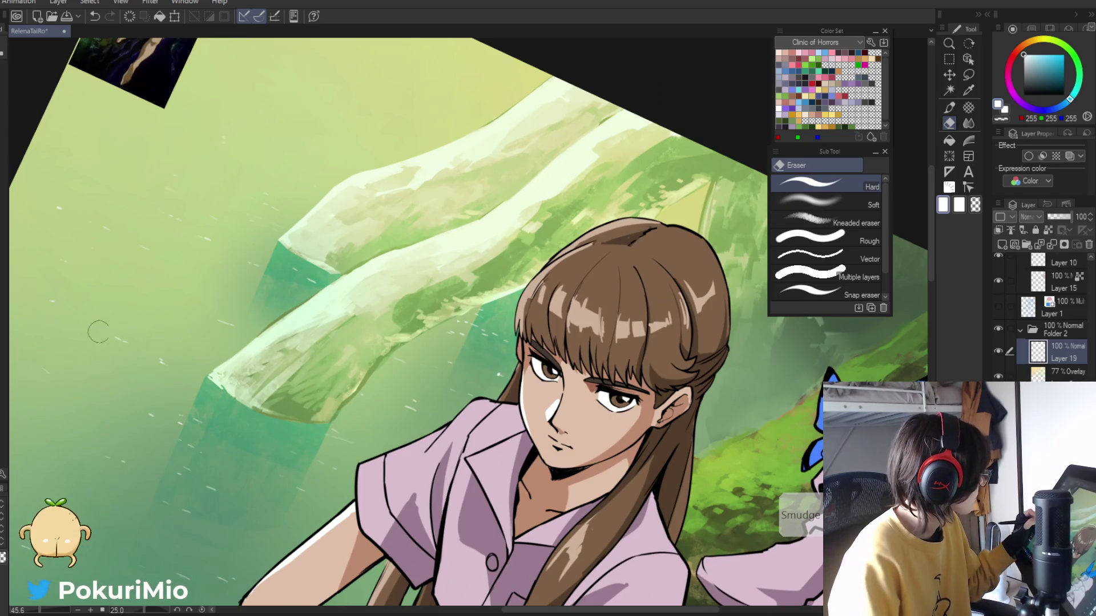
{"action": "scroll", "coordinate": [89, 253], "scroll_direction": "down", "scroll_amount": 3}
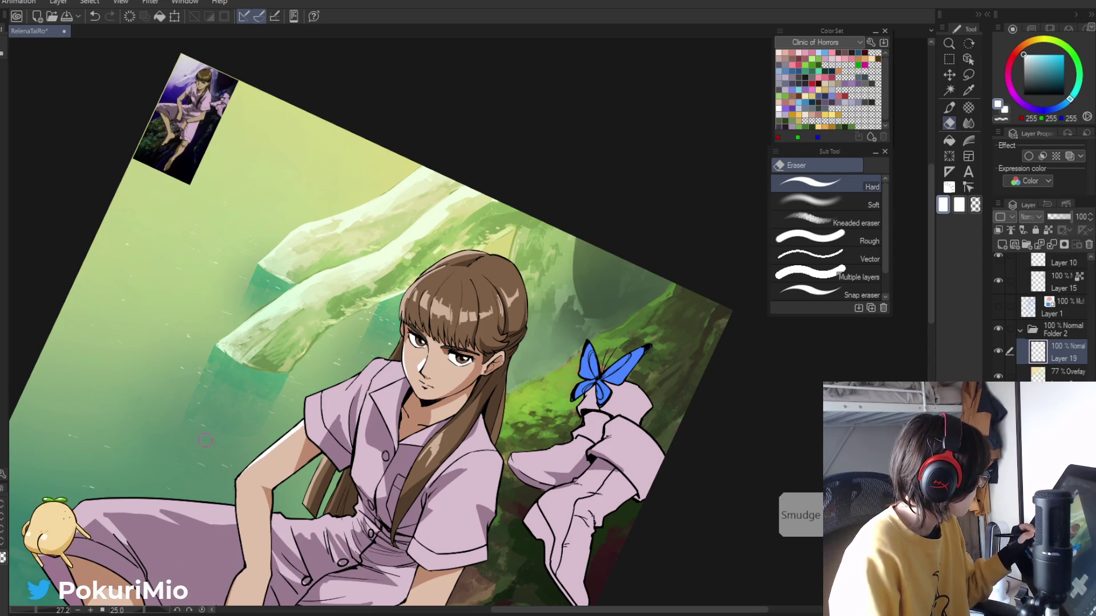
{"action": "left_click_drag", "start_coordinate": [204, 440], "coordinate": [223, 442]}
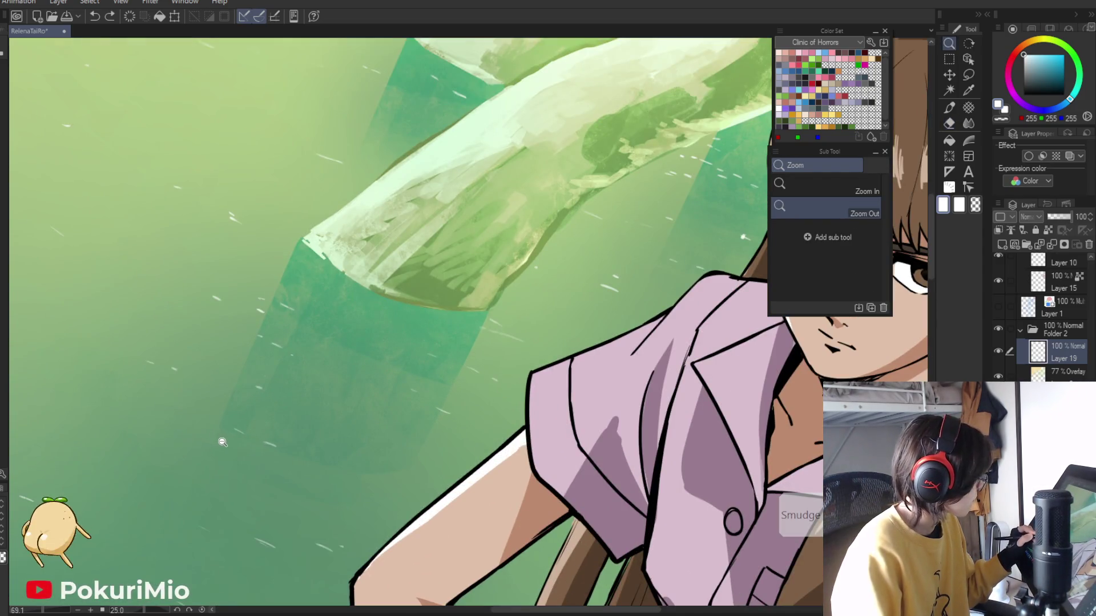
{"action": "key", "text": "e"}
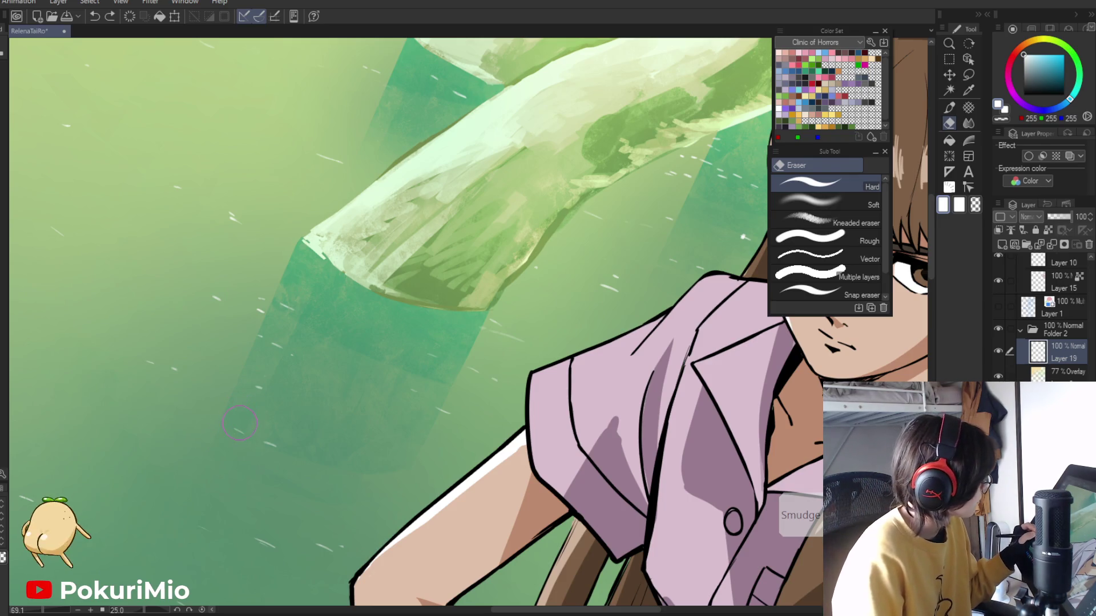
{"action": "key", "text": "j"}
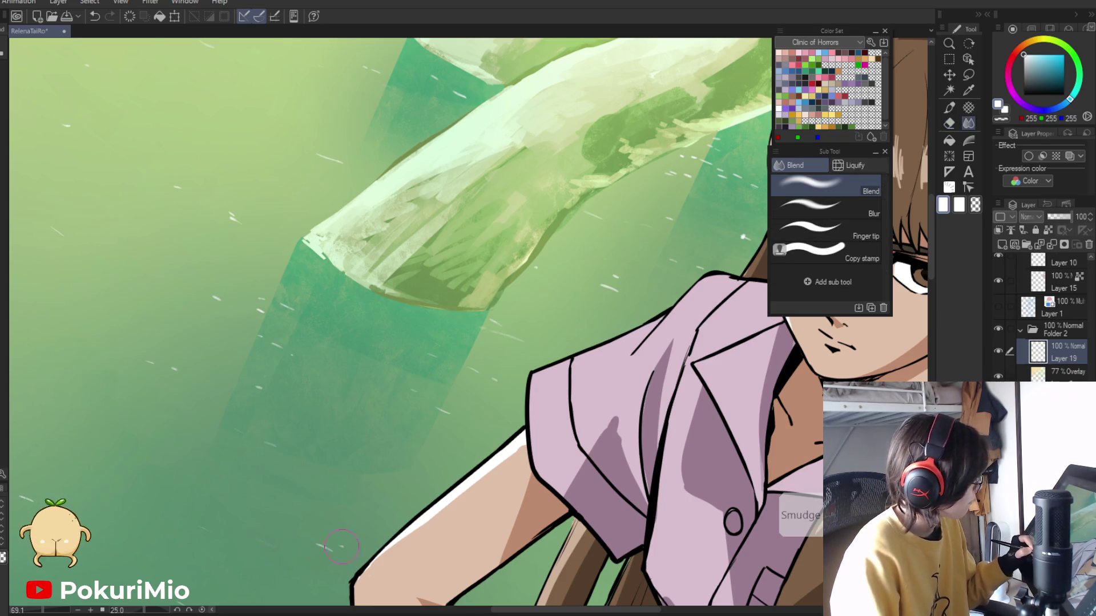
{"action": "key", "text": "ctrl+minus"}
{"action": "key", "text": "ctrl+minus"}
{"action": "key", "text": "ctrl+minus"}
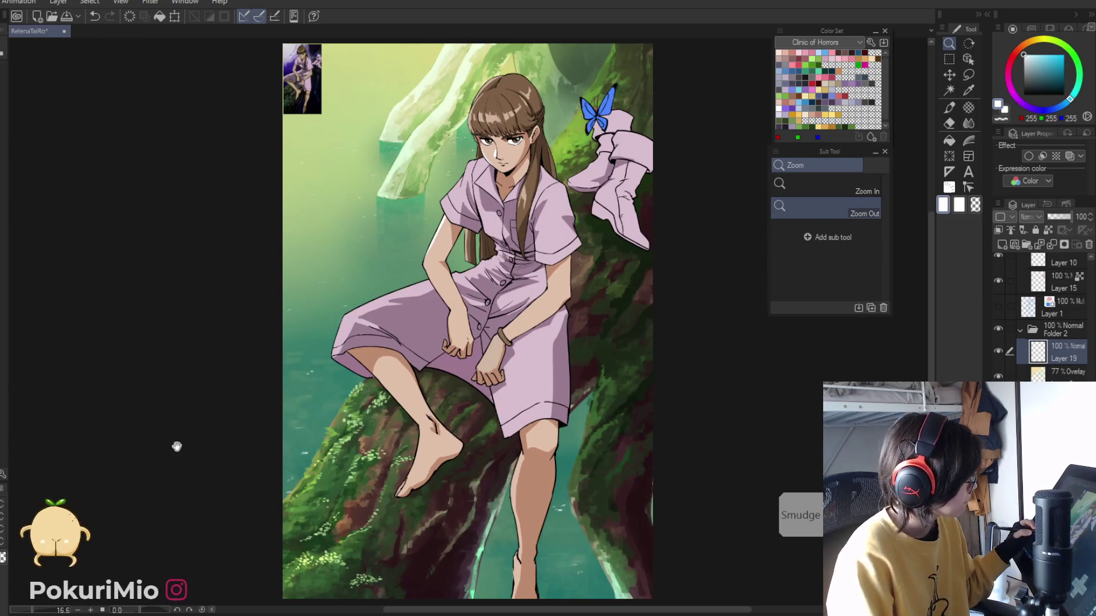
{"action": "left_click_drag", "start_coordinate": [171, 464], "coordinate": [203, 499]}
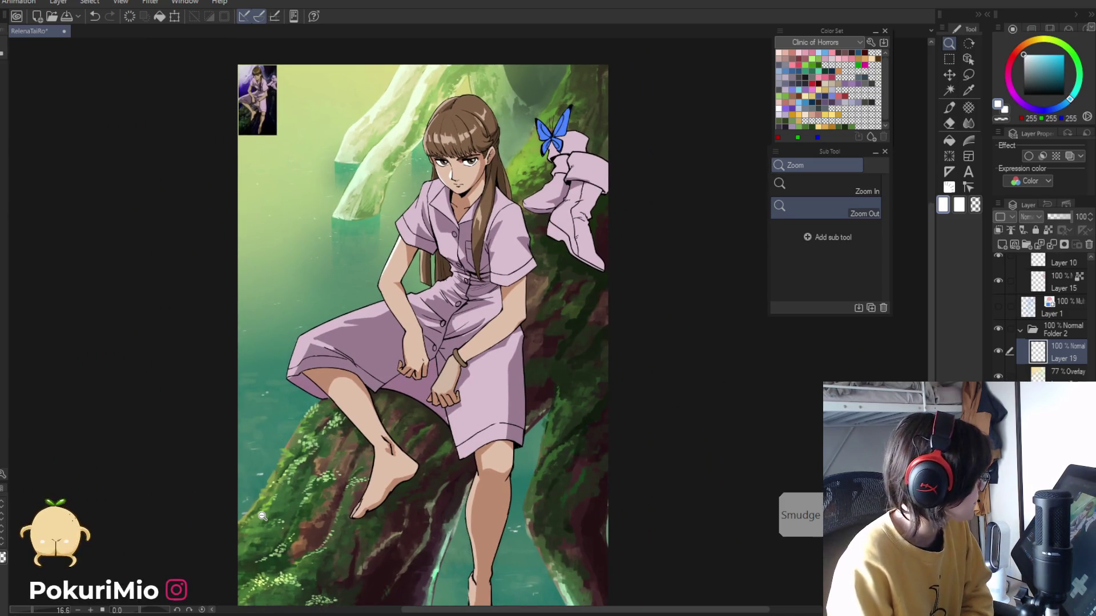
{"action": "left_click", "coordinate": [1062, 400]}
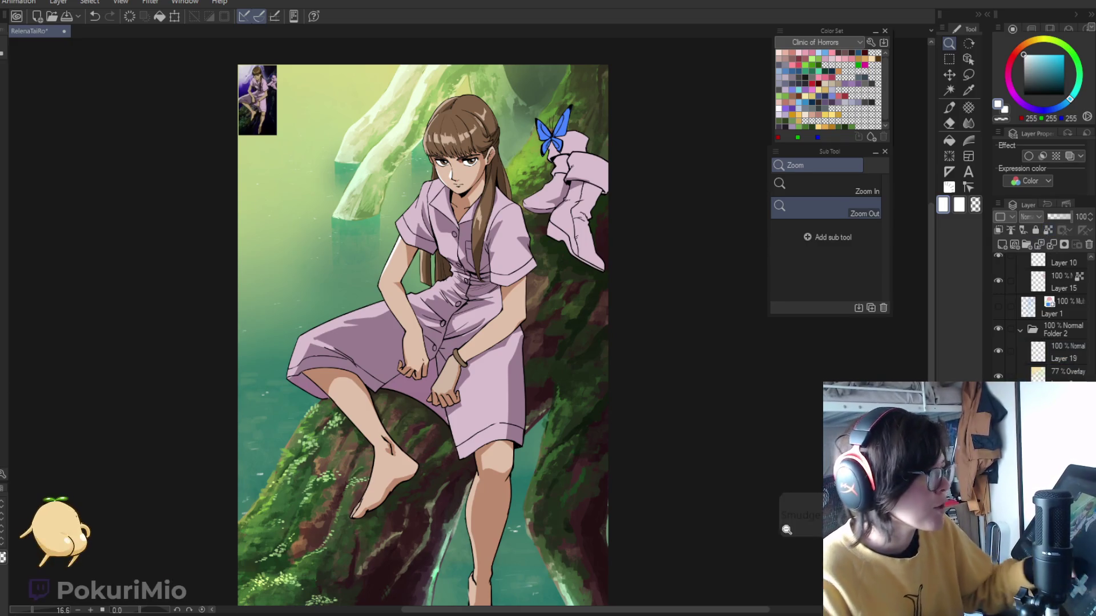
{"action": "left_click", "coordinate": [452, 536]}
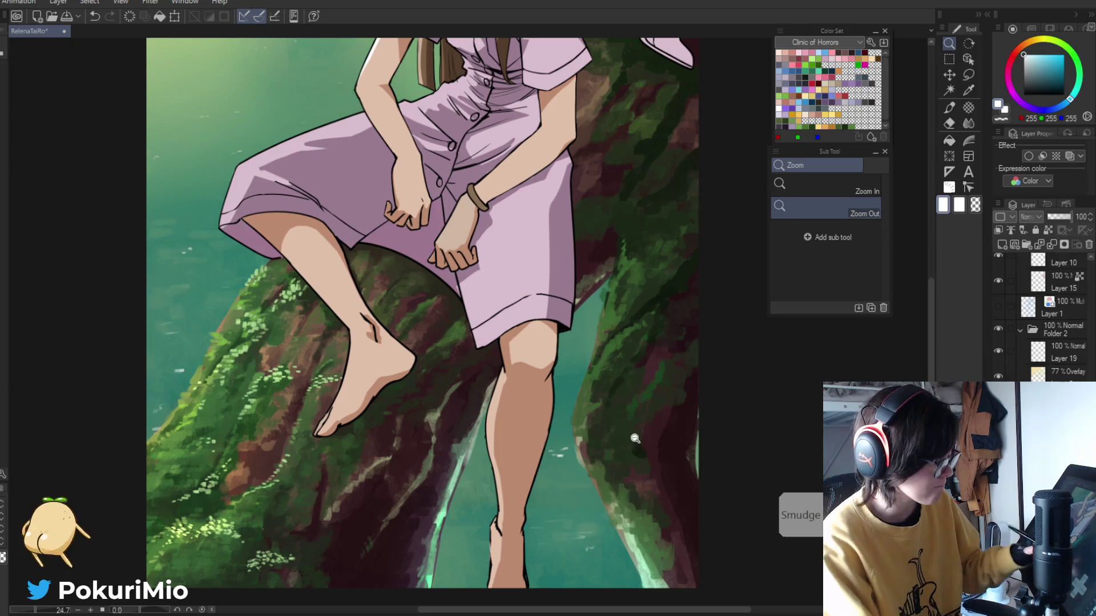
{"action": "left_click", "coordinate": [782, 457]}
{"action": "left_click_drag", "start_coordinate": [456, 523], "coordinate": [433, 500]}
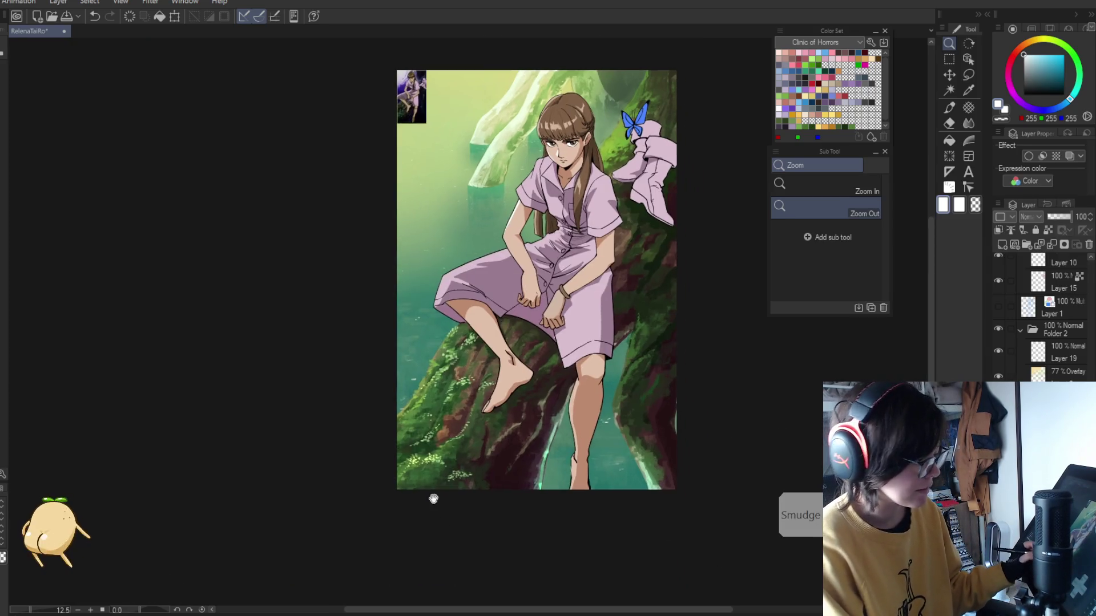
{"action": "left_click", "coordinate": [673, 405]}
{"action": "key", "text": "p"}
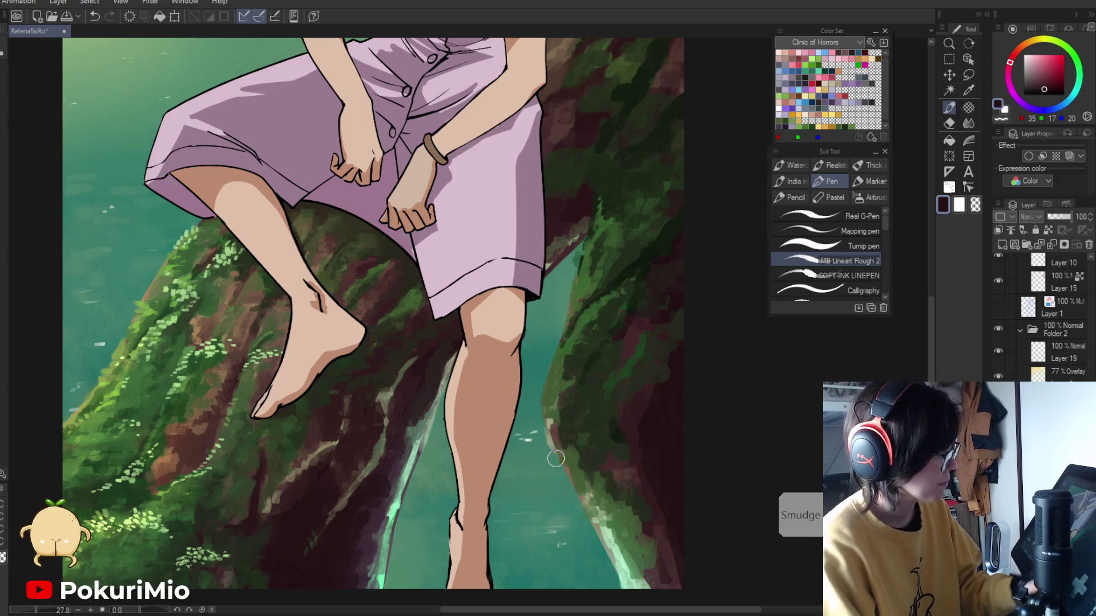
- Sample the grey-green, then undo the bright green glow strokes, comparing with redo
{"action": "left_click", "coordinate": [423, 420], "text": "alt"}
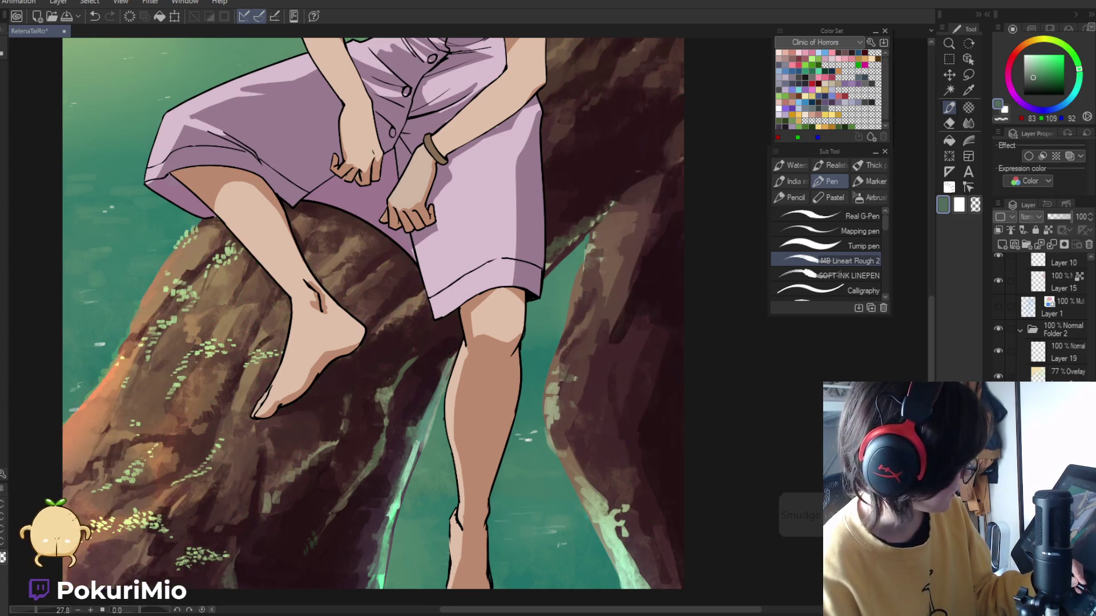
{"action": "key", "text": "ctrl+y"}
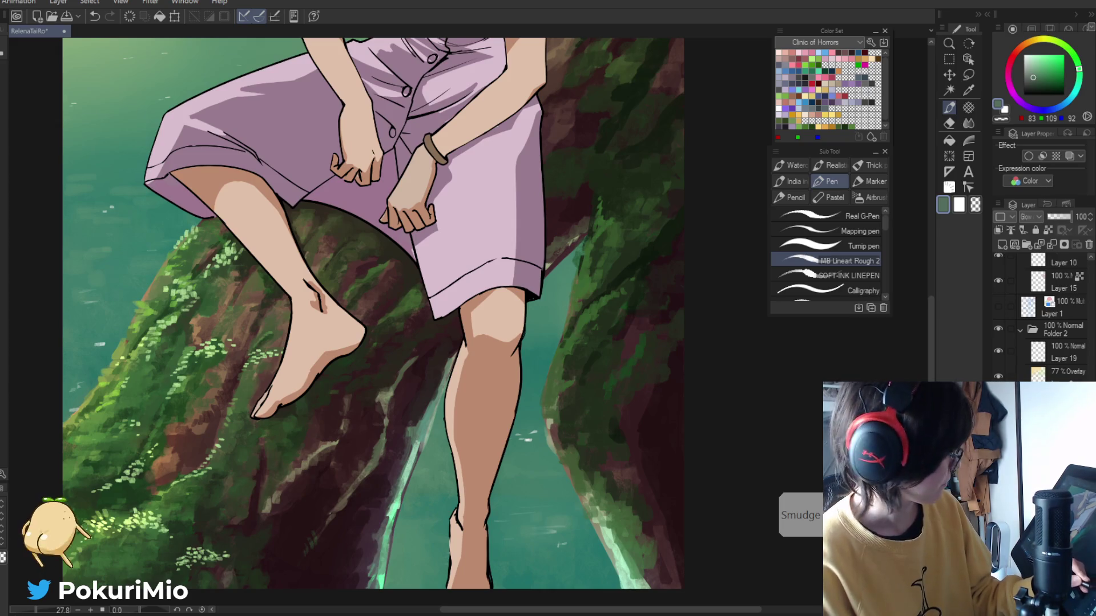
{"action": "key", "text": "ctrl+z"}
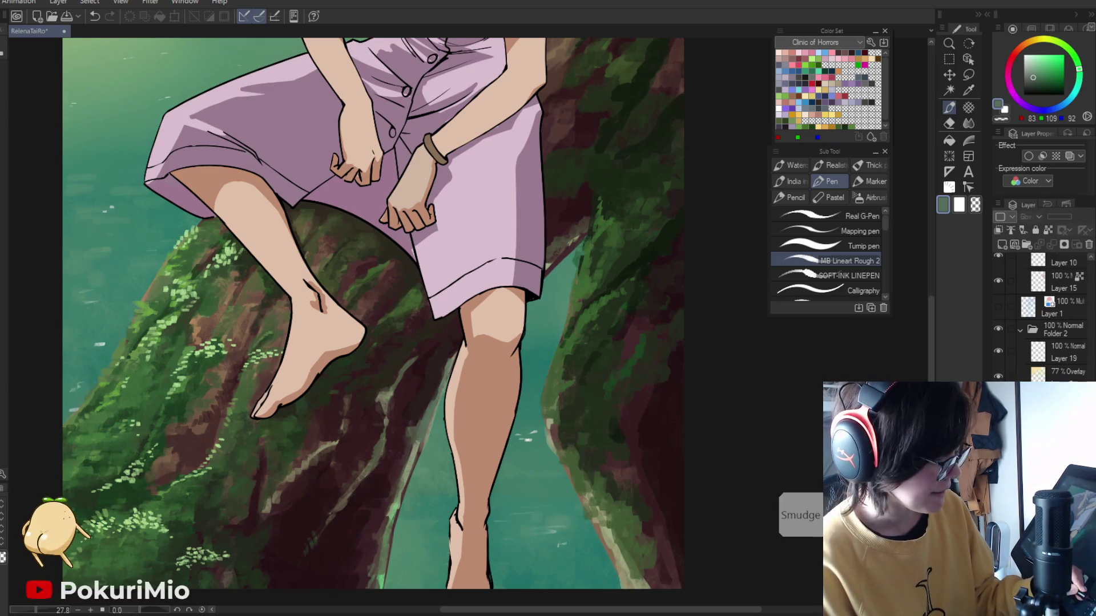
{"action": "key", "text": "ctrl+z"}
{"action": "key", "text": "ctrl+y"}
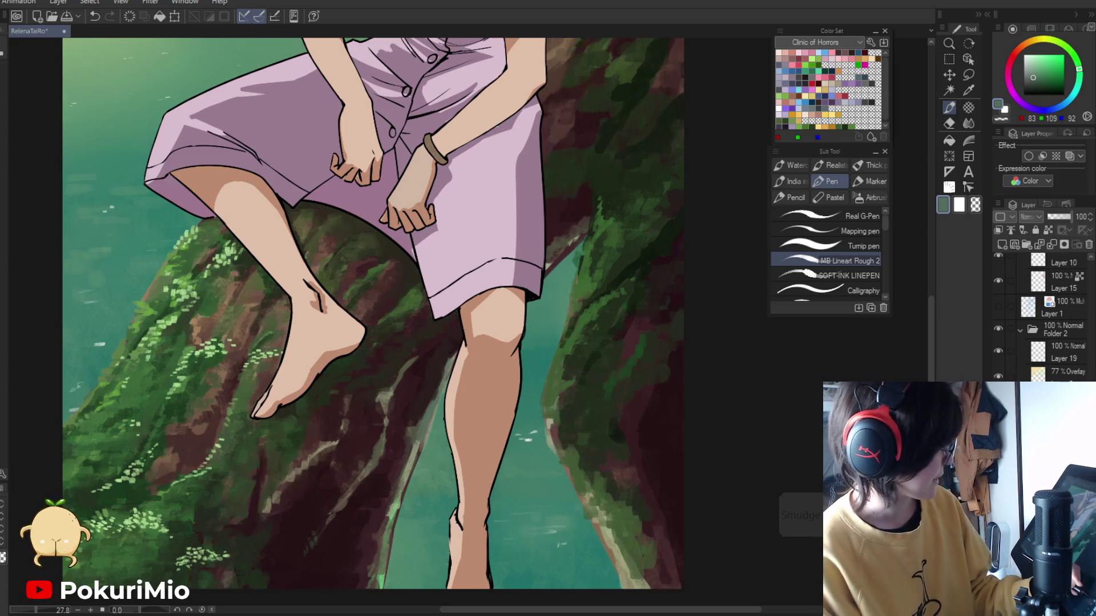
{"action": "scroll", "coordinate": [354, 491], "scroll_direction": "up", "scroll_amount": 3}
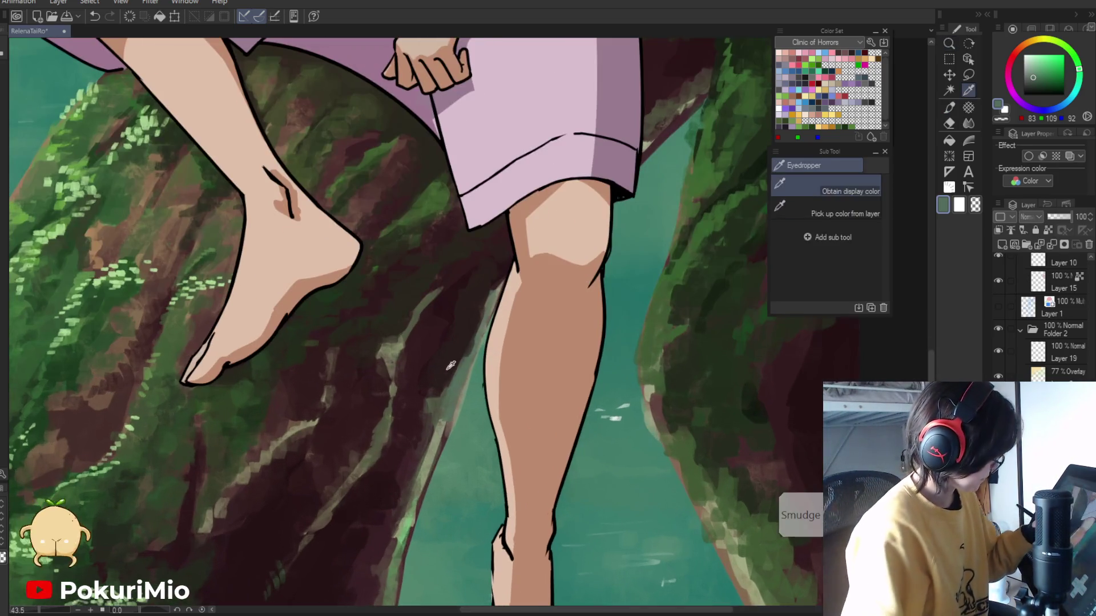
- Paint dark red-brown bark over the pale branch edge, then sample grey-green and mossy green
{"action": "left_click", "coordinate": [425, 408], "text": "alt"}
{"action": "mouse_move", "coordinate": [425, 408]}
{"action": "left_mouse_down"}
{"action": "mouse_move", "coordinate": [440, 392]}
{"action": "mouse_move", "coordinate": [448, 403]}
{"action": "mouse_move", "coordinate": [392, 539]}
{"action": "left_mouse_up"}
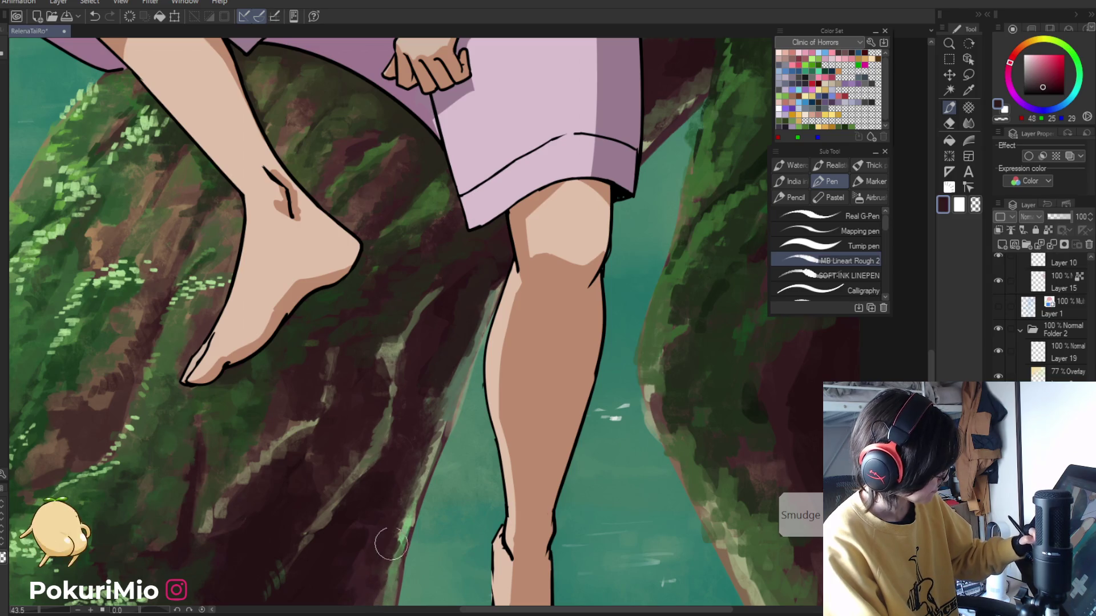
{"action": "key", "text": "i"}
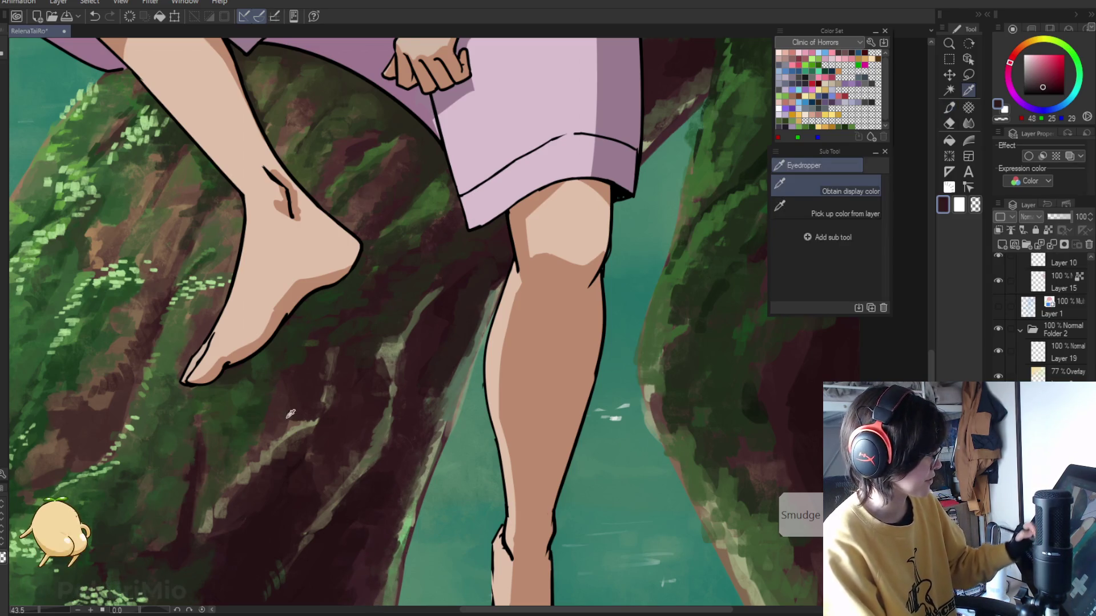
{"action": "left_click", "coordinate": [473, 348]}
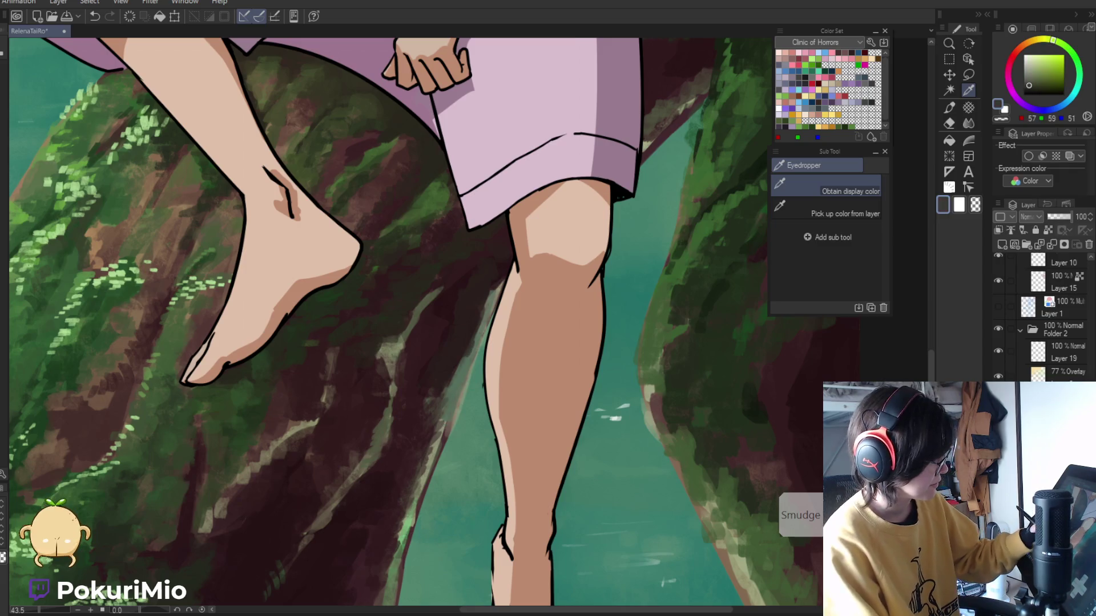
{"action": "key", "text": "p"}
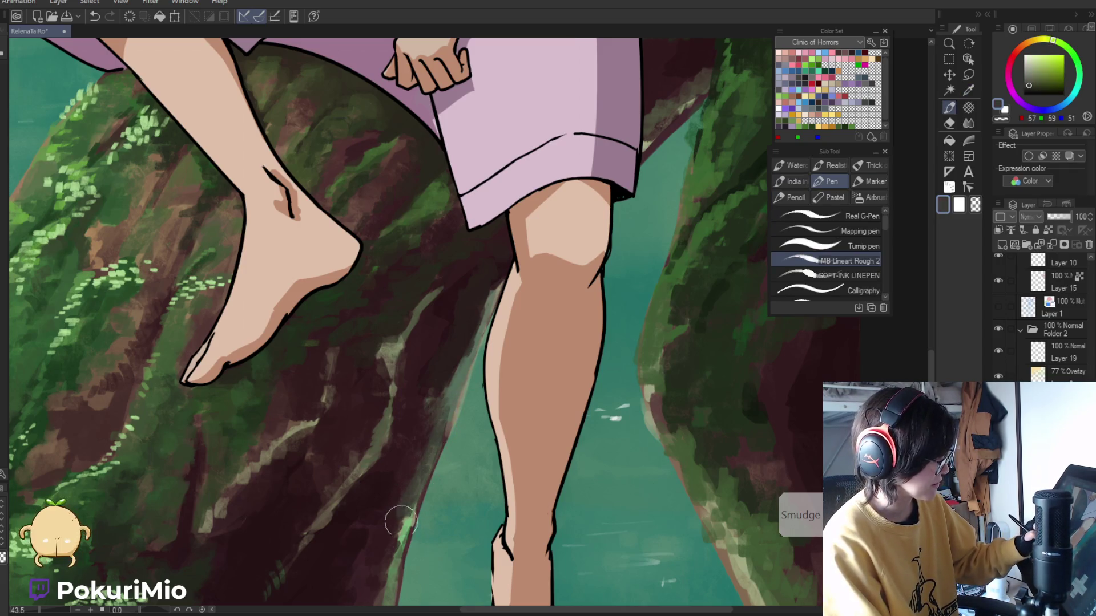
{"action": "key", "text": "i"}
{"action": "left_click", "coordinate": [395, 555]}
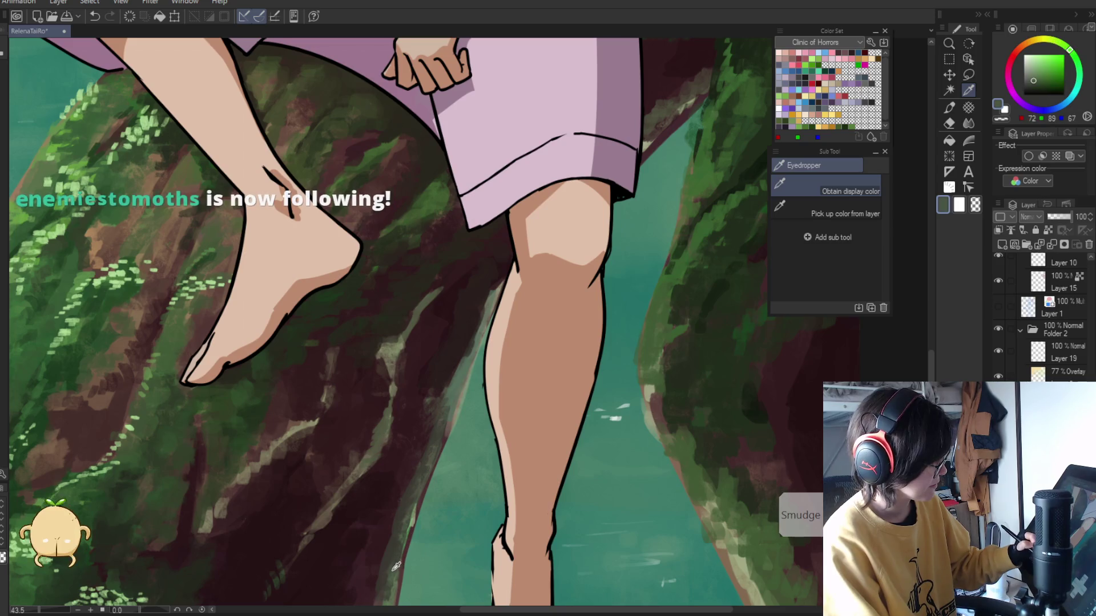
{"action": "key", "text": "p"}
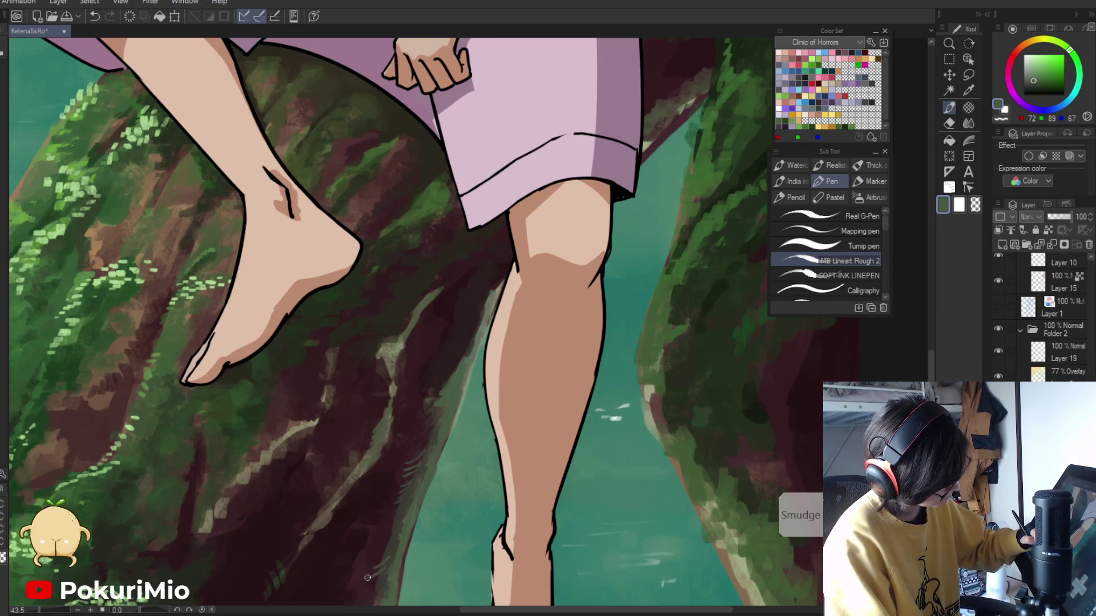
{"action": "left_click_drag", "start_coordinate": [368, 601], "coordinate": [408, 443]}
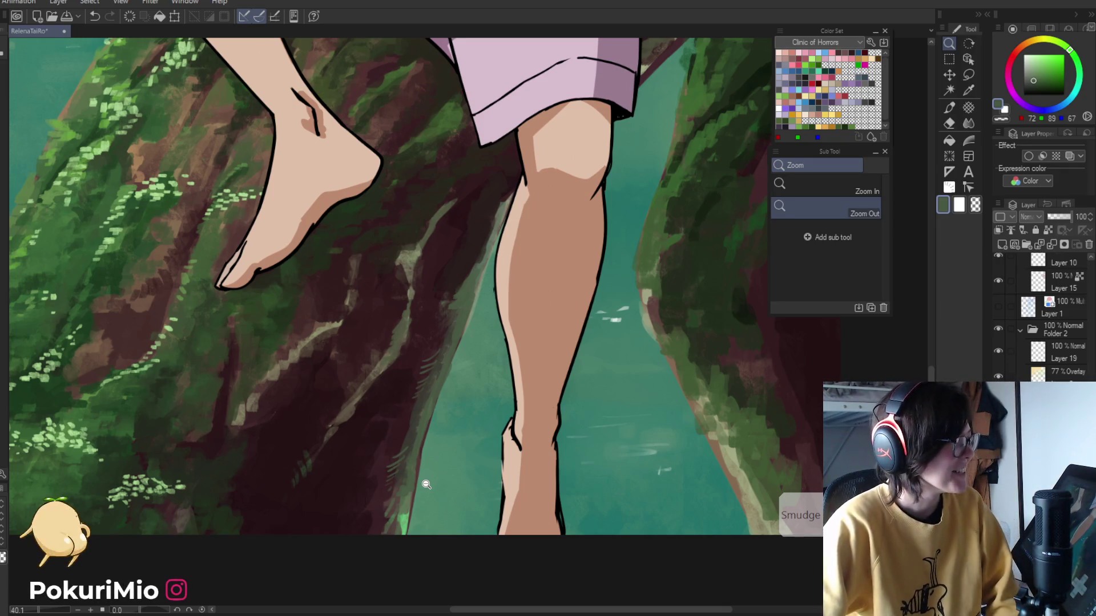
- Zoom out on the branch and legs, then sample several dark red-brown and greyish-brown bark tones
{"action": "left_click_drag", "start_coordinate": [427, 485], "coordinate": [371, 491]}
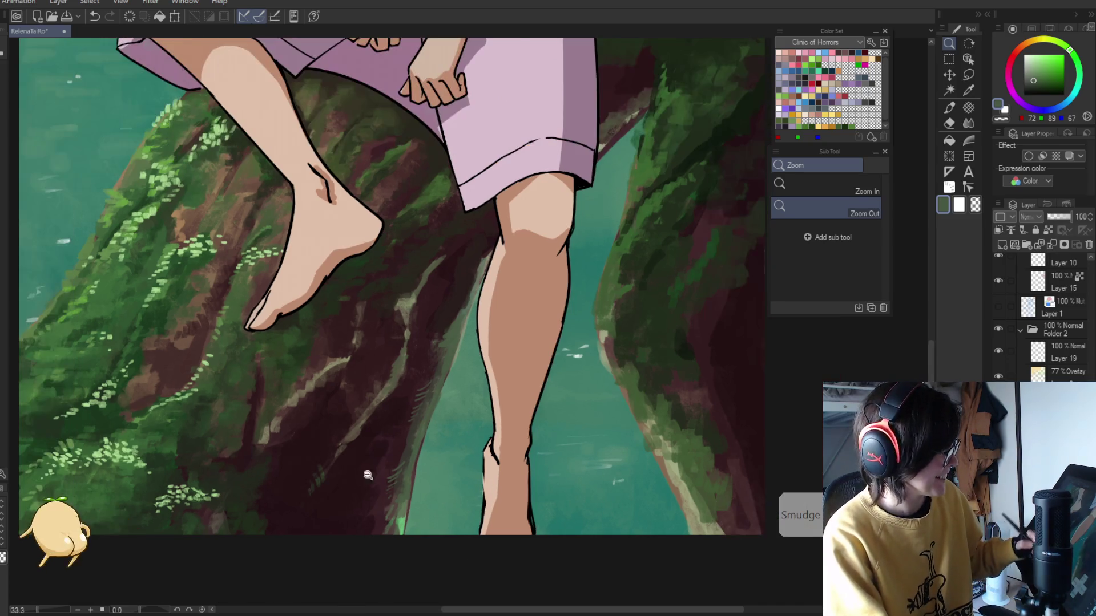
{"action": "key", "text": "p"}
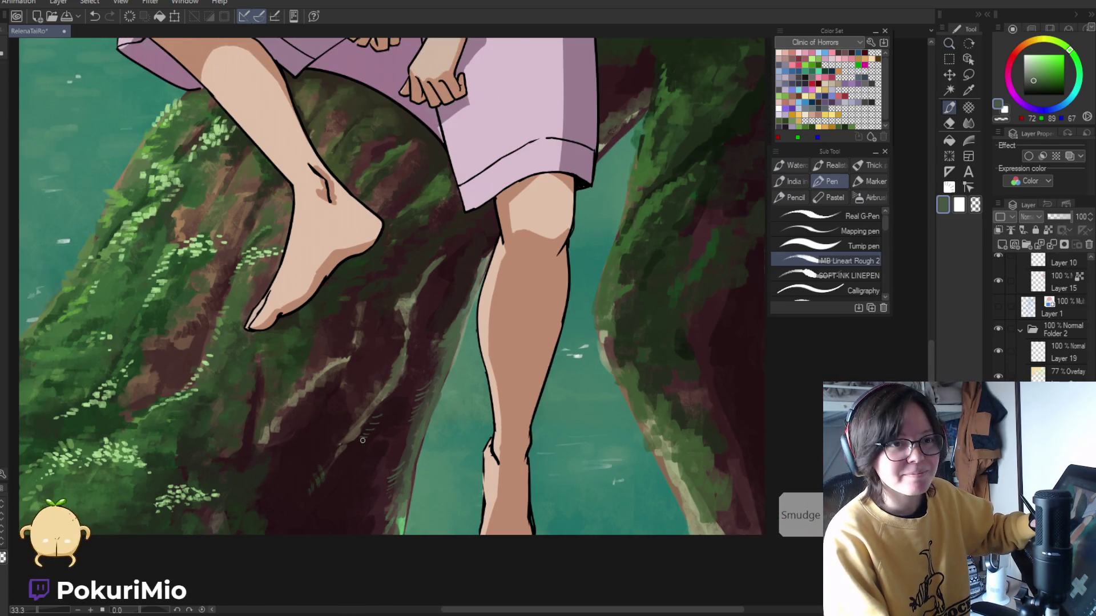
{"action": "left_click", "coordinate": [356, 435], "text": "alt"}
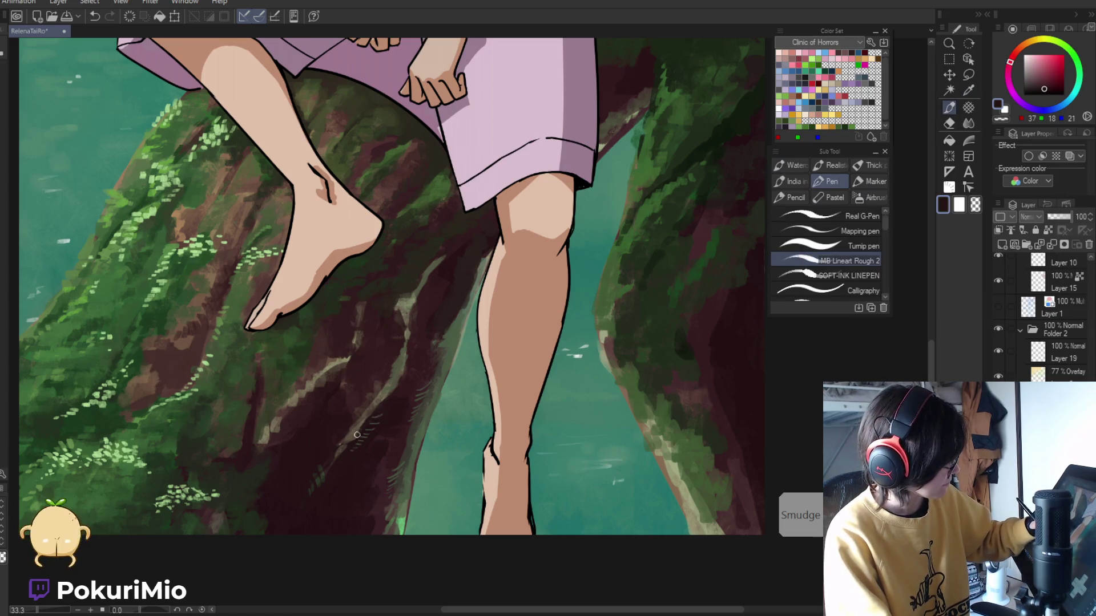
{"action": "left_click", "coordinate": [353, 431], "text": "alt"}
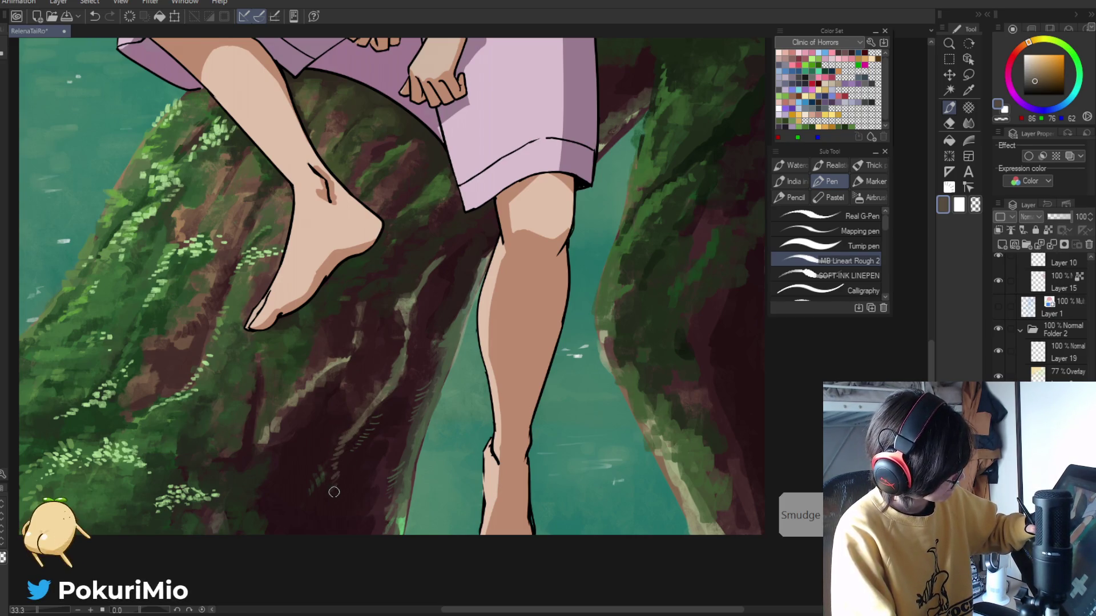
{"action": "left_click", "coordinate": [329, 480], "text": "alt"}
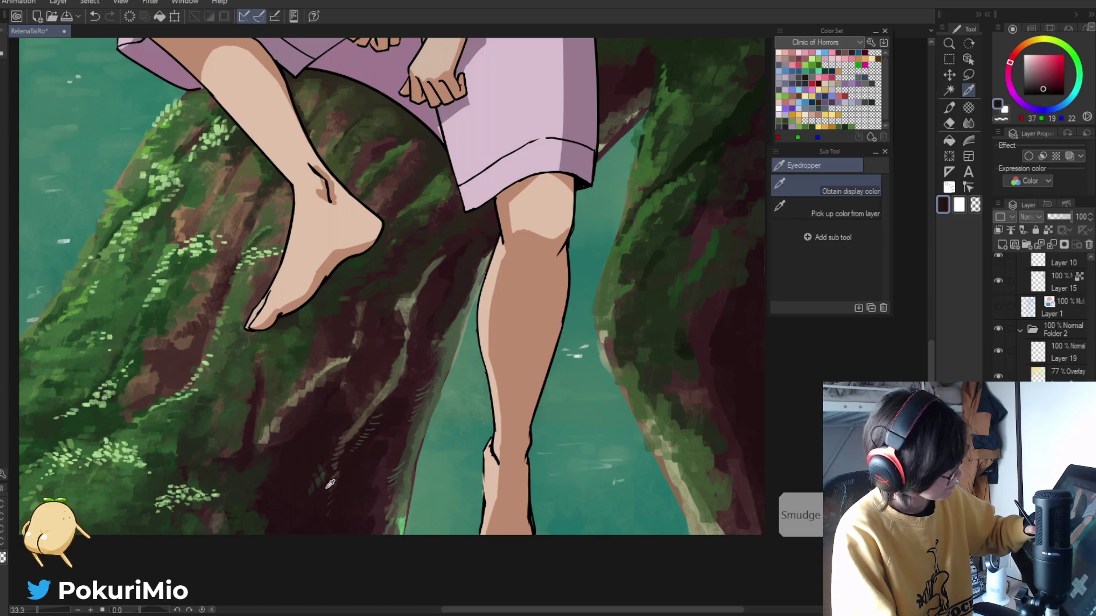
{"action": "left_click", "coordinate": [327, 451], "text": "alt"}
{"action": "left_click", "coordinate": [374, 401], "text": "alt"}
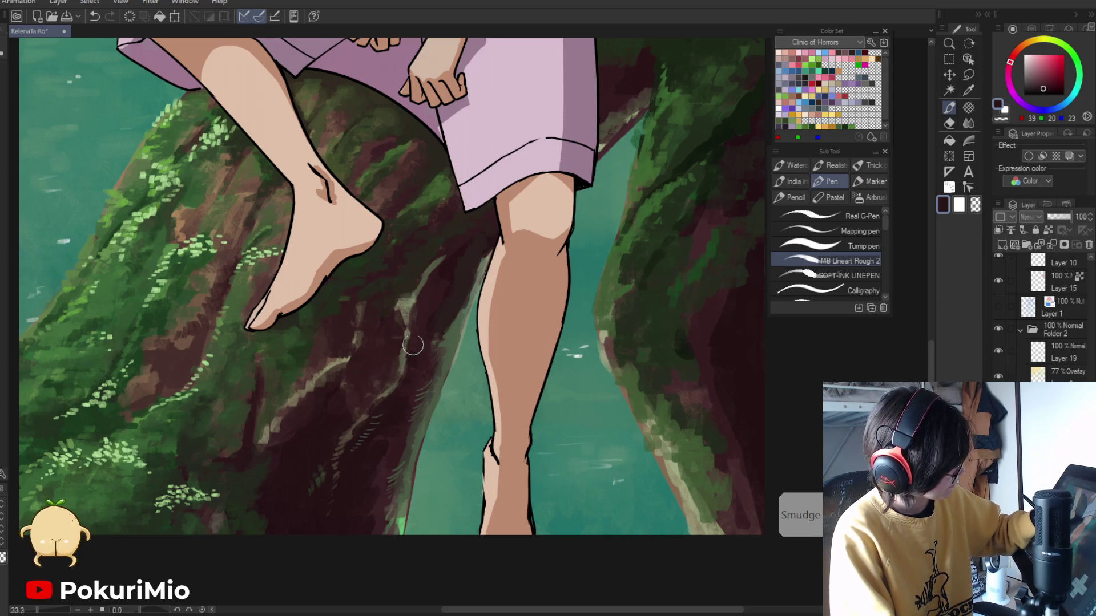
- Hatch short light greyish-olive highlight strokes down the dark bark, then zoom out
{"action": "left_click", "coordinate": [404, 325], "text": "alt"}
{"action": "left_click_drag", "start_coordinate": [403, 348], "coordinate": [393, 361]}
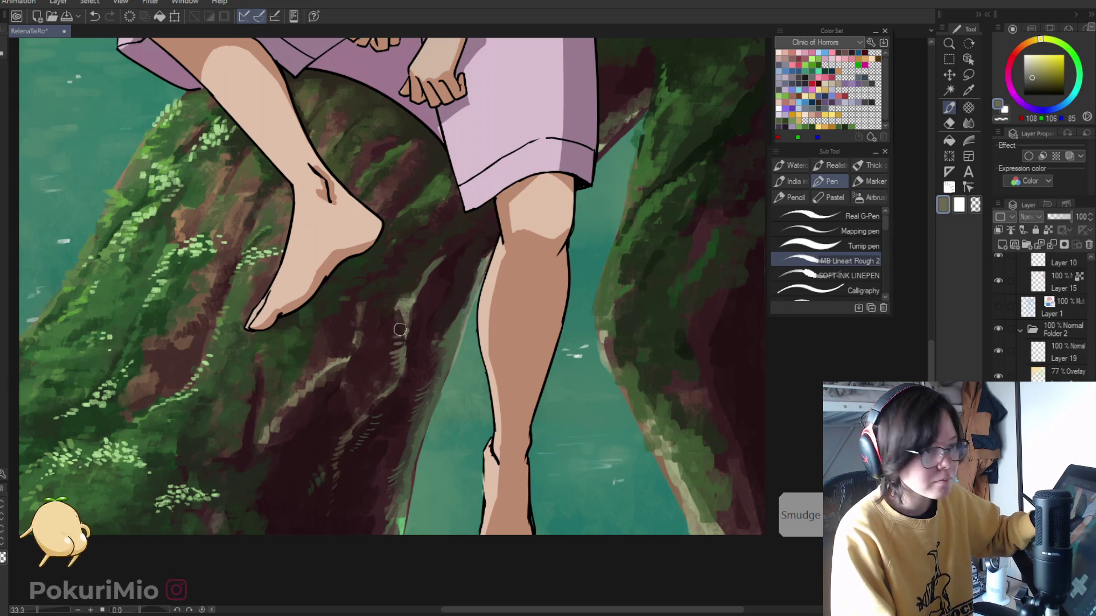
{"action": "left_click_drag", "start_coordinate": [404, 314], "coordinate": [425, 256]}
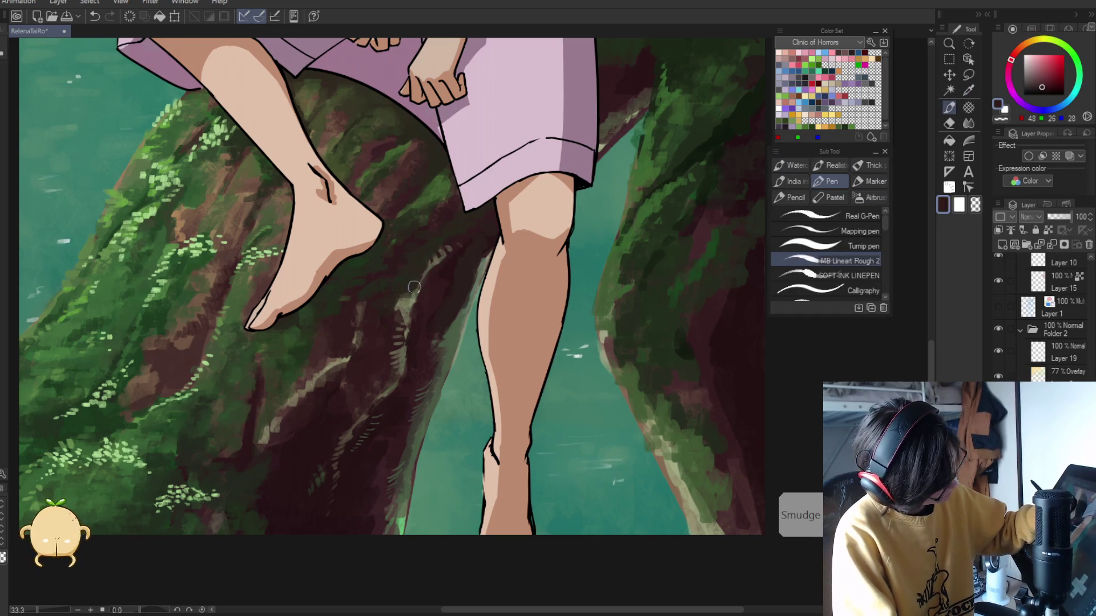
{"action": "left_click", "coordinate": [399, 305], "text": "alt"}
{"action": "left_click", "coordinate": [356, 445], "text": "ctrl+alt"}
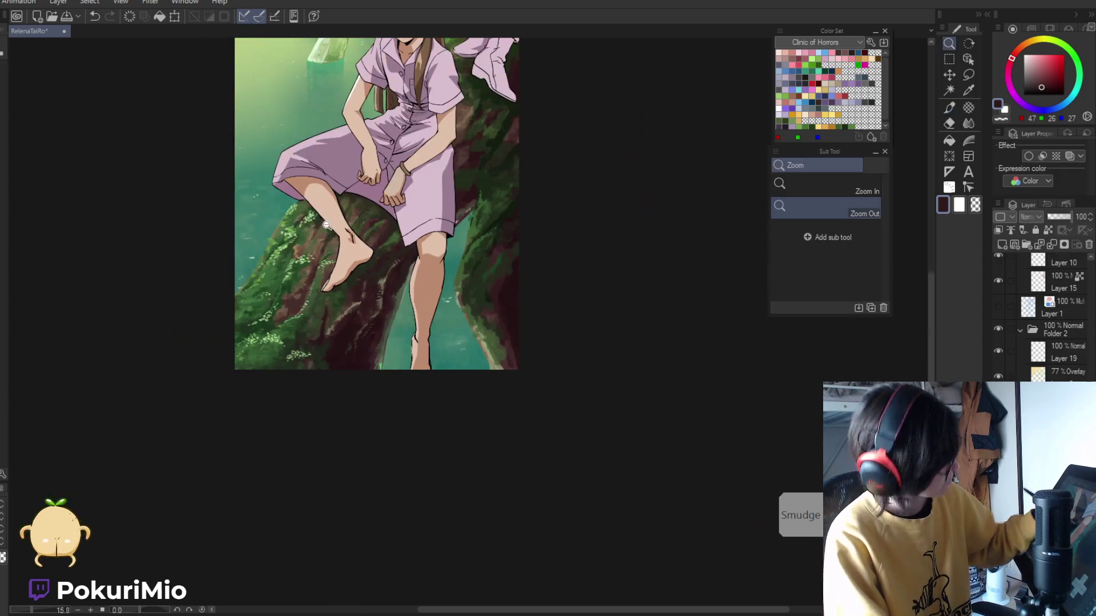
{"action": "scroll", "coordinate": [352, 302], "scroll_direction": "up", "scroll_amount": 5}
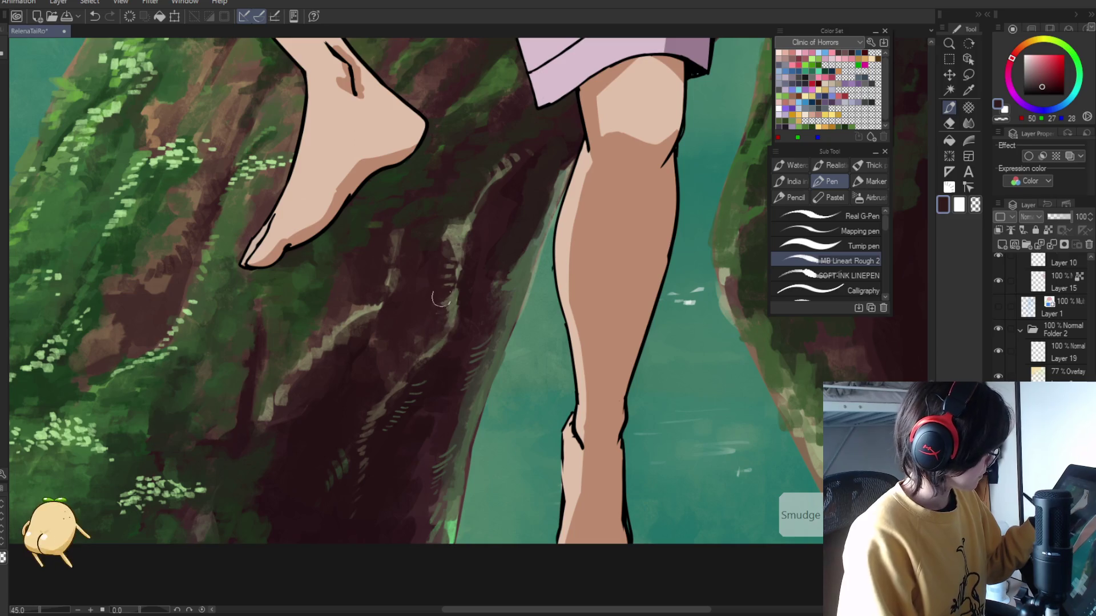
{"action": "left_click", "coordinate": [498, 314], "text": "alt"}
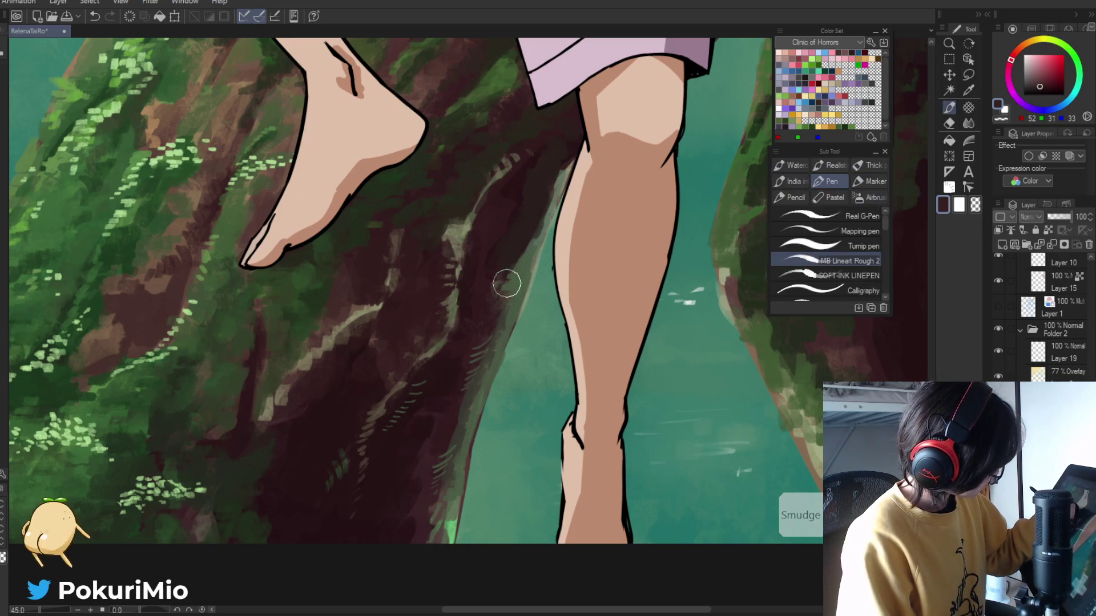
{"action": "left_click", "coordinate": [524, 254], "text": "alt"}
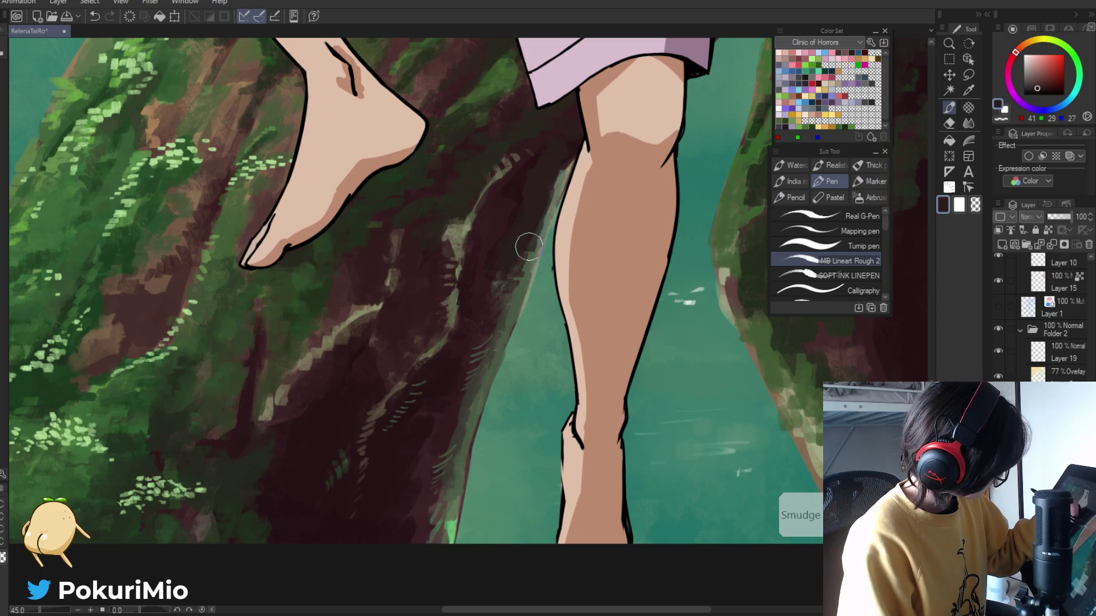
{"action": "left_click", "coordinate": [521, 255], "text": "alt"}
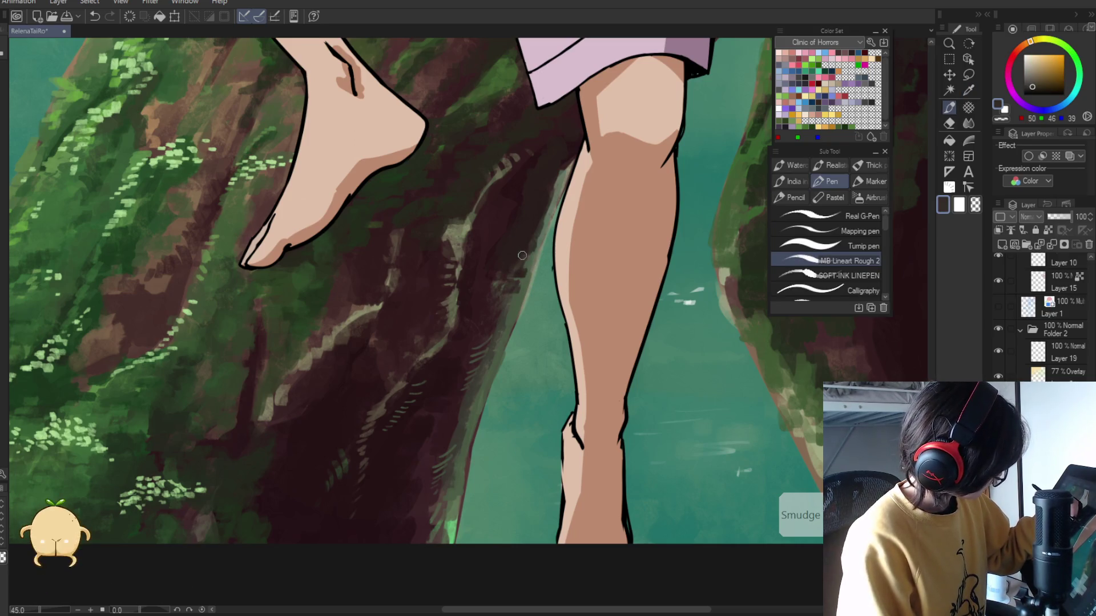
{"action": "left_click", "coordinate": [524, 268], "text": "alt"}
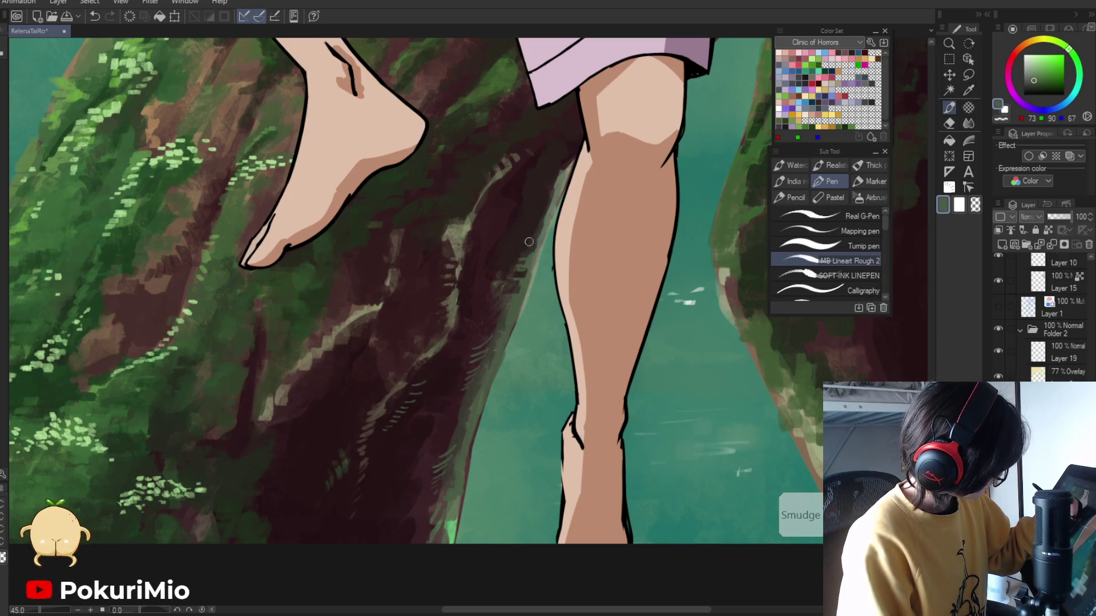
{"action": "left_click", "coordinate": [557, 171], "text": "alt"}
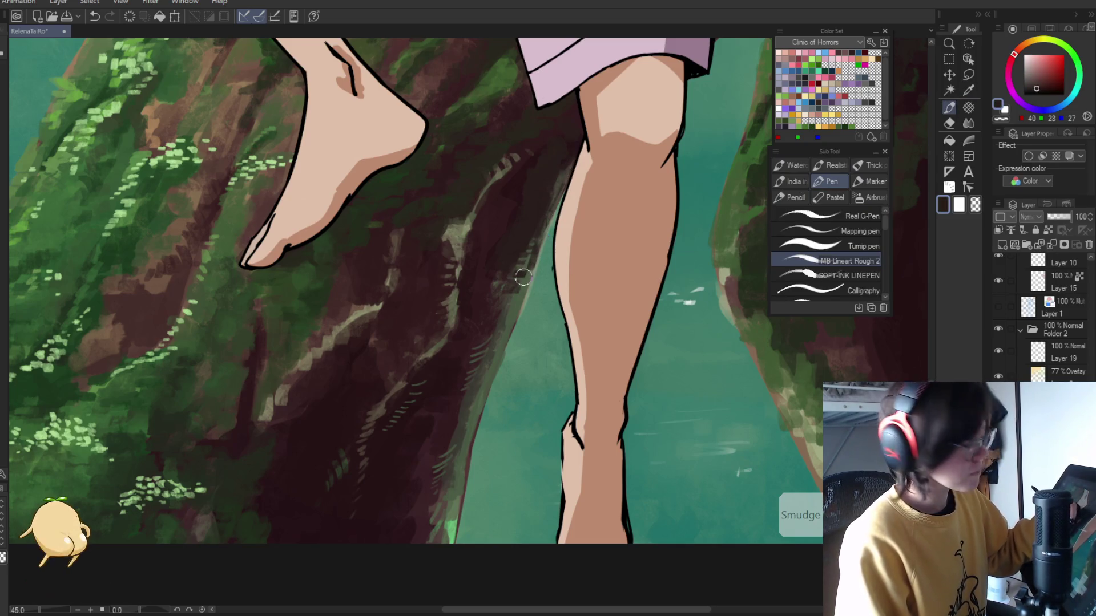
{"action": "left_click", "coordinate": [482, 291], "text": "ctrl+alt"}
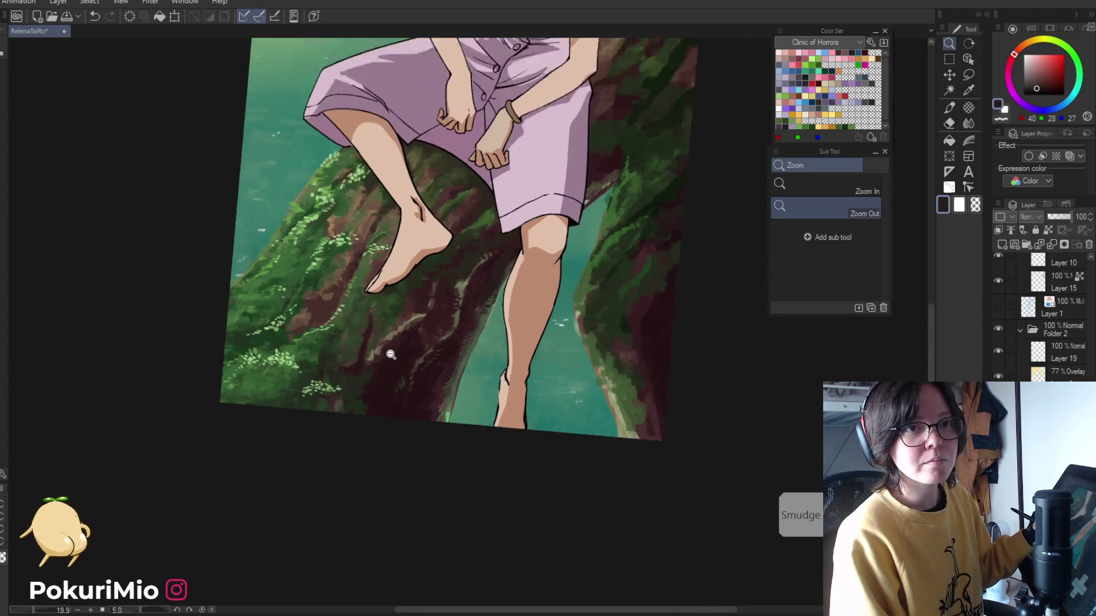
- Paint dark grey-brown and maroon strokes over the pale branch edge
{"action": "scroll", "coordinate": [433, 443], "scroll_direction": "up", "scroll_amount": 3}
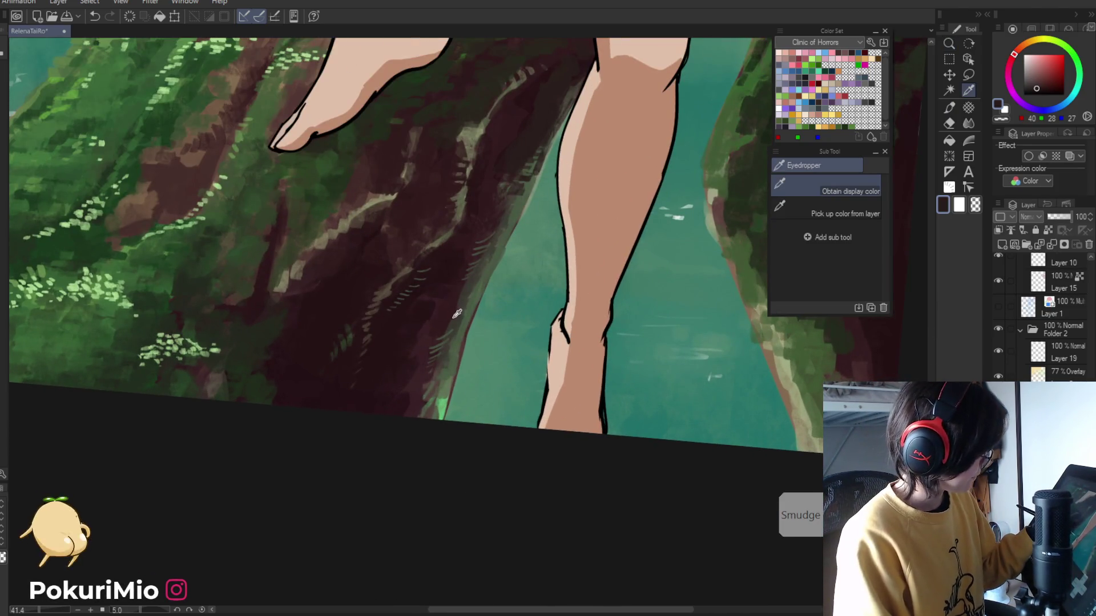
{"action": "left_click", "coordinate": [462, 331], "text": "alt"}
{"action": "mouse_move", "coordinate": [462, 334]}
{"action": "left_mouse_down"}
{"action": "mouse_move", "coordinate": [428, 422]}
{"action": "mouse_move", "coordinate": [436, 378]}
{"action": "mouse_move", "coordinate": [438, 421]}
{"action": "mouse_move", "coordinate": [429, 391]}
{"action": "left_mouse_up"}
{"action": "left_click", "coordinate": [433, 394], "text": "alt"}
{"action": "key", "text": "ctrl+alt+space"}
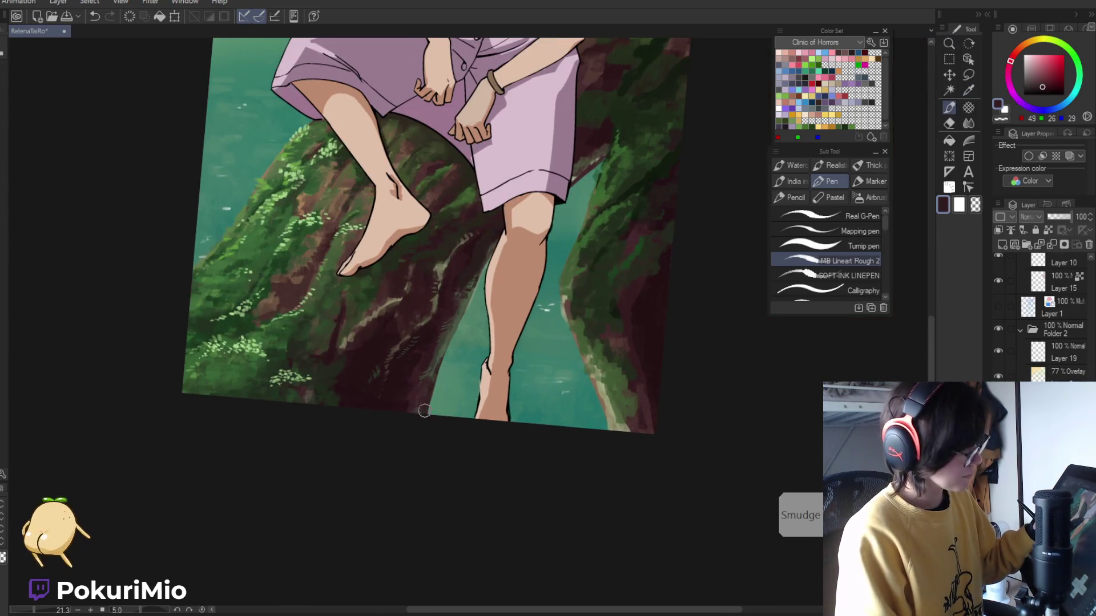
- Eyedrop a greyish brown and a moss green from the bark for further strokes
{"action": "key", "text": "i"}
{"action": "left_click", "coordinate": [432, 374]}
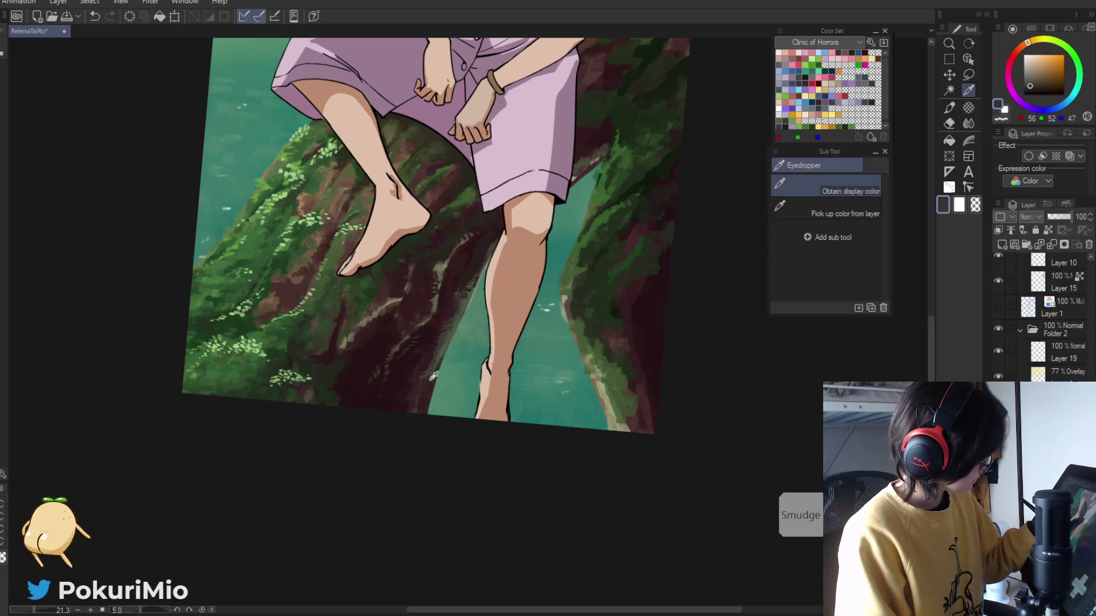
{"action": "key", "text": "p"}
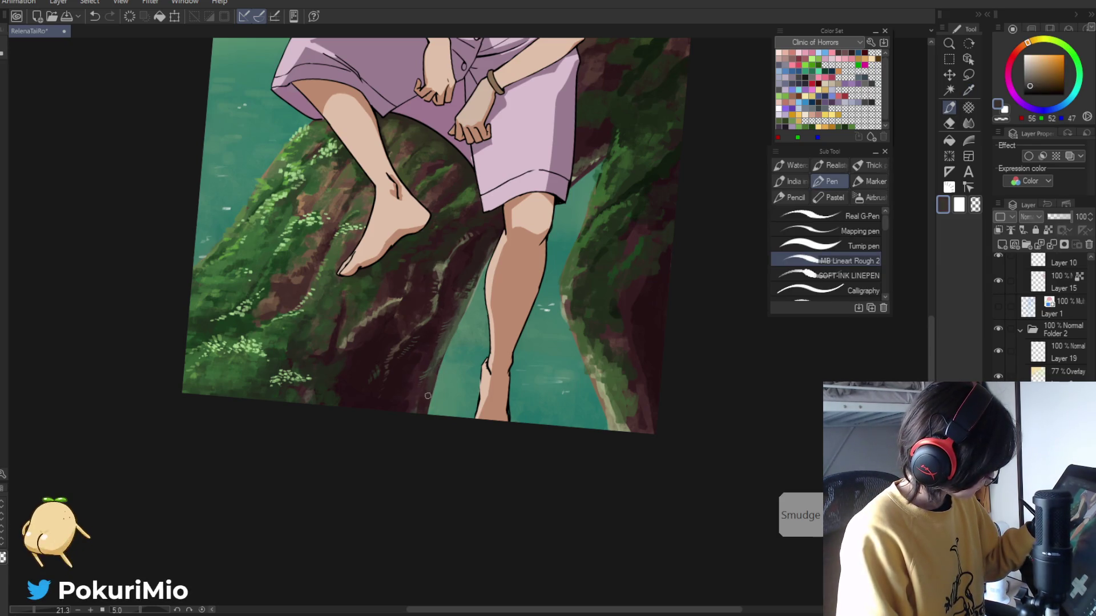
{"action": "key", "text": "i"}
{"action": "left_click", "coordinate": [428, 380]}
{"action": "key", "text": "p"}
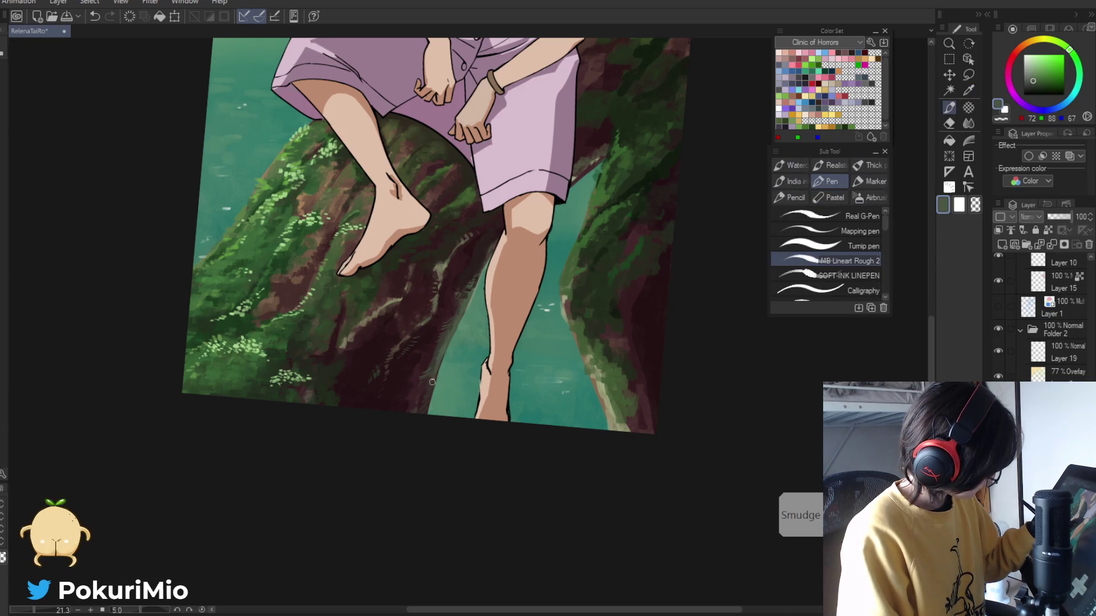
{"action": "left_click", "coordinate": [422, 411], "text": "alt"}
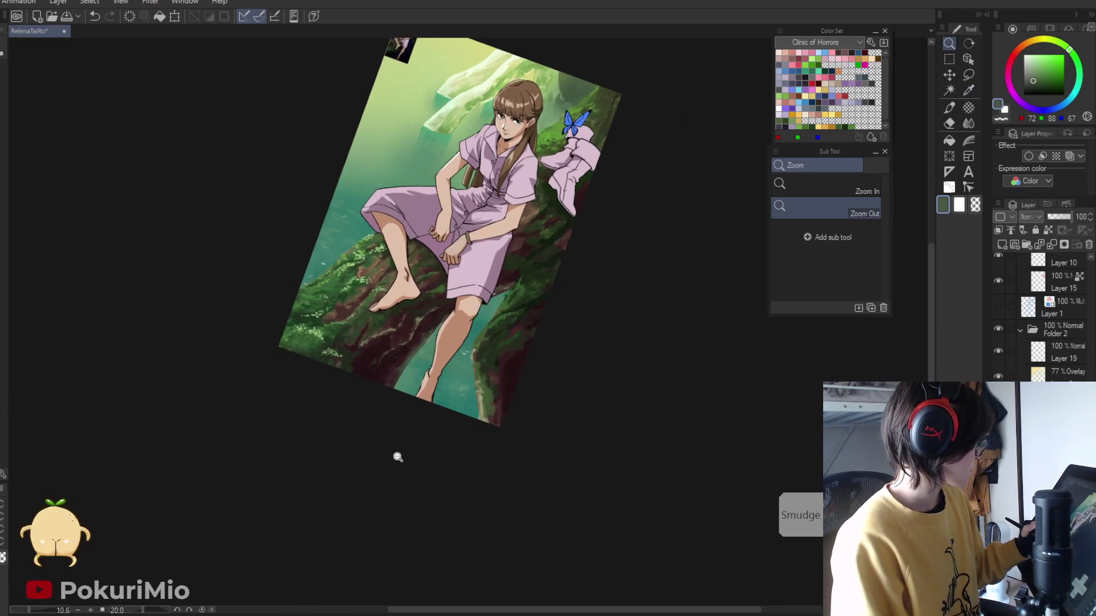
- Zoom in on the trunk below the legs and pick up a dark bark brown
{"action": "scroll", "coordinate": [403, 428], "scroll_direction": "up", "scroll_amount": 5}
{"action": "key", "text": "i"}
{"action": "left_click", "coordinate": [443, 356]}
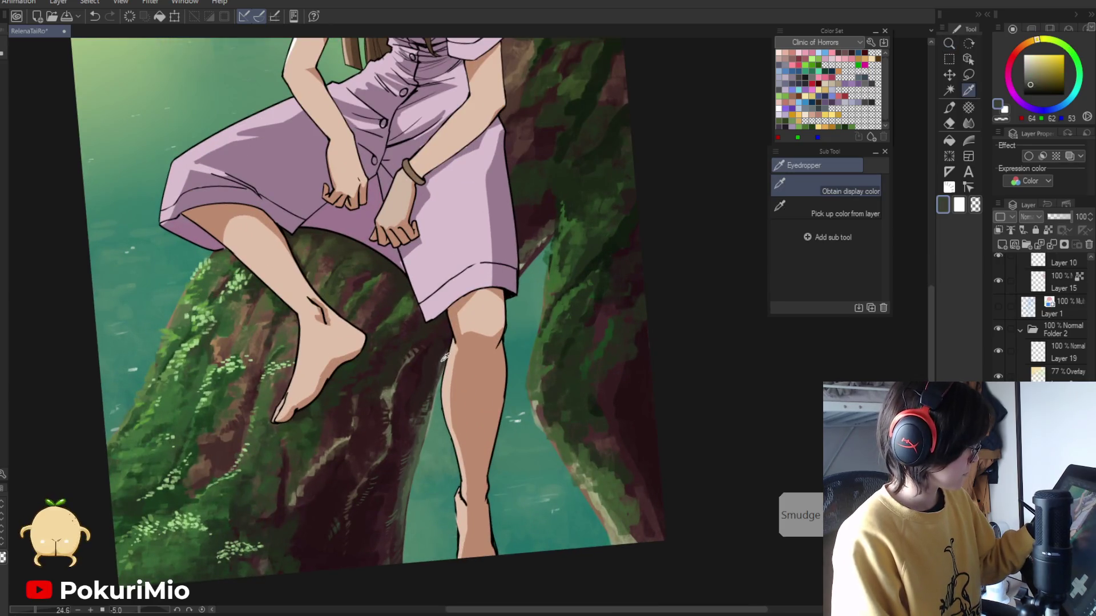
{"action": "key", "text": "p"}
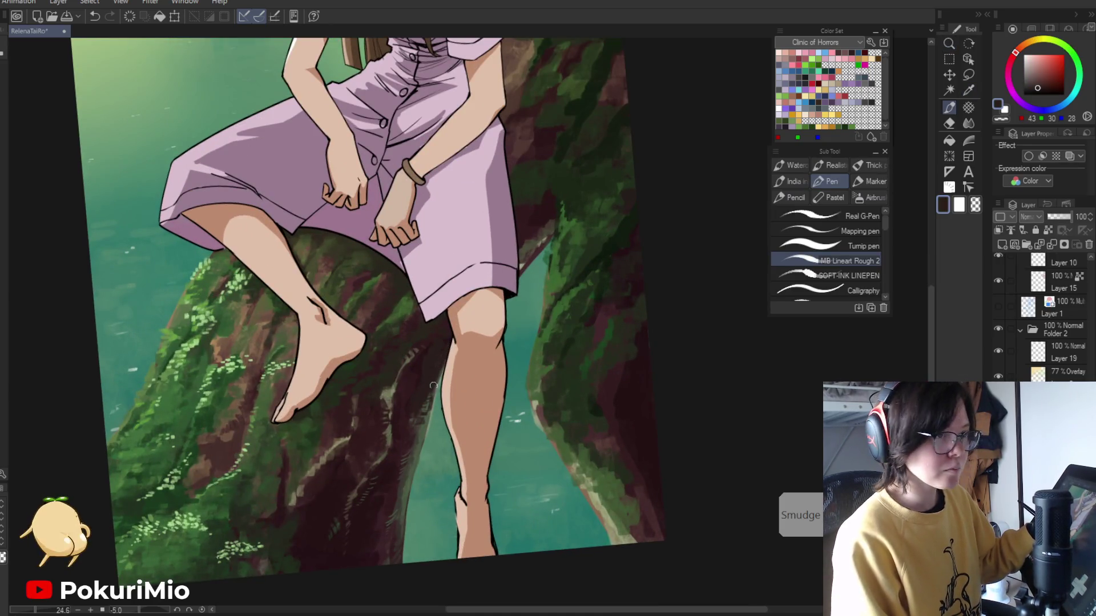
{"action": "key", "text": "i"}
{"action": "key", "text": "p"}
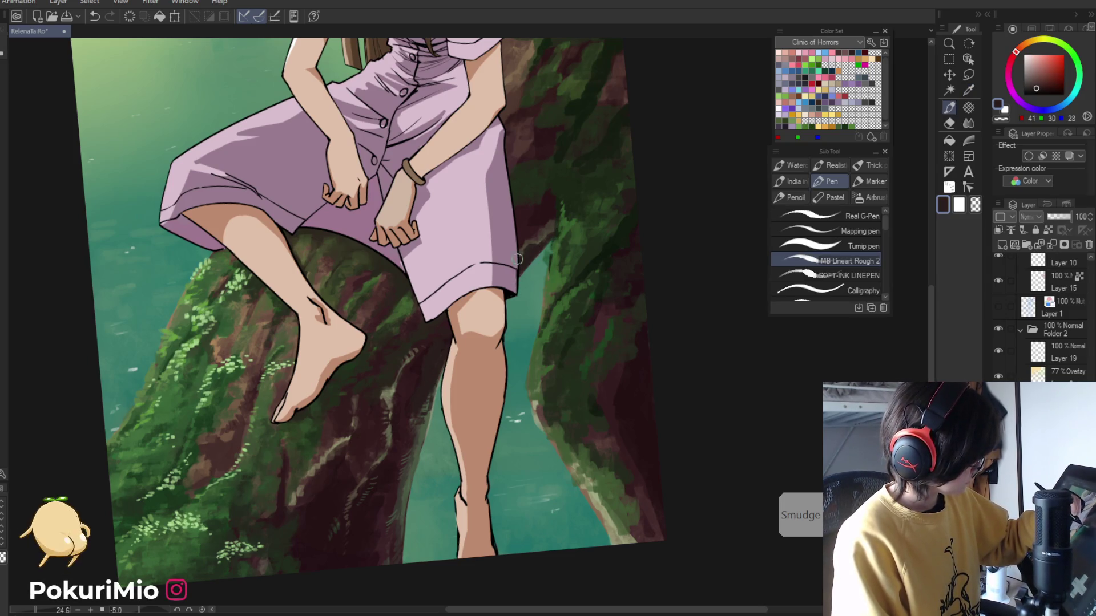
- Work lighter grey-brown, dark maroon and mid grey-brown tones into the bark, then zoom out to review
{"action": "left_click", "coordinate": [533, 250], "text": "alt"}
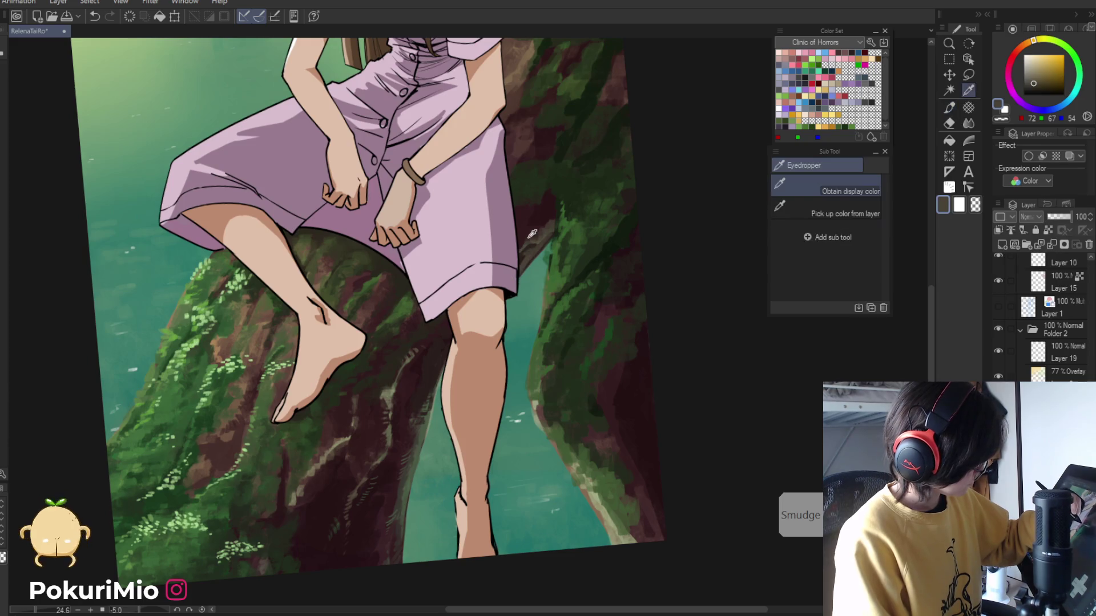
{"action": "left_click", "coordinate": [528, 255], "text": "alt"}
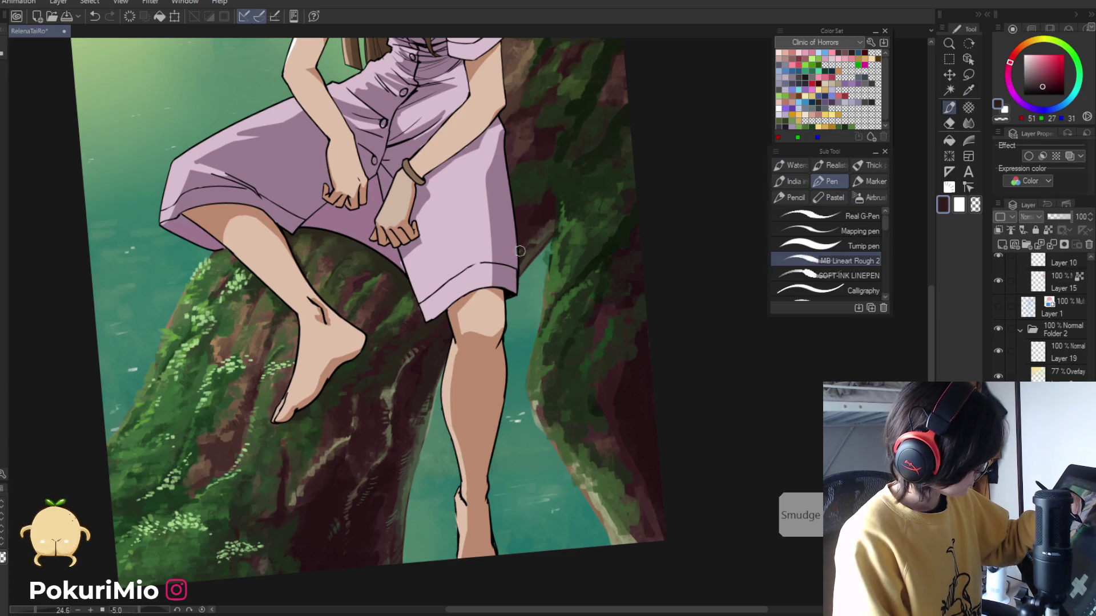
{"action": "left_click", "coordinate": [545, 232], "text": "alt"}
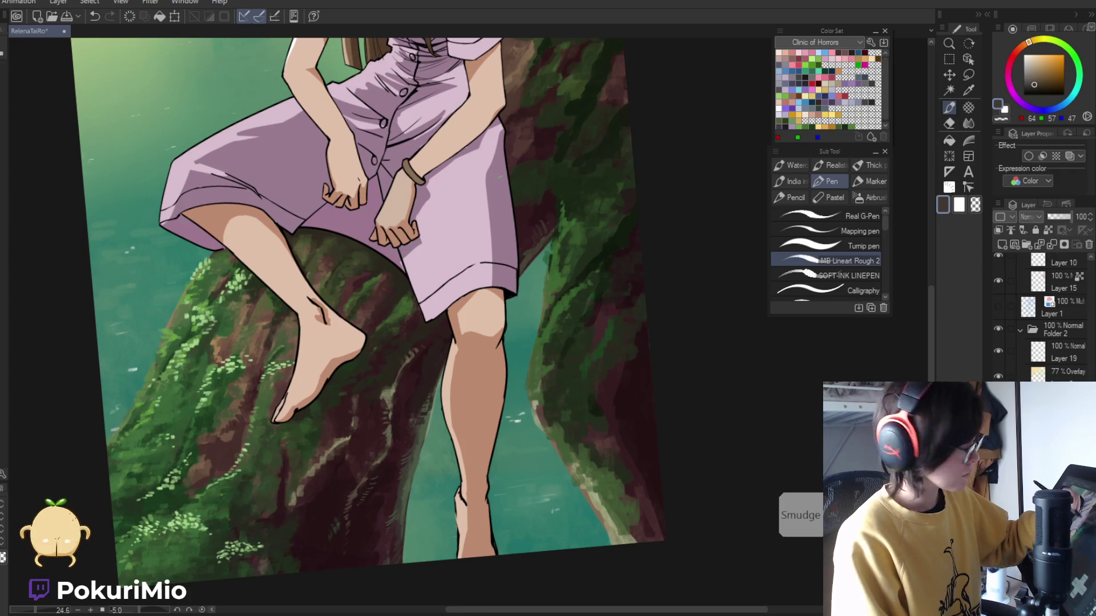
{"action": "left_click", "coordinate": [540, 243], "text": "alt"}
{"action": "left_click", "coordinate": [399, 200], "text": "alt"}
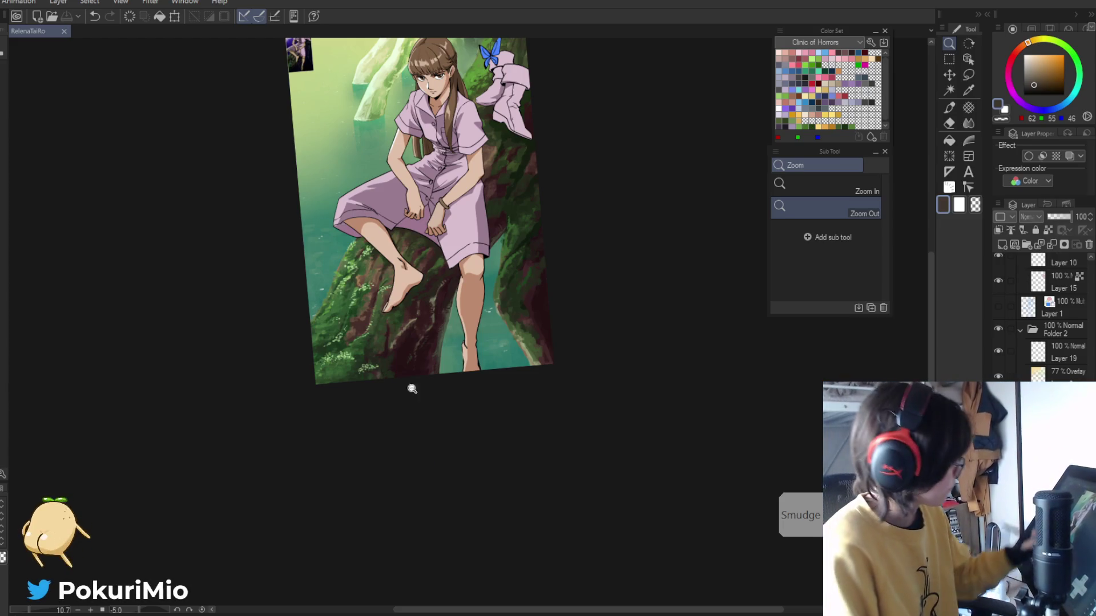
- Zoom into the trunk and sample dark maroon, pale grey-brown and greenish highlight tones
{"action": "scroll", "coordinate": [417, 297], "scroll_direction": "up", "scroll_amount": 3}
{"action": "key", "text": "b"}
{"action": "left_click", "coordinate": [425, 301], "text": "alt"}
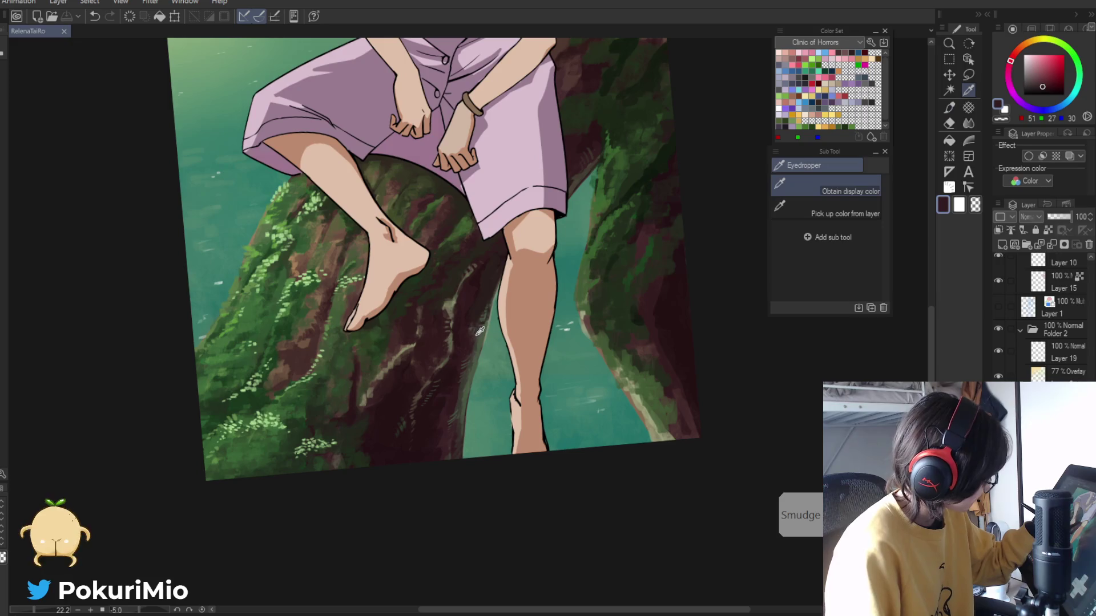
{"action": "left_click", "coordinate": [480, 332]}
{"action": "key", "text": "p"}
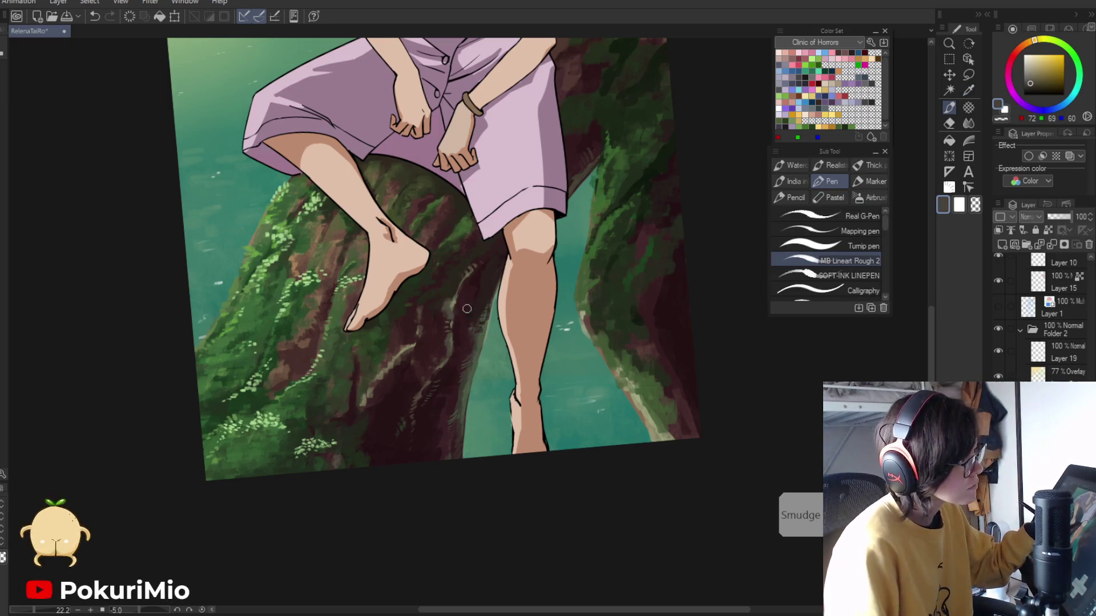
{"action": "left_click", "coordinate": [441, 347], "text": "alt"}
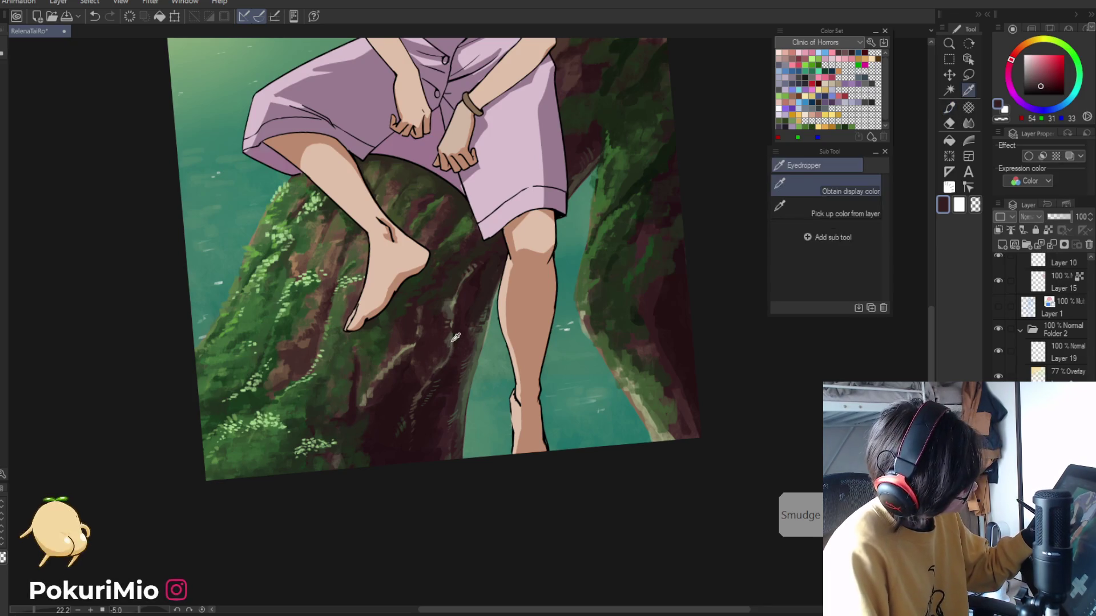
{"action": "left_click", "coordinate": [425, 384], "text": "alt"}
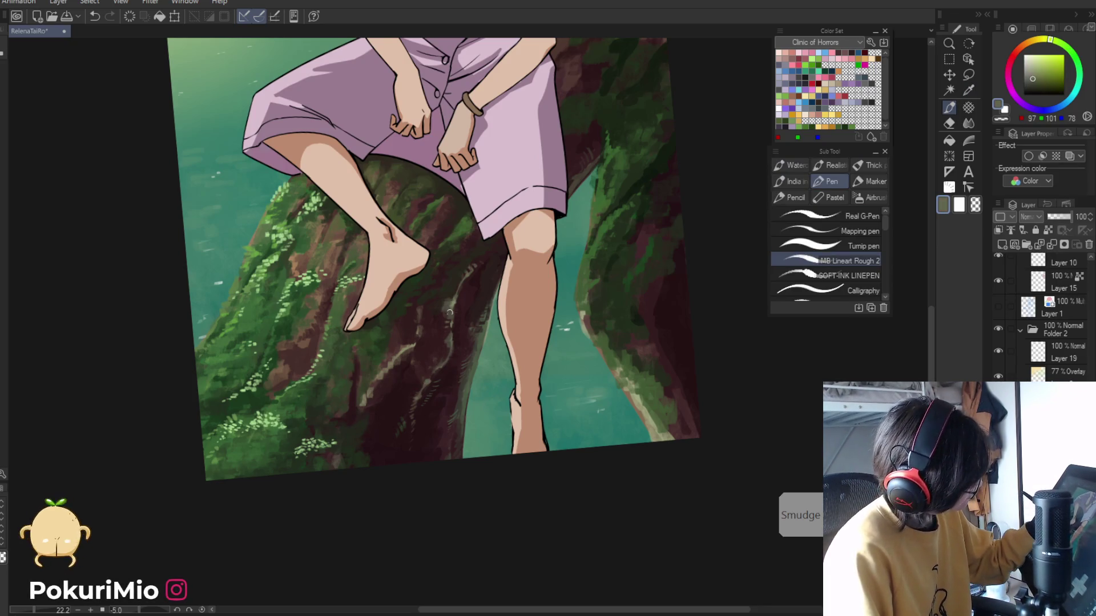
- Alternate very dark crevice tones and light grey-brown highlights on the bark under the foot
{"action": "left_click", "coordinate": [422, 381], "text": "alt"}
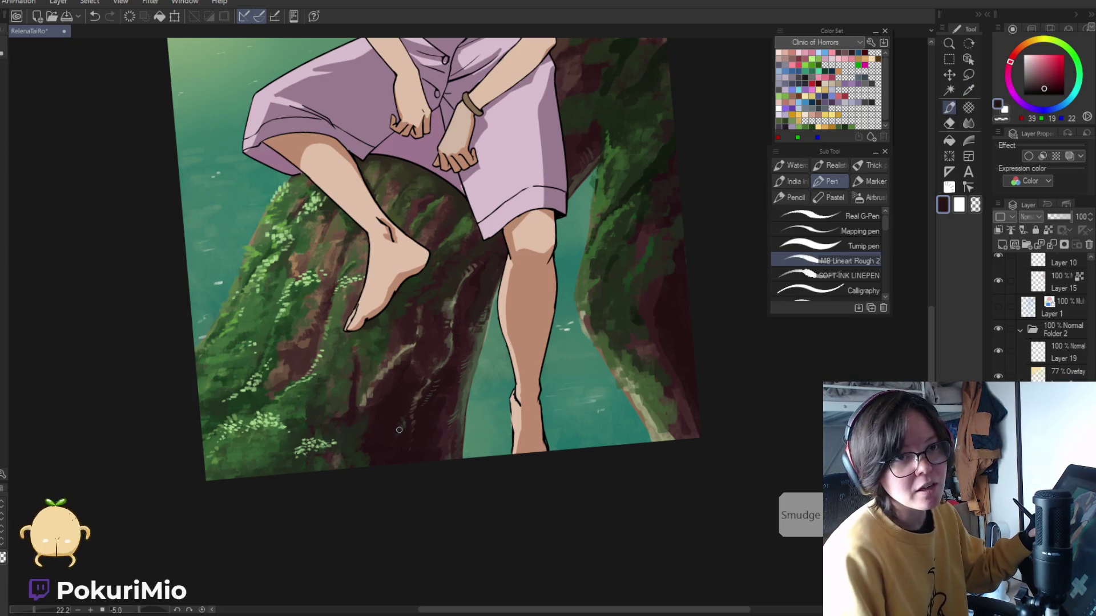
{"action": "left_click", "coordinate": [451, 326], "text": "alt"}
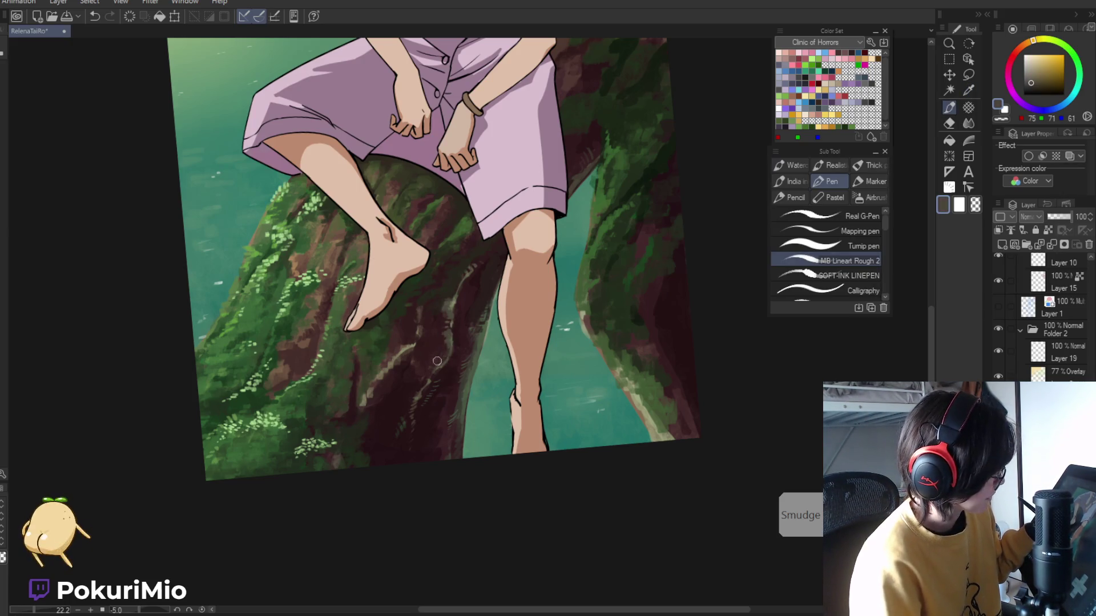
{"action": "left_click", "coordinate": [443, 353], "text": "alt"}
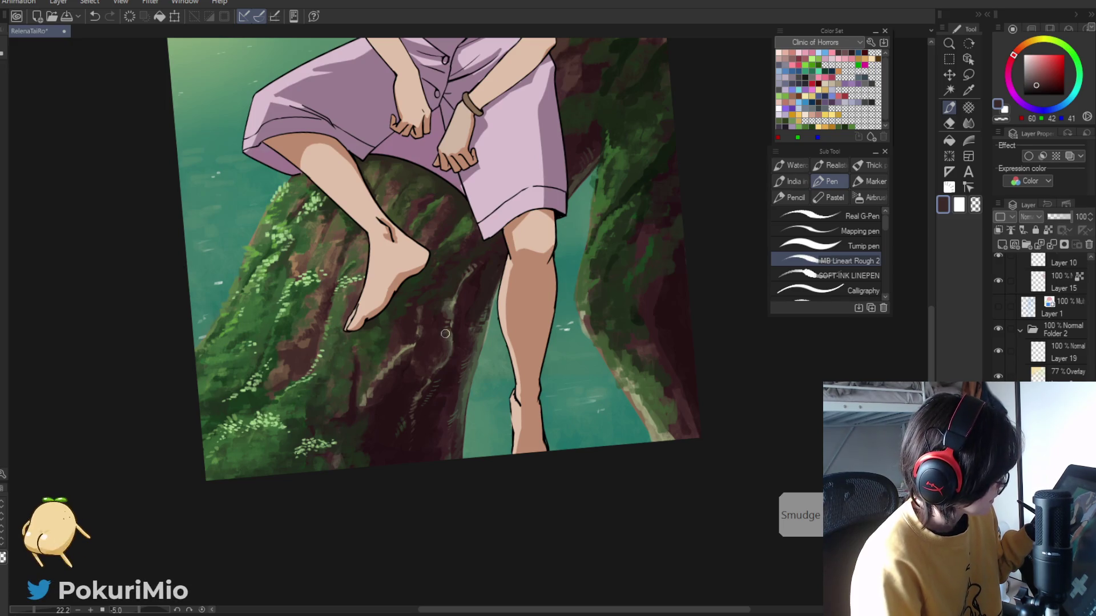
{"action": "left_click", "coordinate": [450, 310], "text": "alt"}
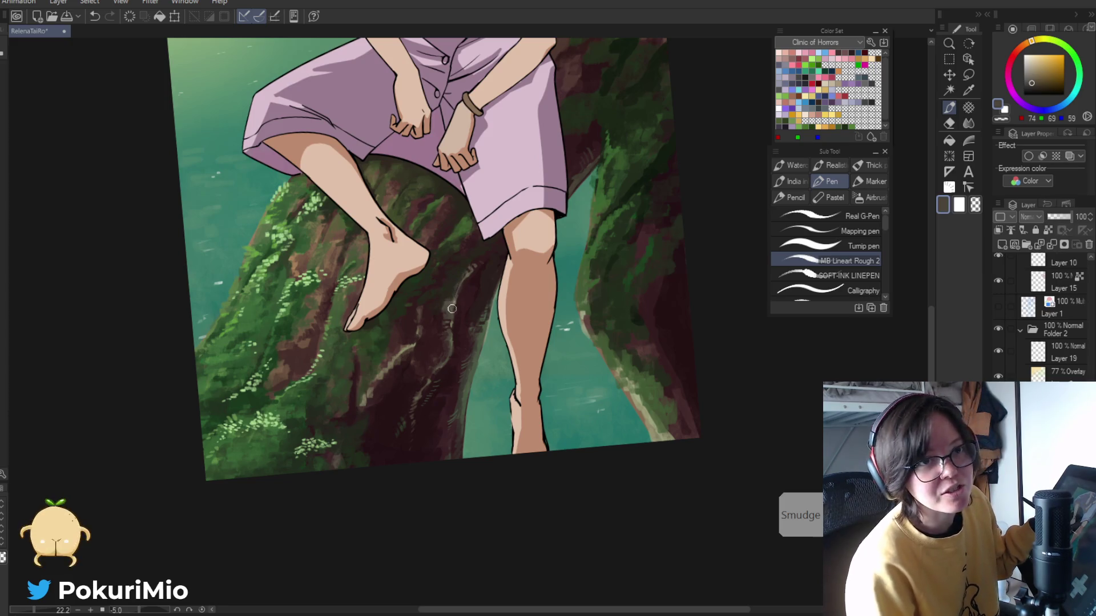
{"action": "left_click", "coordinate": [475, 283], "text": "alt"}
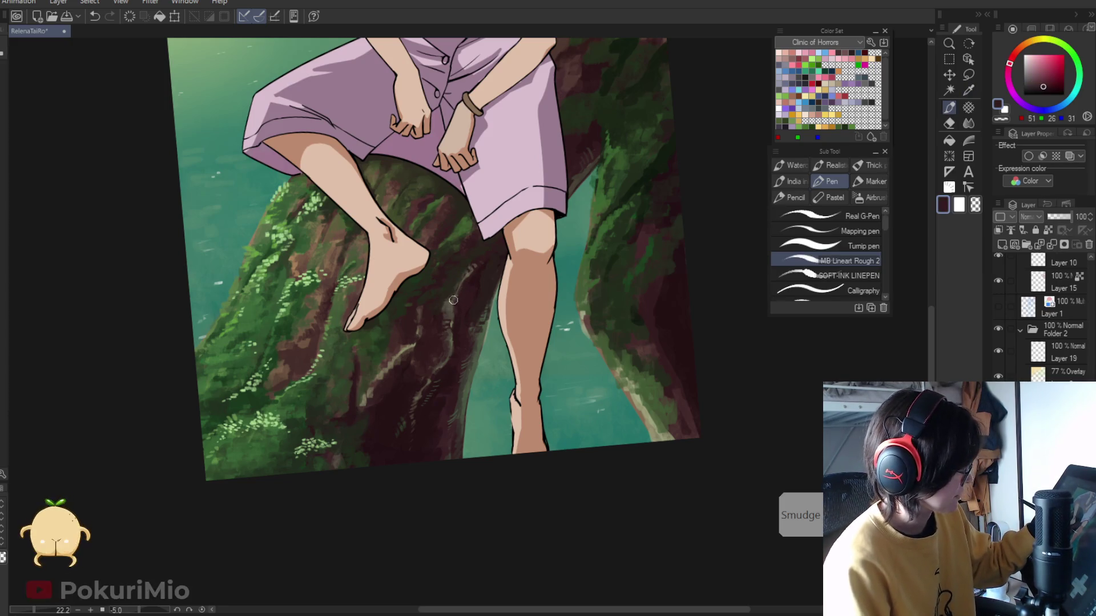
{"action": "scroll", "coordinate": [453, 300], "scroll_direction": "down", "scroll_amount": 1}
- Add pale tan highlights and dark maroon shadows to the bark, then zoom out with Ctrl+0
{"action": "left_click", "coordinate": [416, 340], "text": "alt"}
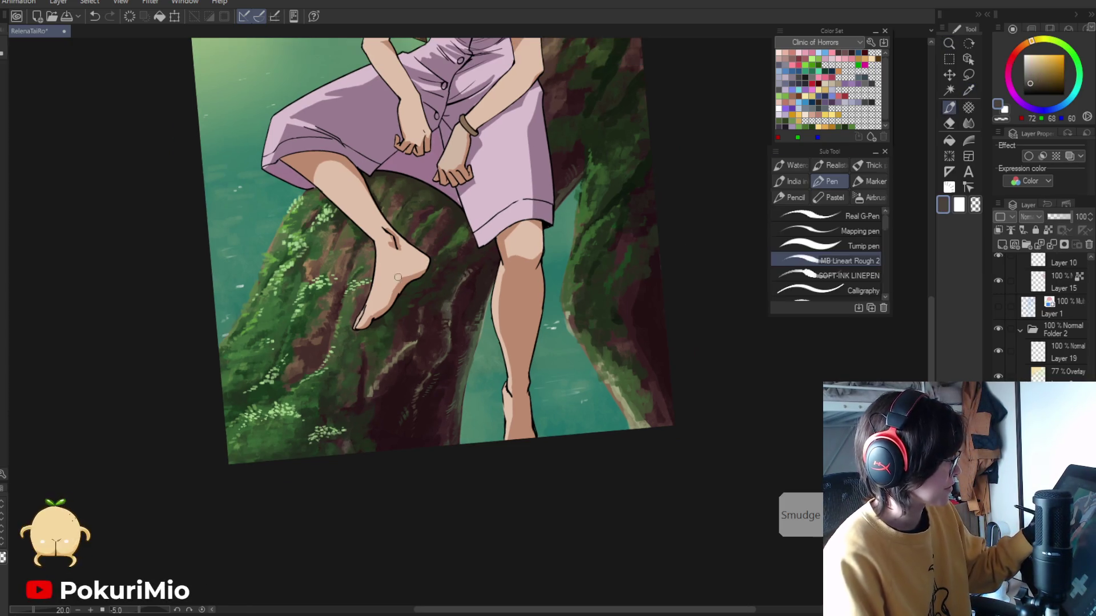
{"action": "left_click", "coordinate": [402, 348], "text": "alt"}
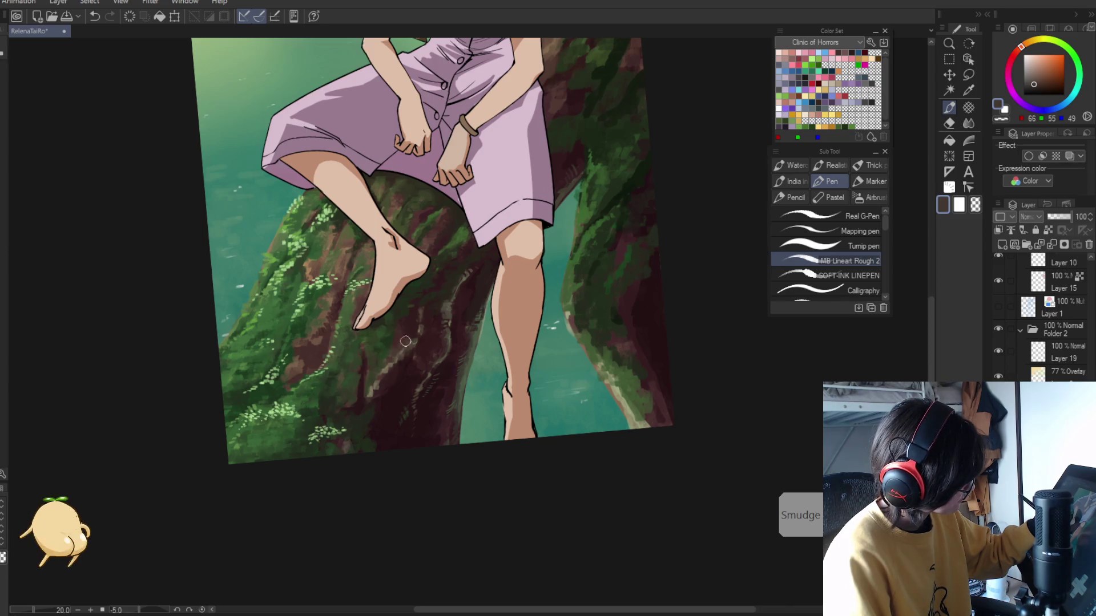
{"action": "left_click", "coordinate": [405, 351], "text": "alt"}
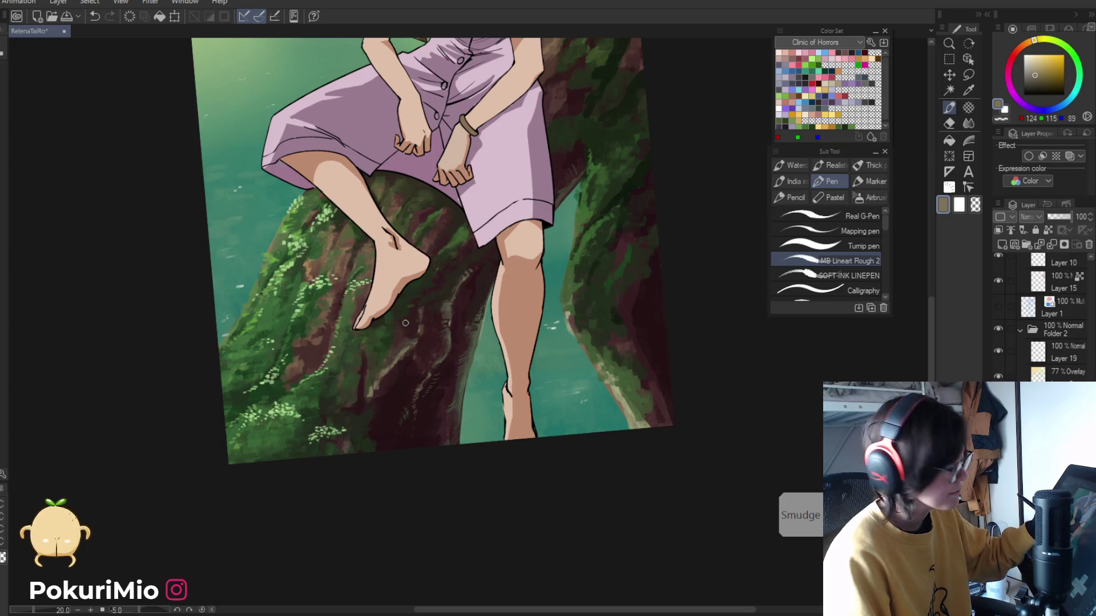
{"action": "left_click", "coordinate": [414, 340], "text": "alt"}
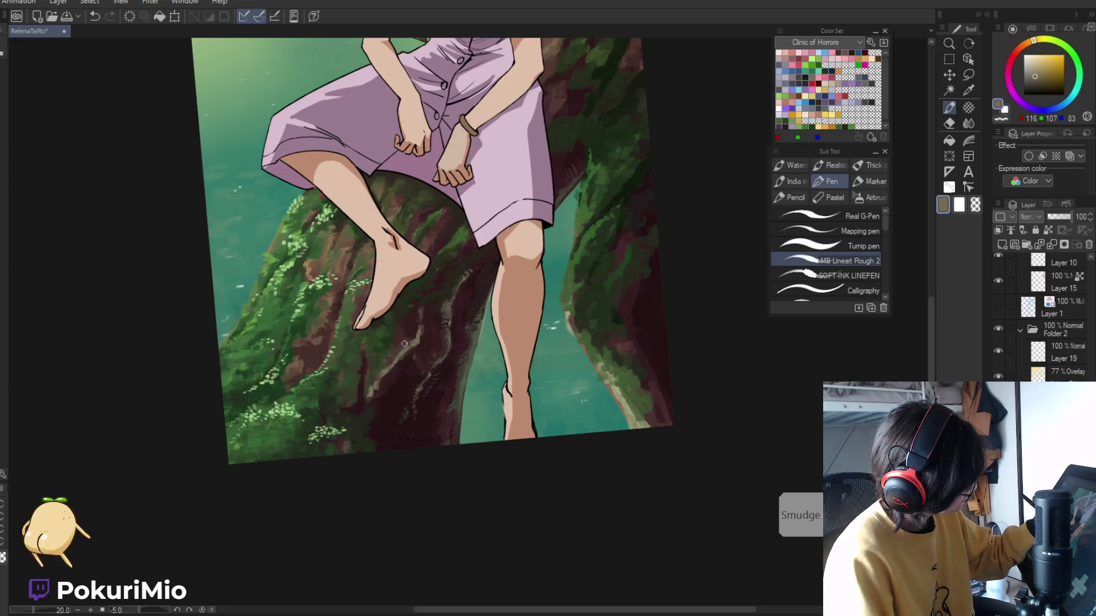
{"action": "left_click", "coordinate": [404, 349], "text": "alt"}
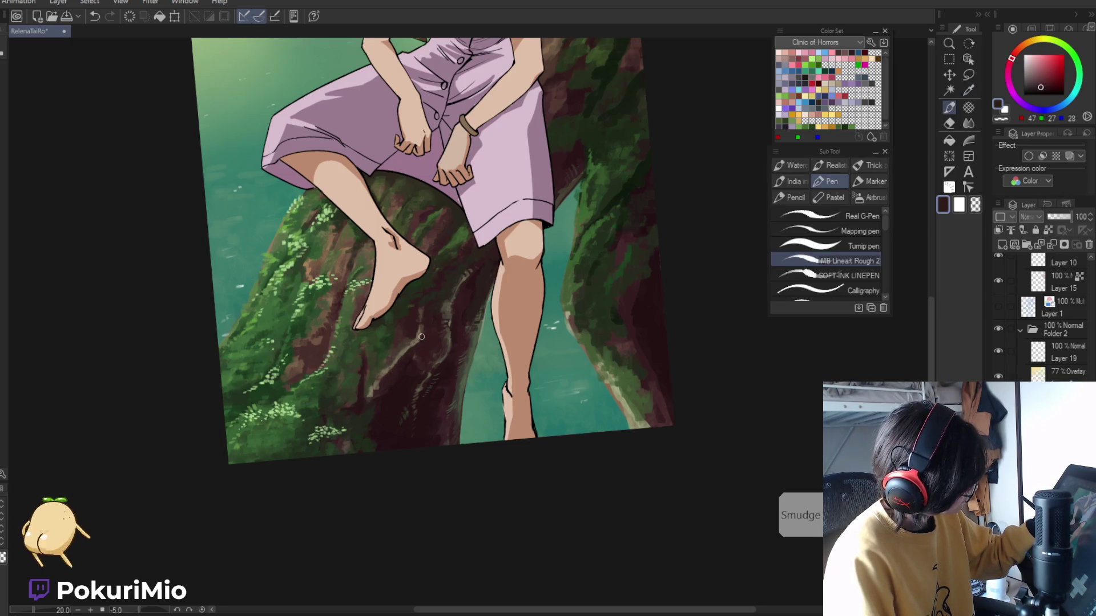
{"action": "key", "text": "ctrl+0"}
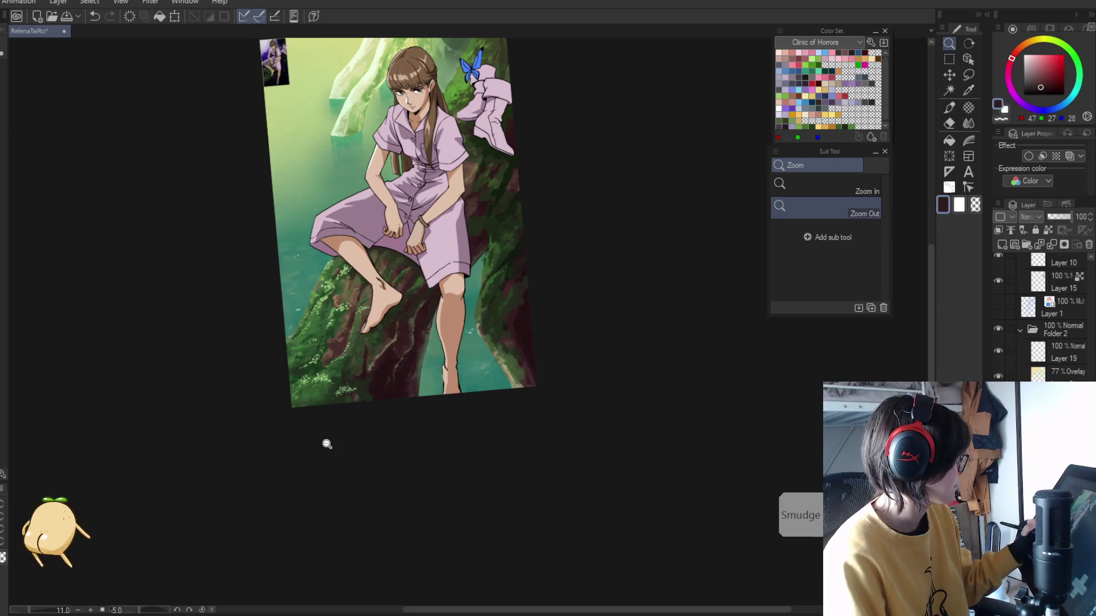
- Rotate the canvas so the trunk runs diagonally and sample grey-brown and dark maroon bark tones
{"action": "key", "text": "minus"}
{"action": "key", "text": "minus"}
{"action": "left_click_drag", "start_coordinate": [333, 453], "coordinate": [448, 405]}
{"action": "left_click", "coordinate": [427, 380]}
{"action": "key", "text": "alt"}
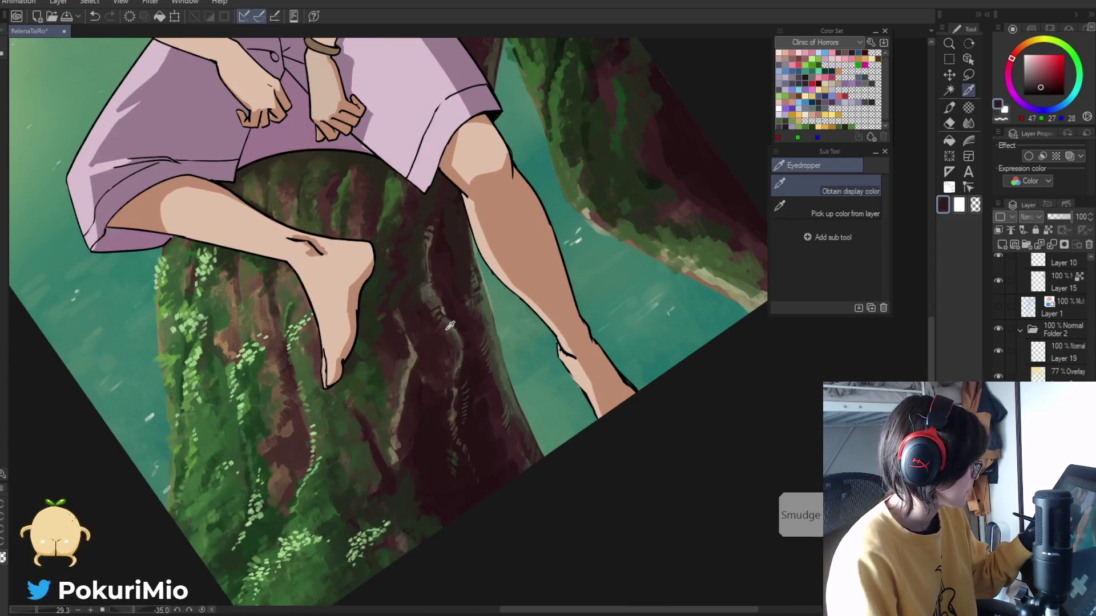
{"action": "left_click", "coordinate": [401, 354], "text": "alt"}
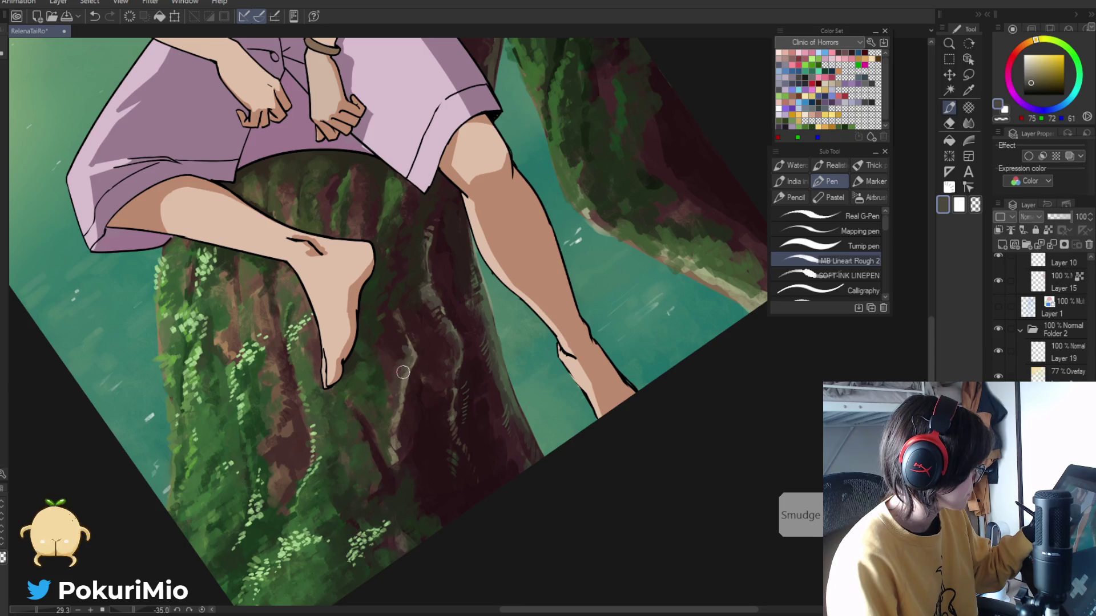
{"action": "left_click", "coordinate": [404, 366], "text": "alt"}
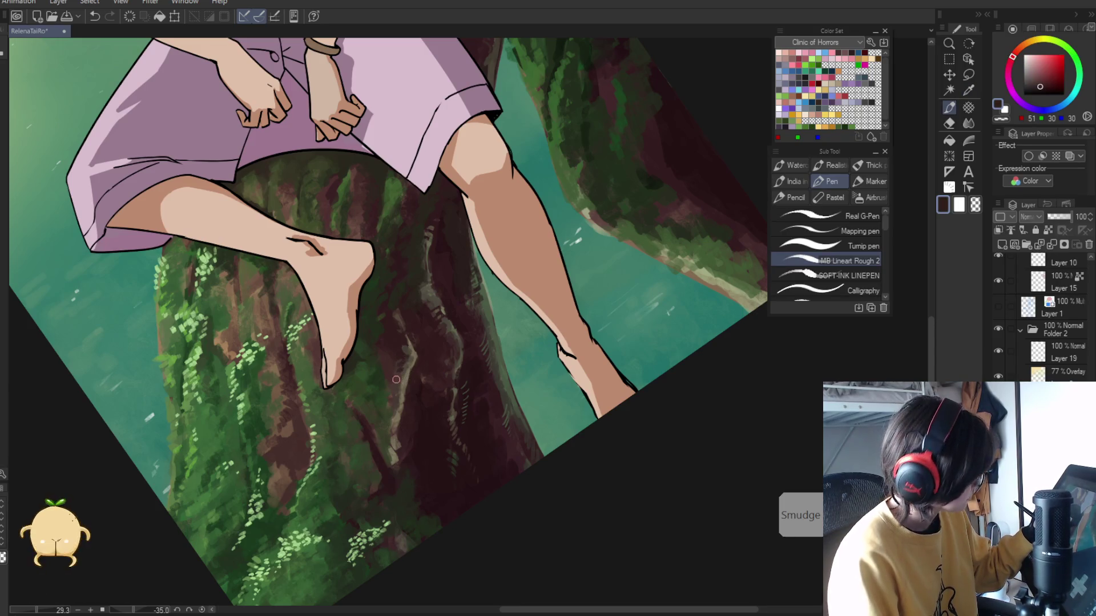
{"action": "left_click", "coordinate": [399, 365], "text": "alt"}
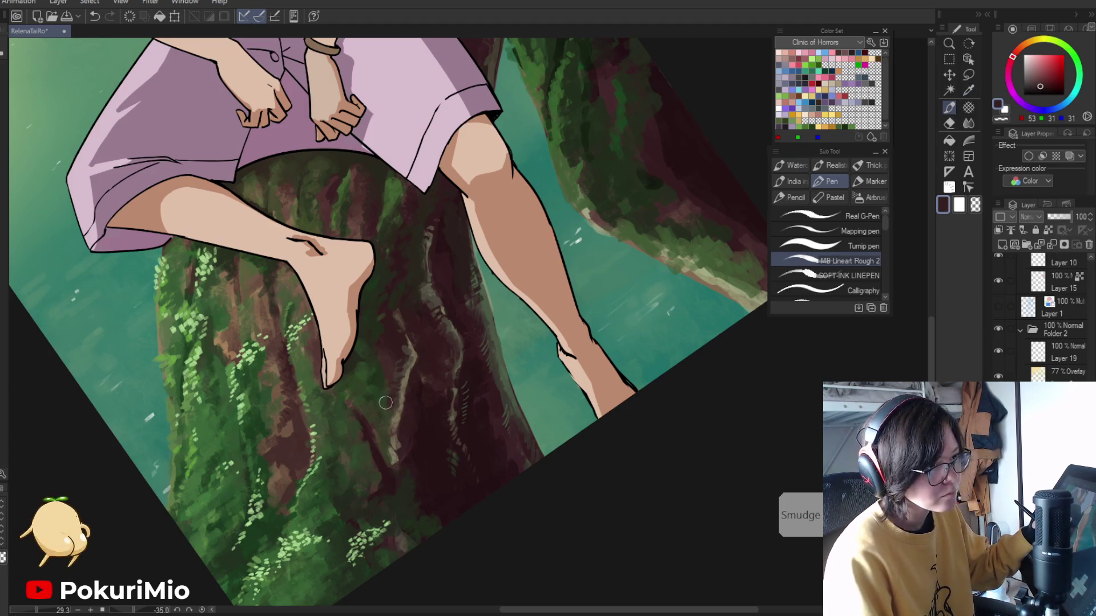
- Rotate the canvas back near upright and paint a dark brown stroke over the bark
{"action": "scroll", "coordinate": [386, 404], "scroll_direction": "down", "scroll_amount": 5}
{"action": "left_click_drag", "start_coordinate": [343, 429], "coordinate": [330, 443]}
{"action": "scroll", "coordinate": [330, 442], "scroll_direction": "up", "scroll_amount": 6}
{"action": "left_click_drag", "start_coordinate": [364, 334], "coordinate": [326, 376]}
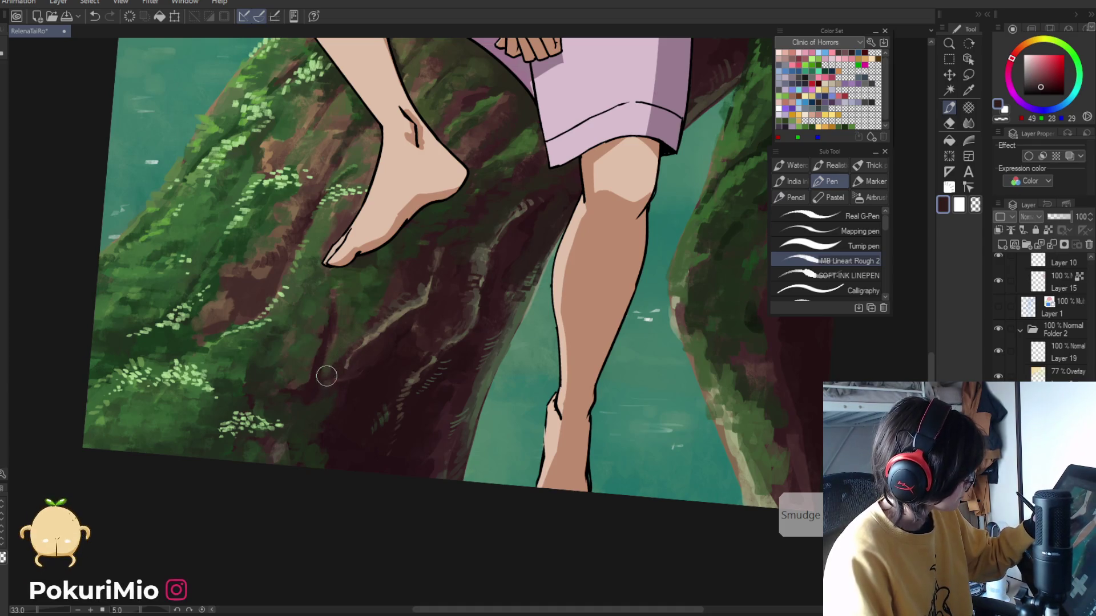
{"action": "left_click", "coordinate": [376, 324], "text": "alt"}
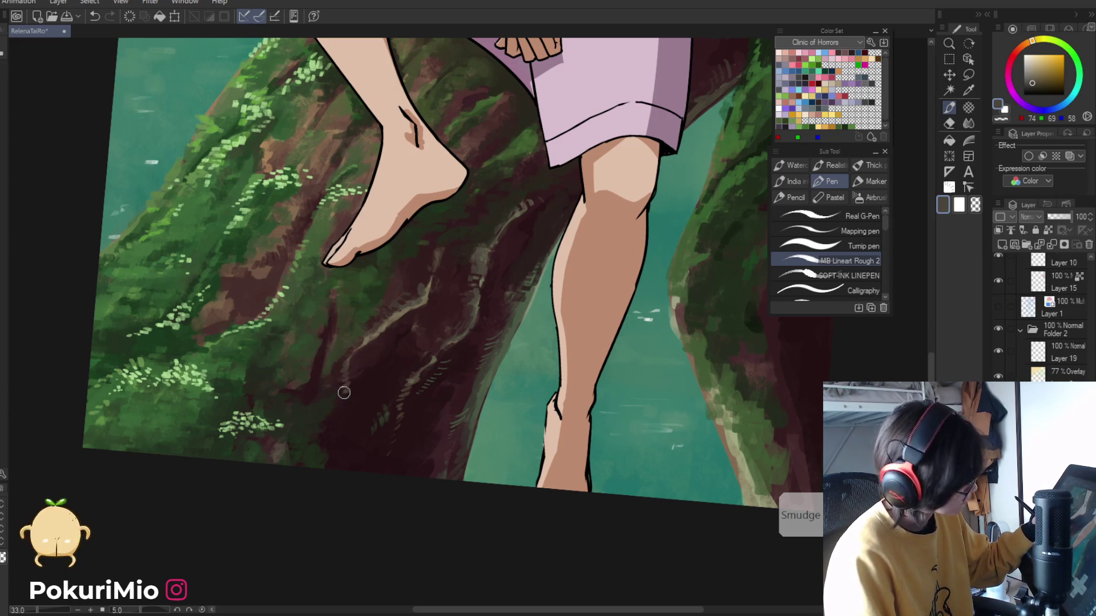
- Sample darker and lighter bark browns, then zoom in below the foot and pick the pale streak colour
{"action": "key", "text": "slash"}
{"action": "mouse_move", "coordinate": [346, 418]}
{"action": "left_mouse_down"}
{"action": "mouse_move", "coordinate": [394, 491]}
{"action": "mouse_move", "coordinate": [355, 433]}
{"action": "left_mouse_up"}
{"action": "key", "text": "p"}
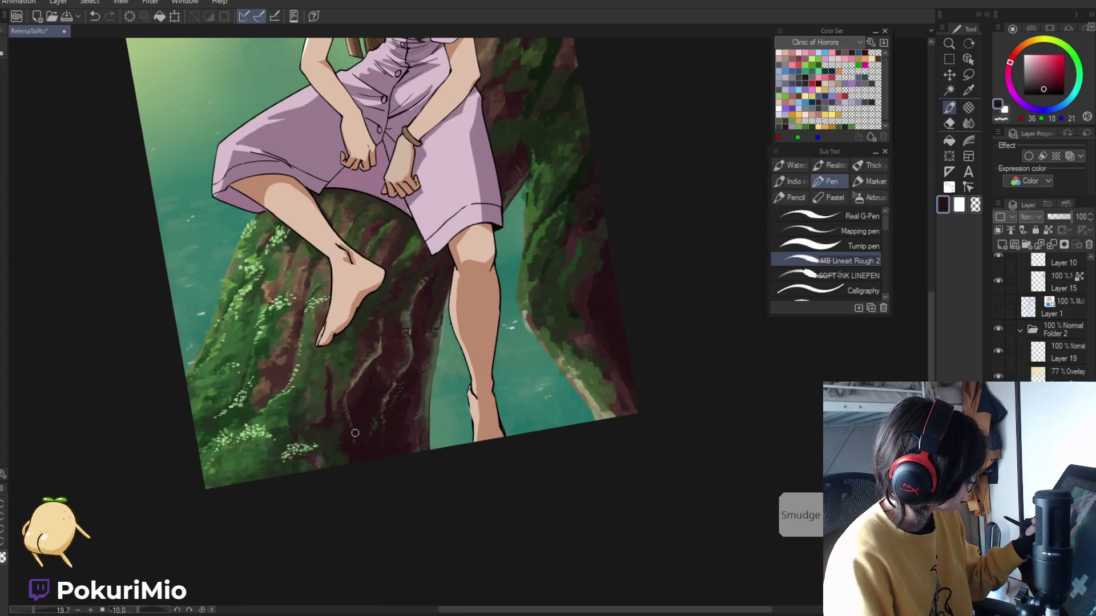
{"action": "left_click", "coordinate": [350, 417], "text": "alt"}
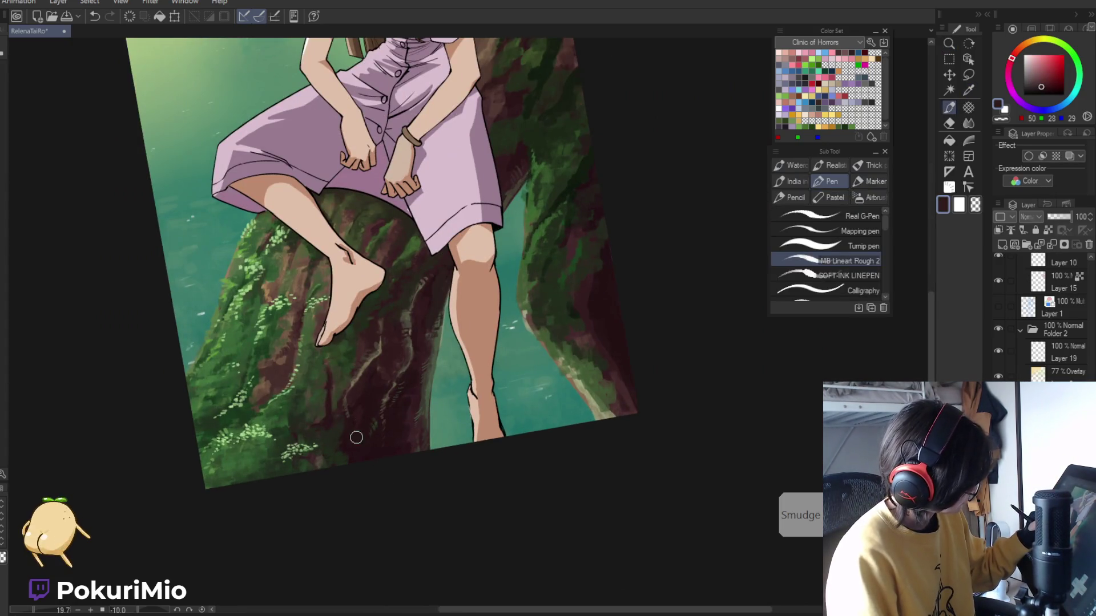
{"action": "left_click", "coordinate": [404, 428], "text": "alt"}
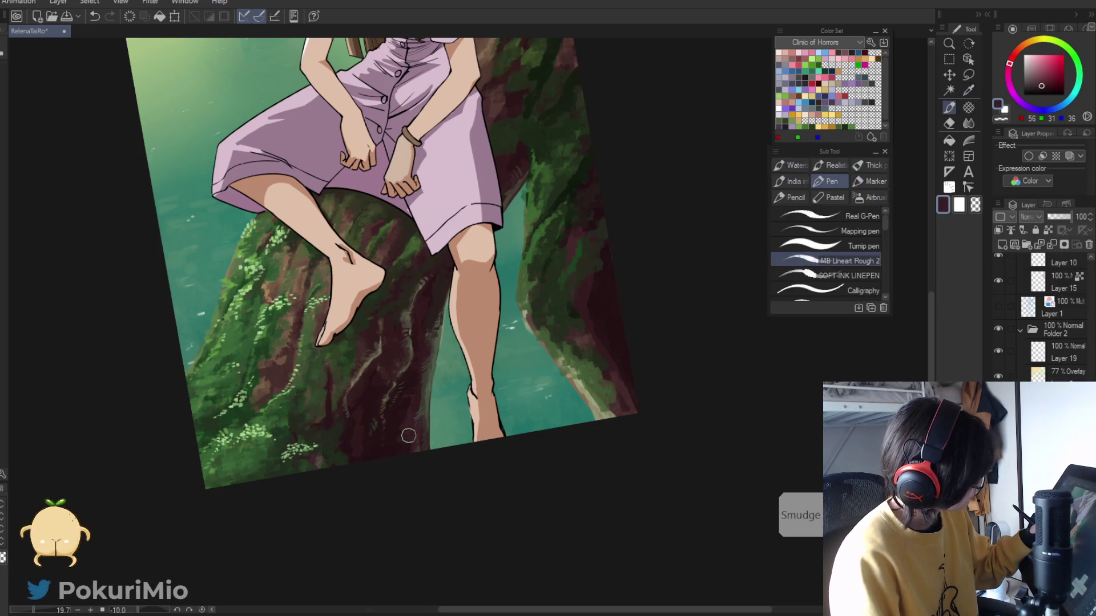
{"action": "key", "text": "ctrl+0"}
{"action": "left_click_drag", "start_coordinate": [374, 528], "coordinate": [373, 351]}
{"action": "left_click", "coordinate": [373, 351], "text": "alt"}
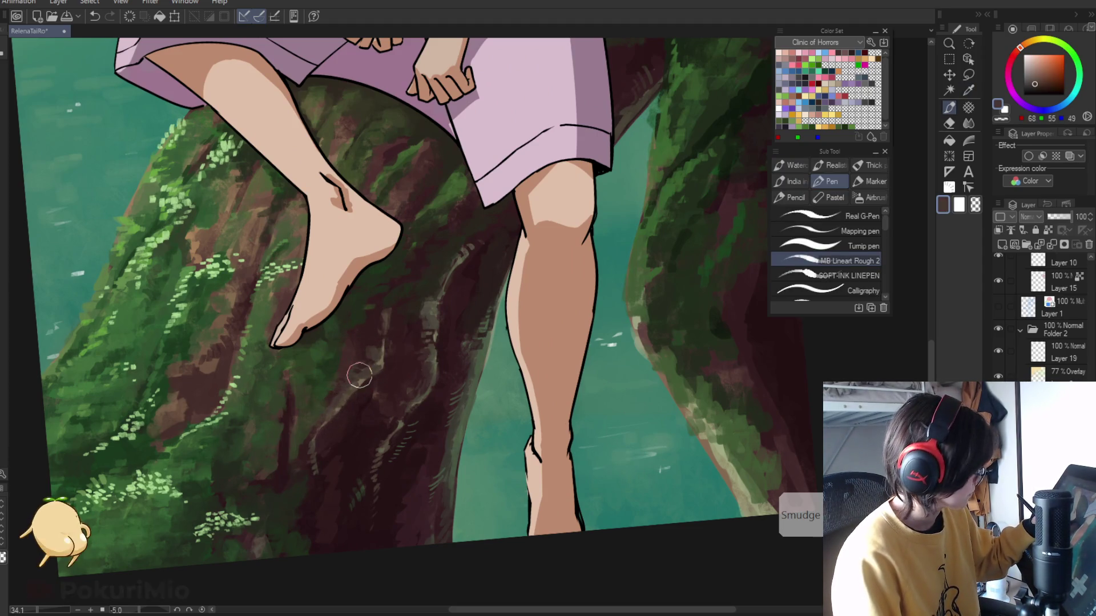
- Zoom in on the bark and sample mid reddish, lighter reddish and darkest bark browns
{"action": "key", "text": "ctrl+space"}
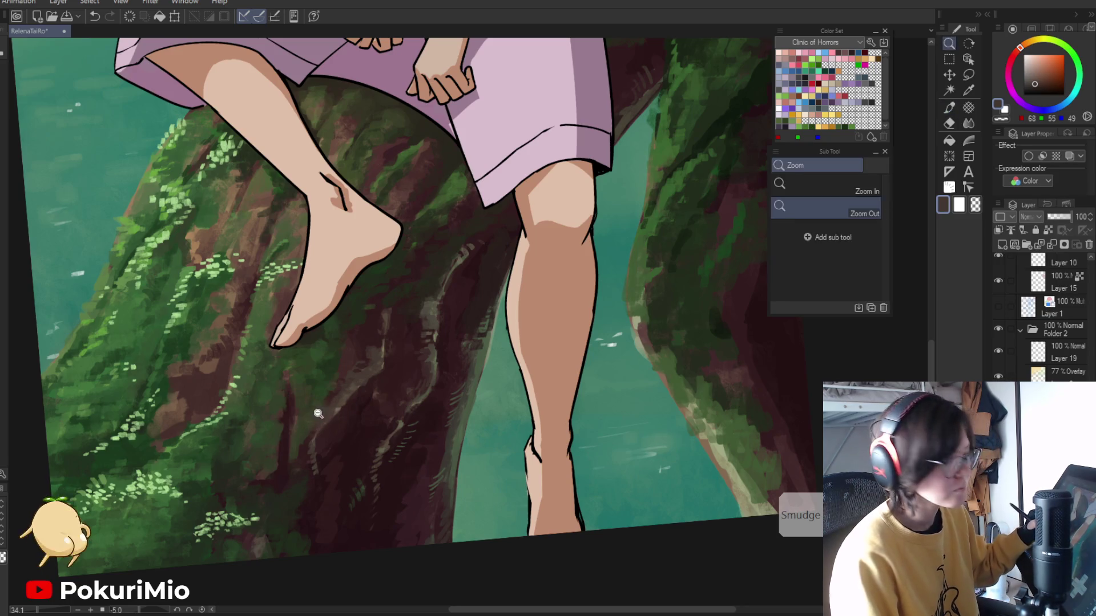
{"action": "left_click_drag", "start_coordinate": [319, 417], "coordinate": [329, 388]}
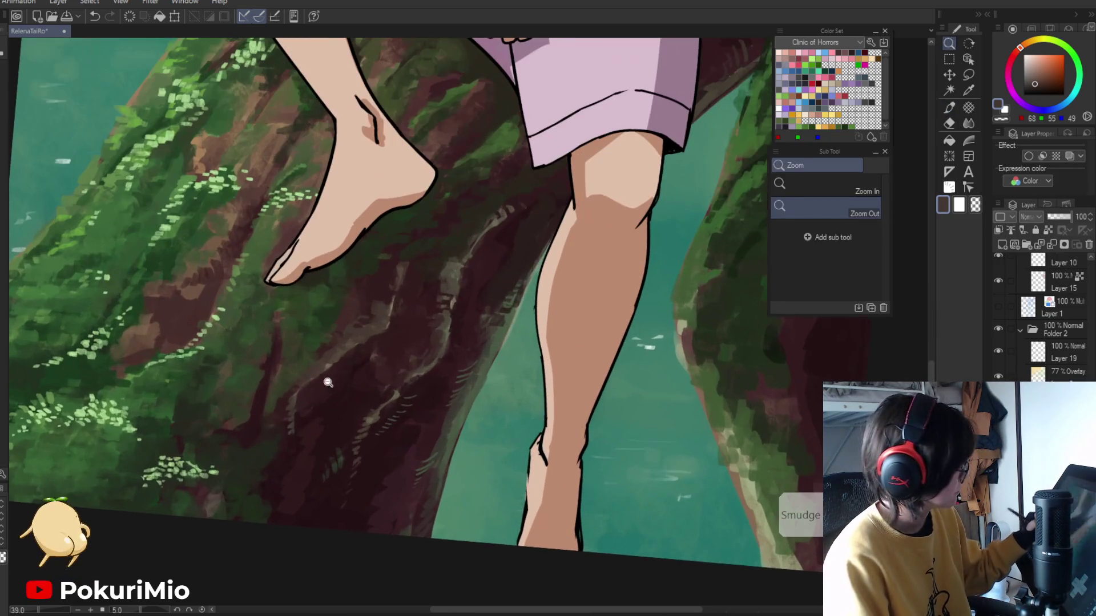
{"action": "left_click", "coordinate": [334, 345], "text": "alt"}
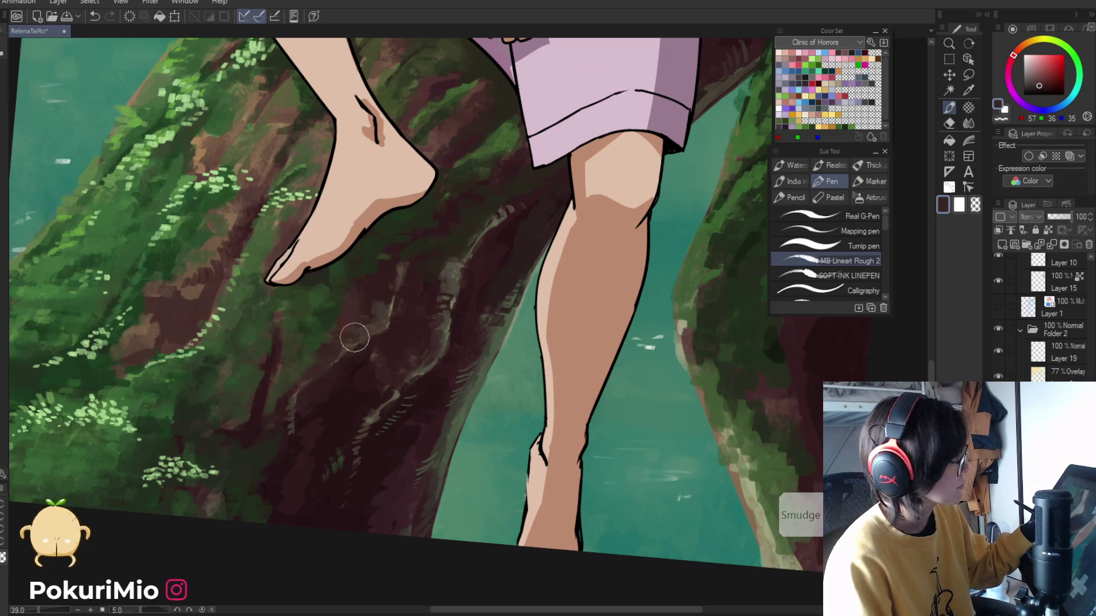
{"action": "key", "text": "ctrl+space"}
{"action": "mouse_move", "coordinate": [354, 345]}
{"action": "left_mouse_down"}
{"action": "mouse_move", "coordinate": [336, 403]}
{"action": "mouse_move", "coordinate": [407, 349]}
{"action": "left_mouse_up"}
{"action": "left_click", "coordinate": [446, 336], "text": "alt"}
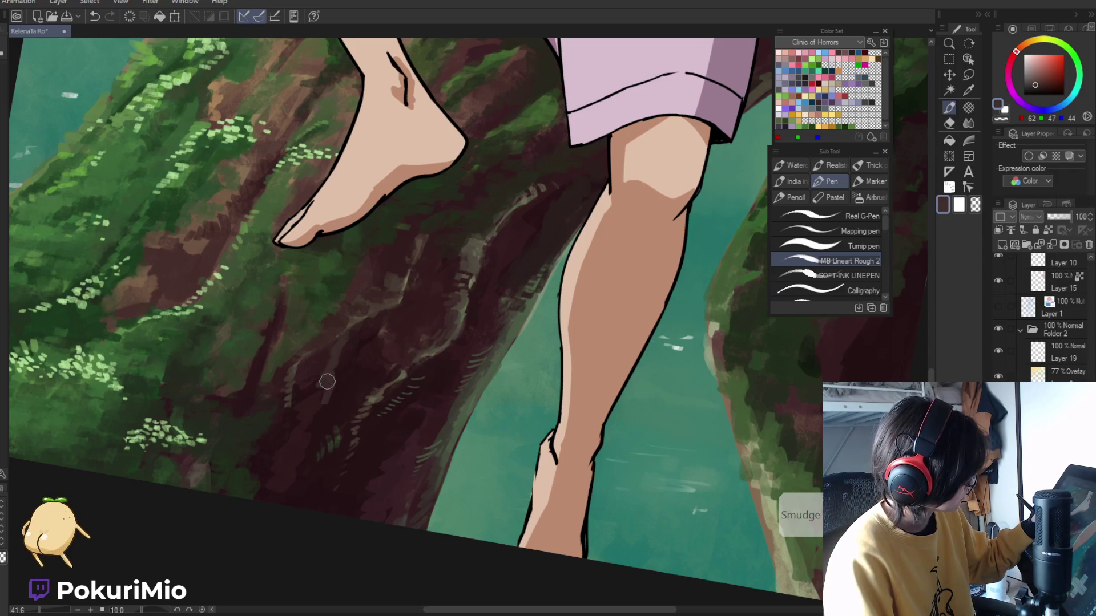
{"action": "left_click", "coordinate": [339, 357], "text": "alt"}
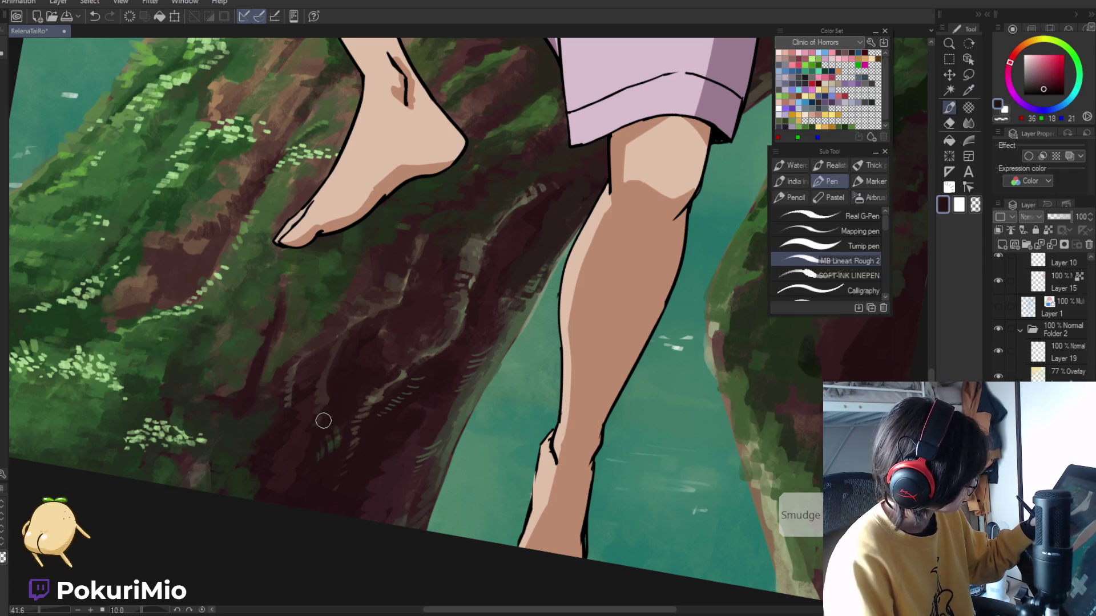
- Paint a short pale highlight streak on the bark, then pick the dark brown again
{"action": "key", "text": "alt"}
{"action": "left_click", "coordinate": [406, 280], "text": "alt"}
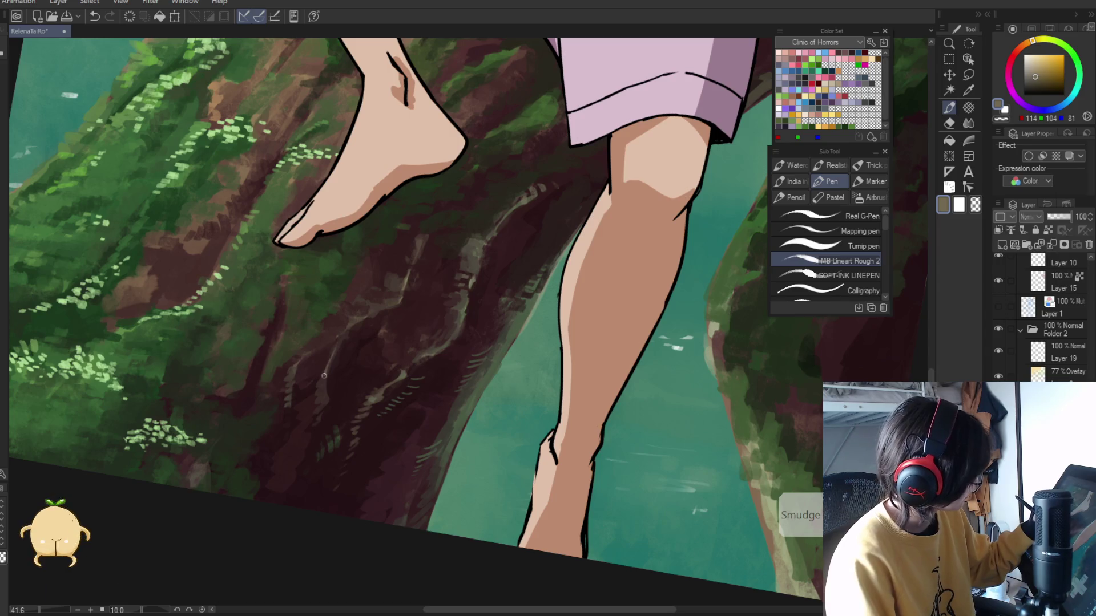
{"action": "left_click_drag", "start_coordinate": [323, 403], "coordinate": [311, 431]}
{"action": "left_click", "coordinate": [329, 388], "text": "alt"}
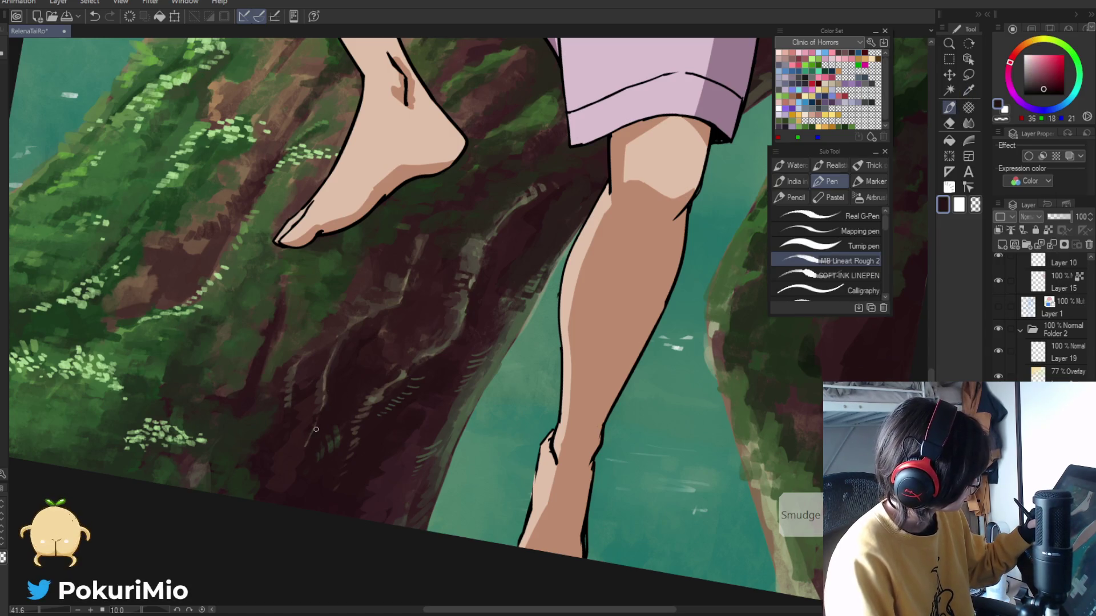
- Zoom out to view the whole illustration, then zoom back in and sample a bark brown
{"action": "key", "text": "ctrl+alt+space"}
{"action": "left_click", "coordinate": [273, 518]}
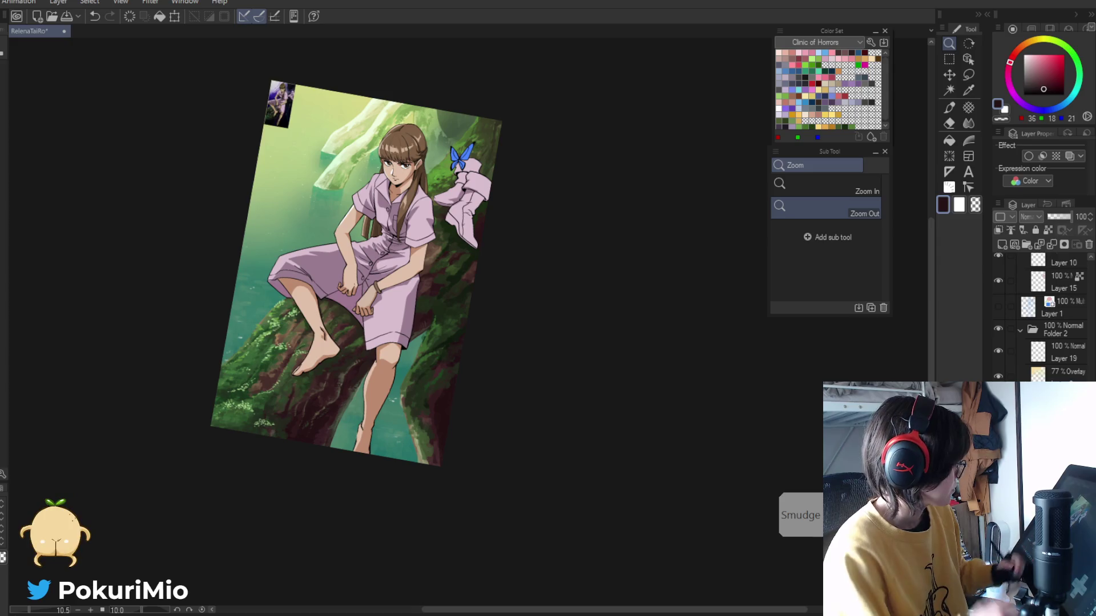
{"action": "mouse_move", "coordinate": [344, 613]}
{"action": "left_click", "coordinate": [536, 503]}
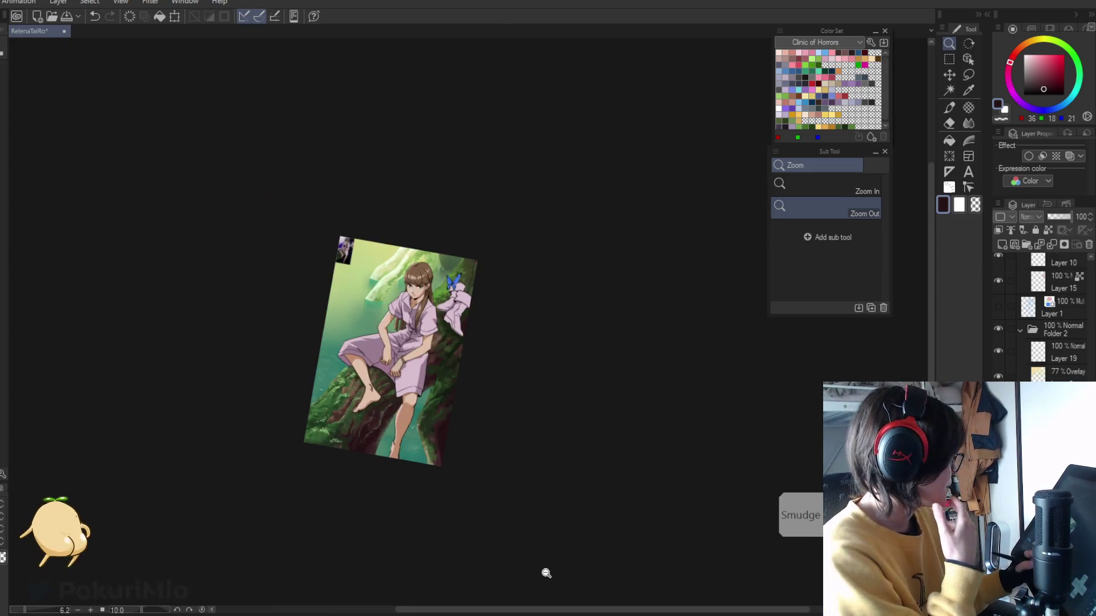
{"action": "scroll", "coordinate": [410, 502], "scroll_direction": "up", "scroll_amount": 5}
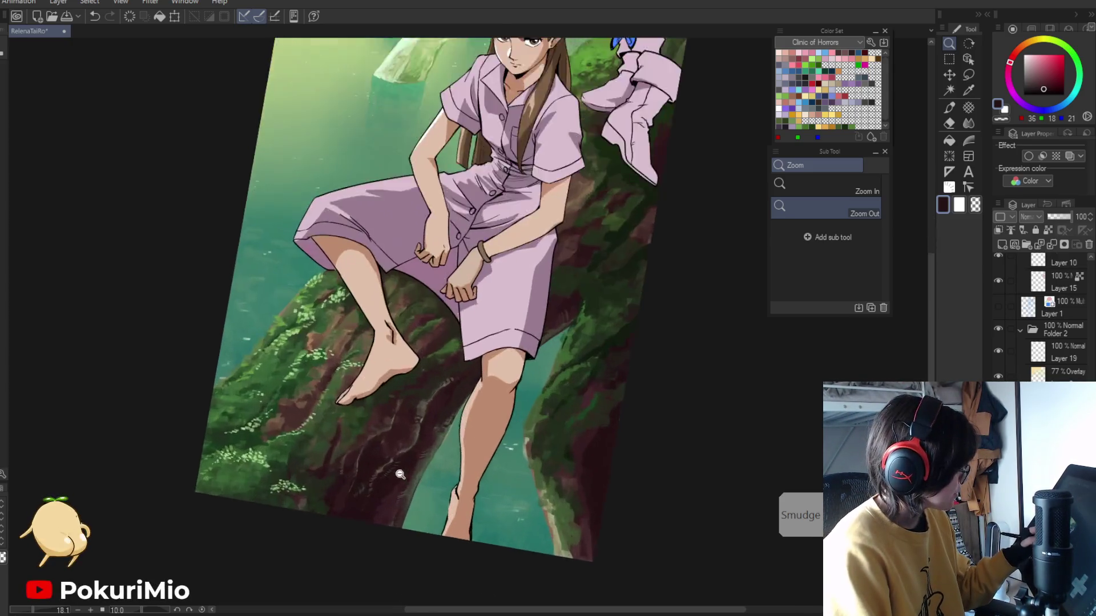
{"action": "key", "text": "p"}
{"action": "left_click", "coordinate": [303, 414], "text": "alt"}
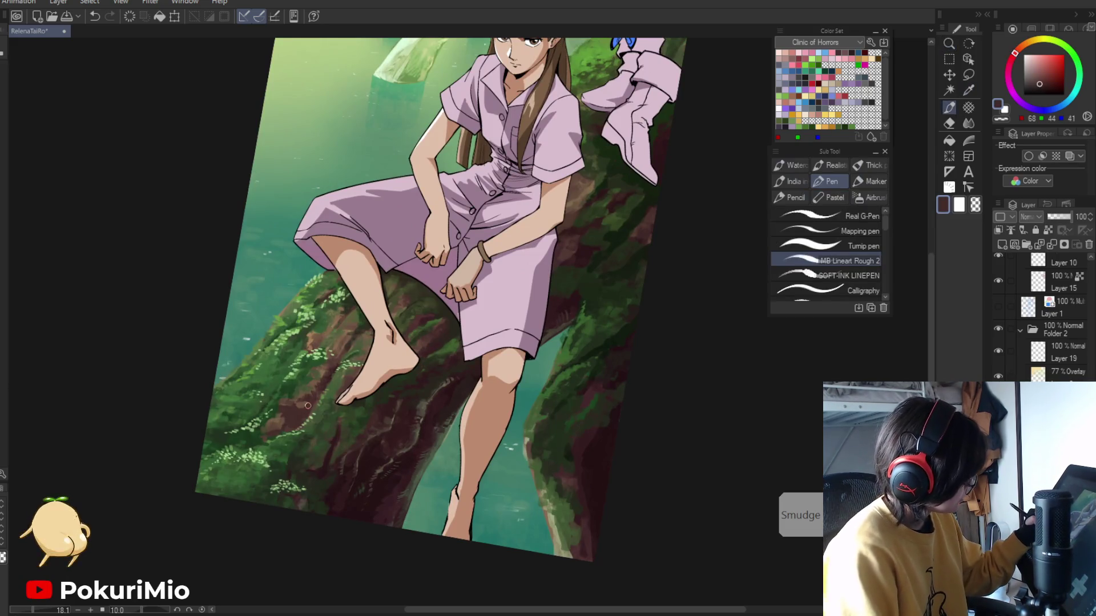
- Pick lighter and reddish-brown bark tones, then save the illustration with Ctrl+S
{"action": "key", "text": "i"}
{"action": "left_click", "coordinate": [276, 423]}
{"action": "key", "text": "p"}
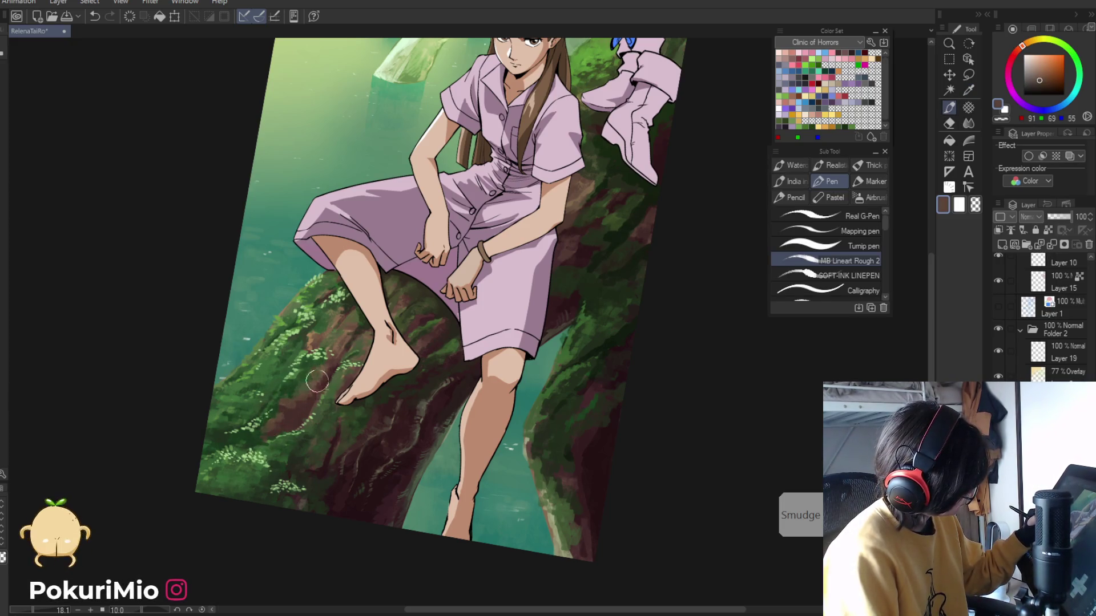
{"action": "left_click", "coordinate": [331, 367], "text": "alt"}
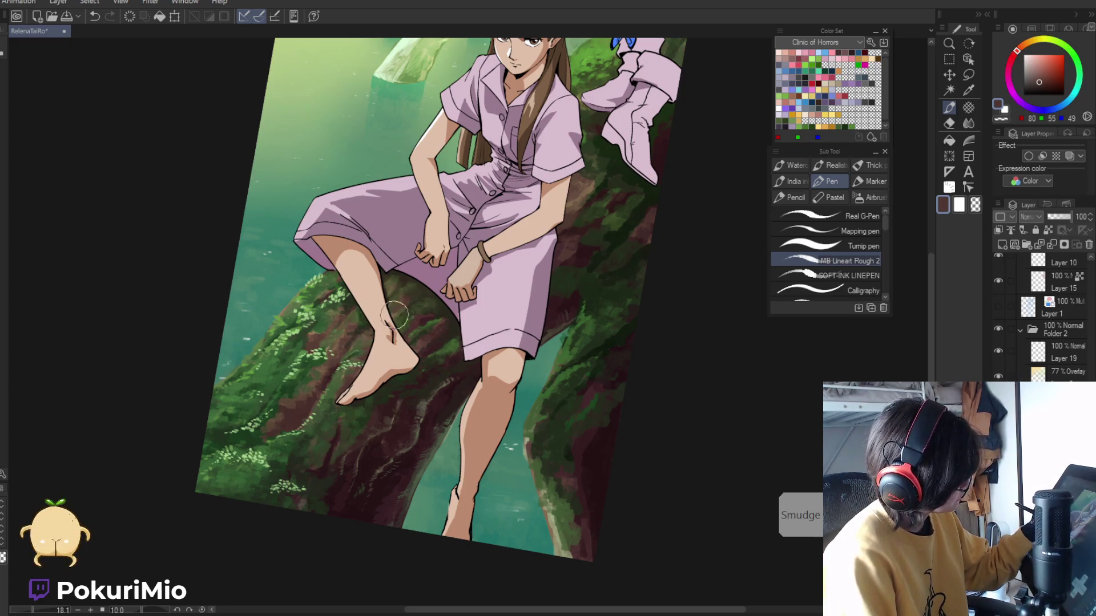
{"action": "mouse_move", "coordinate": [370, 352]}
{"action": "left_mouse_down"}
{"action": "mouse_move", "coordinate": [322, 467]}
{"action": "mouse_move", "coordinate": [421, 351]}
{"action": "left_mouse_up"}
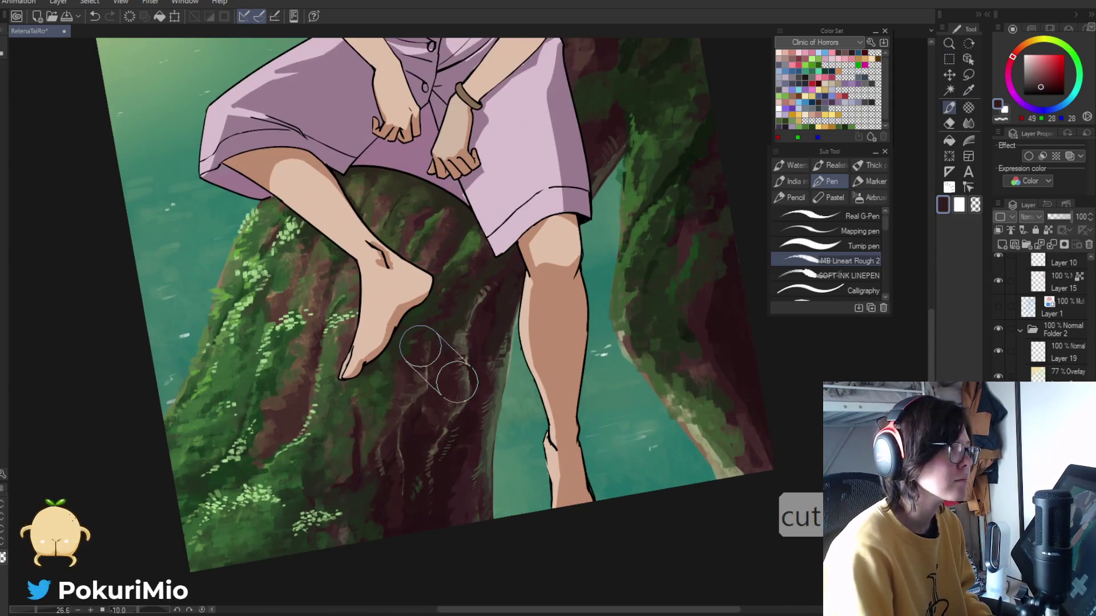
{"action": "key", "text": "ctrl+s"}
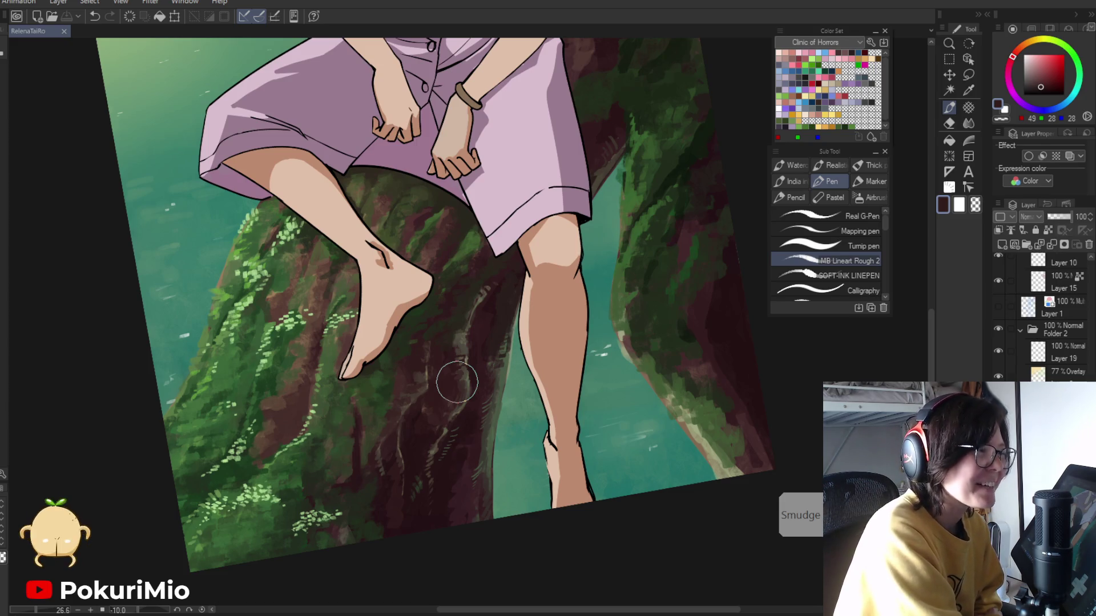
- Paint a dark groove stroke on the bark, then step the view back out
{"action": "left_click", "coordinate": [433, 377], "text": "alt"}
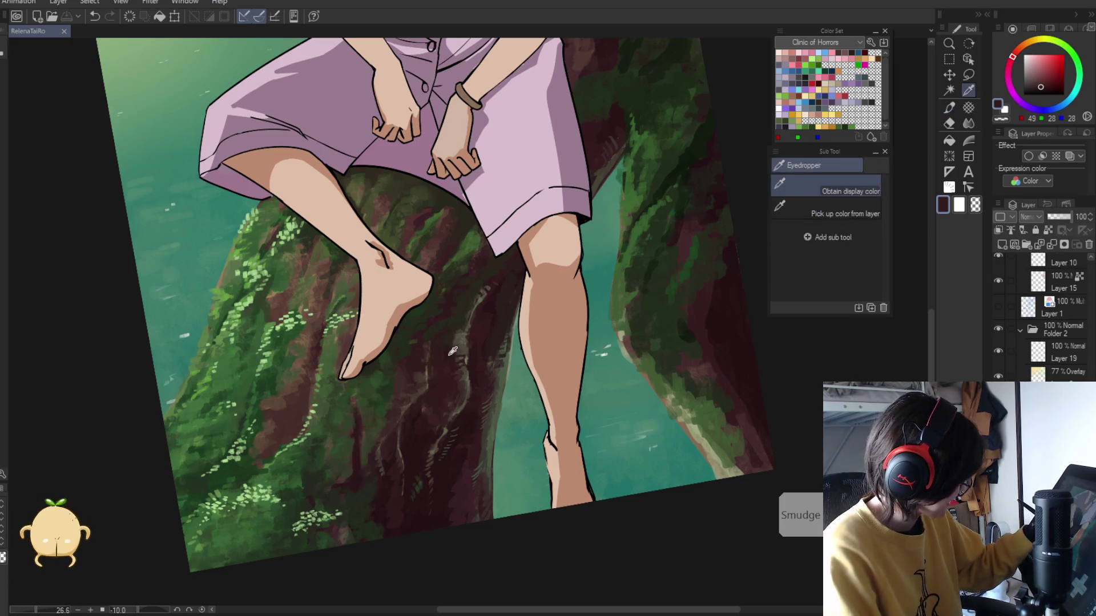
{"action": "left_click_drag", "start_coordinate": [454, 342], "coordinate": [455, 345]}
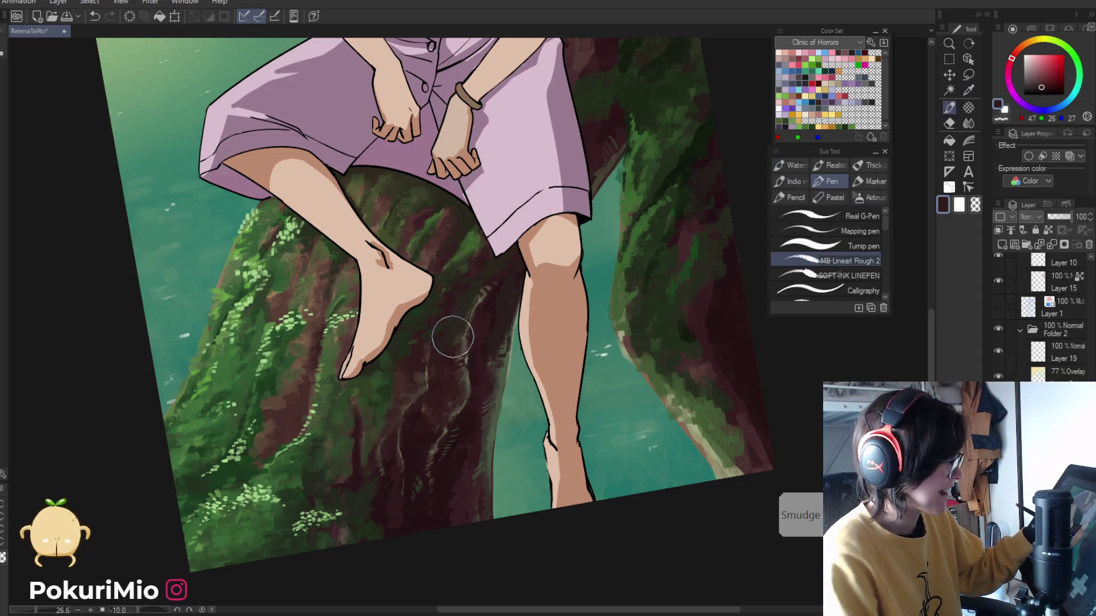
{"action": "left_click", "coordinate": [445, 365]}
{"action": "left_click", "coordinate": [408, 437]}
{"action": "scroll", "coordinate": [413, 392], "scroll_direction": "up", "scroll_amount": 2}
{"action": "key", "text": "p"}
- Sample greyish, dark trunk and pale grey-green tones from the bark, then zoom out to check the picture
{"action": "left_click", "coordinate": [468, 369], "text": "alt"}
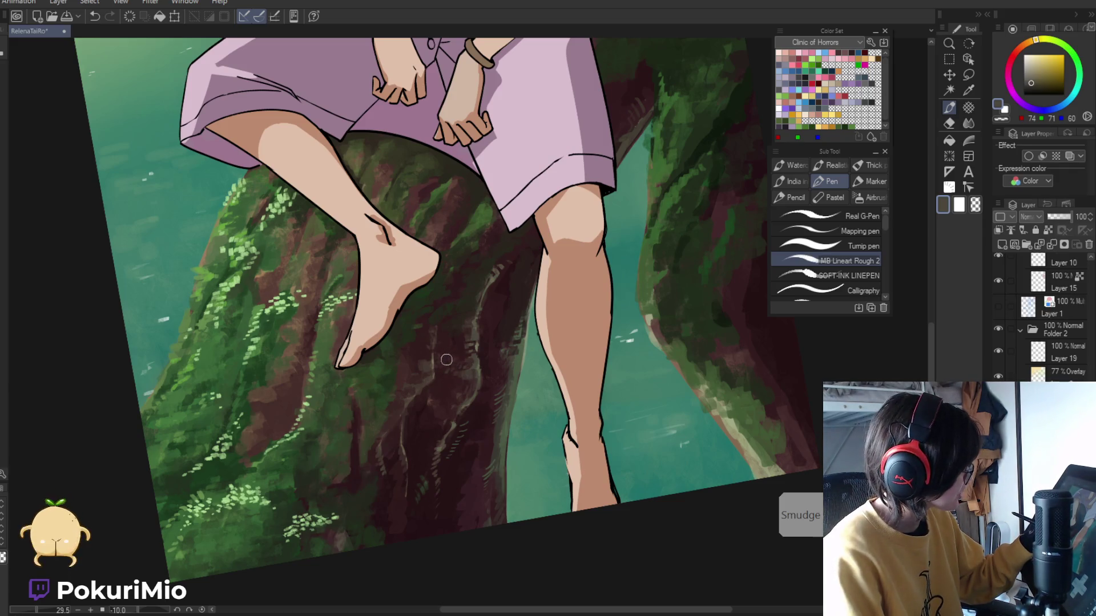
{"action": "left_click", "coordinate": [465, 383], "text": "alt"}
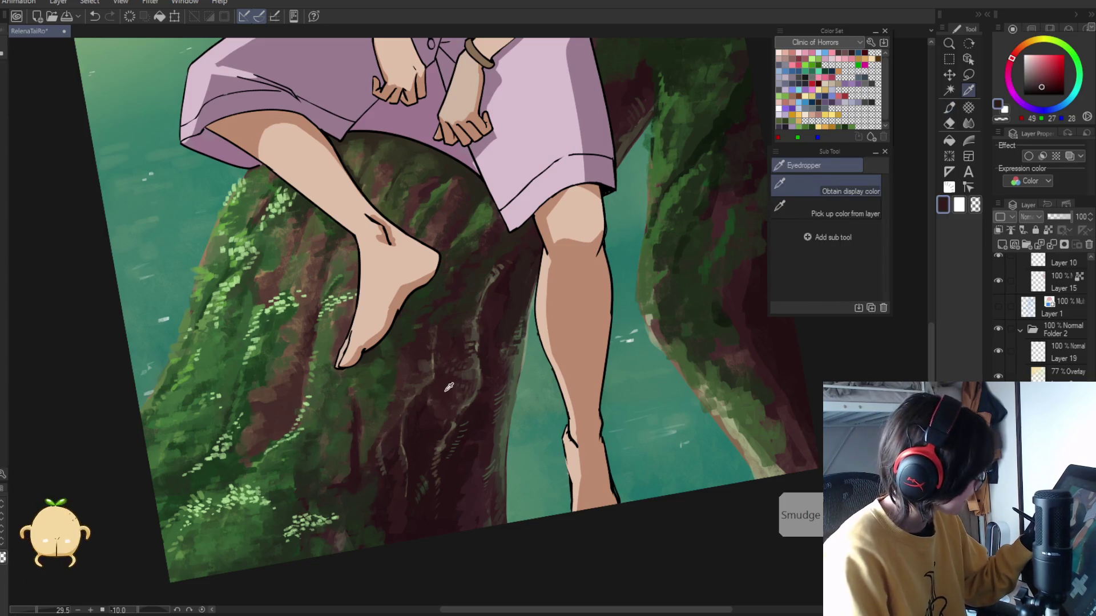
{"action": "left_click", "coordinate": [474, 375], "text": "alt"}
{"action": "left_click", "coordinate": [474, 381], "text": "alt"}
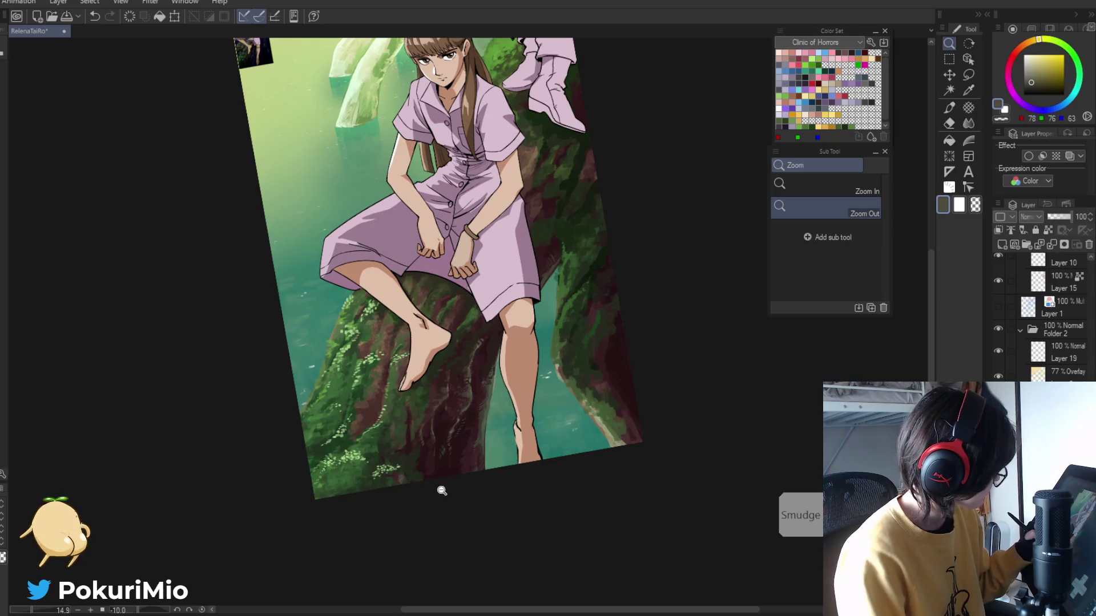
{"action": "scroll", "coordinate": [469, 452], "scroll_direction": "up", "scroll_amount": 2}
- Sample a greenish brown from the bark and zoom out toward the whole illustration
{"action": "scroll", "coordinate": [463, 422], "scroll_direction": "up", "scroll_amount": 3}
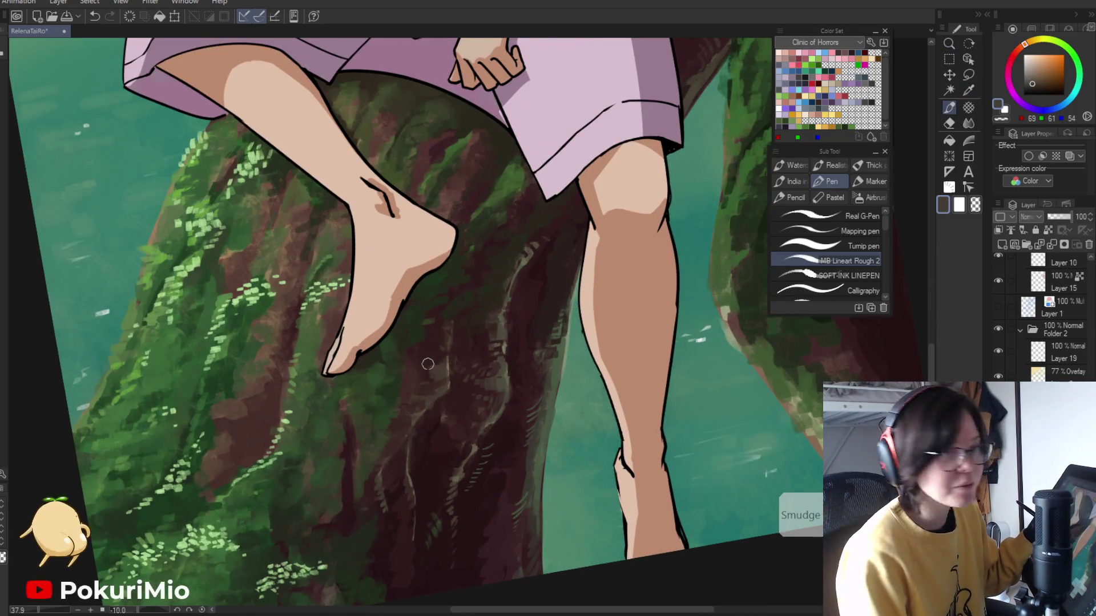
{"action": "left_click", "coordinate": [393, 377], "text": "alt"}
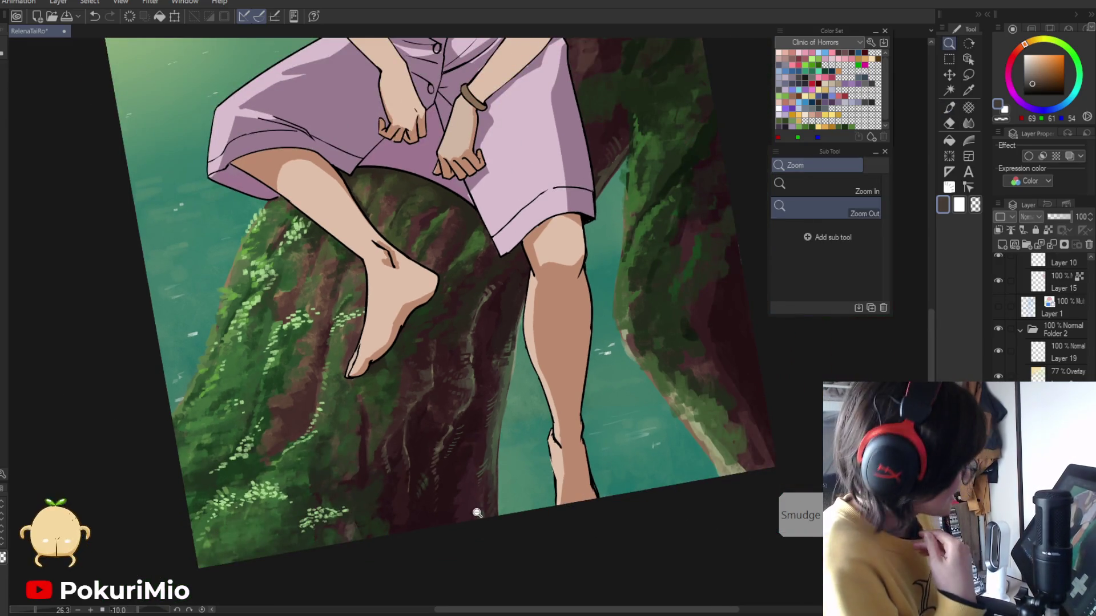
{"action": "left_click", "coordinate": [477, 371], "text": "alt"}
{"action": "left_click", "coordinate": [477, 371]}
{"action": "left_click", "coordinate": [473, 368]}
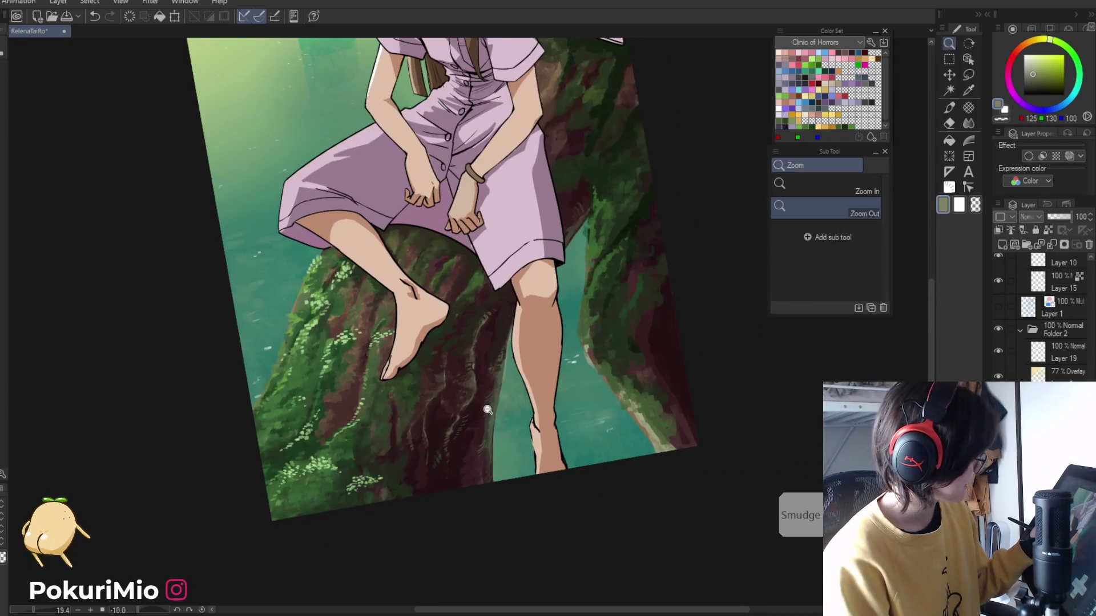
{"action": "left_click", "coordinate": [485, 399]}
{"action": "scroll", "coordinate": [512, 416], "scroll_direction": "up", "scroll_amount": 5}
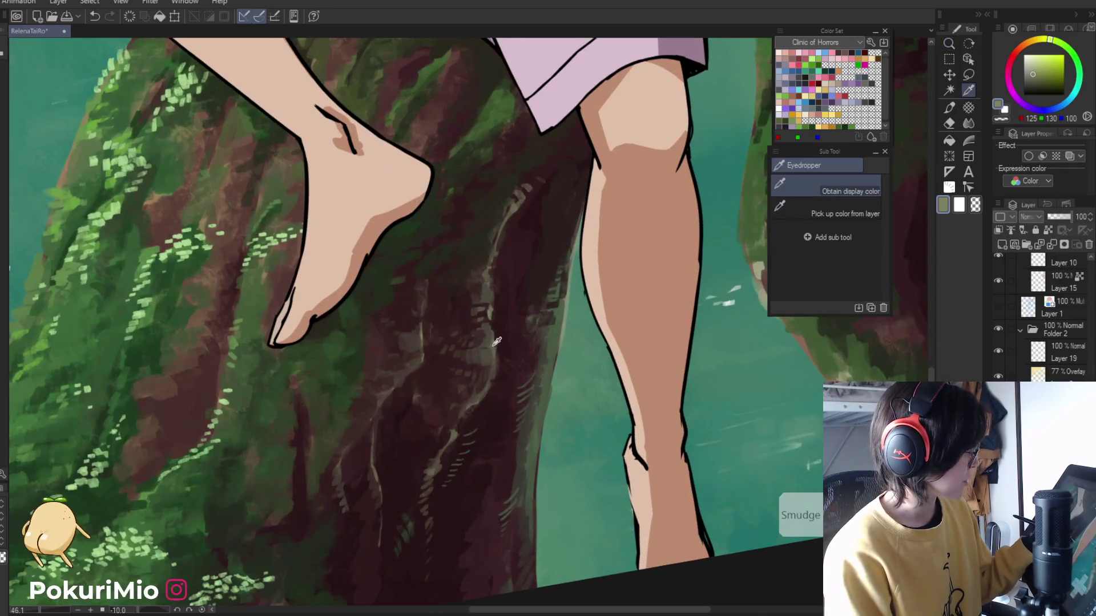
- Pick pale highlight, dark maroon and greyish bark colours from the trunk
{"action": "left_click", "coordinate": [454, 460], "text": "alt"}
{"action": "key", "text": "p"}
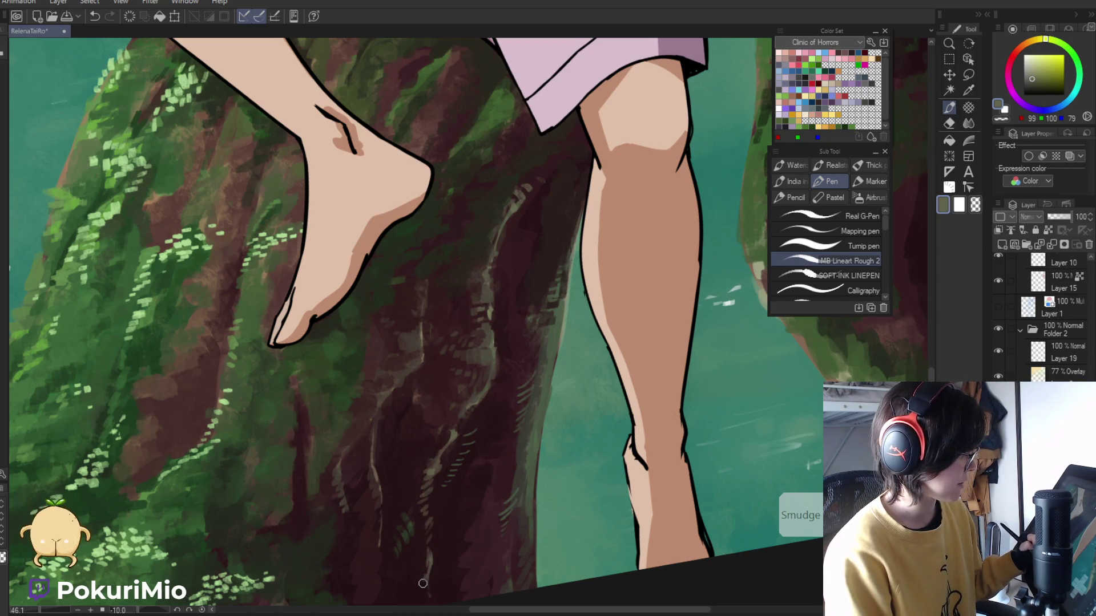
{"action": "left_click", "coordinate": [387, 542], "text": "alt"}
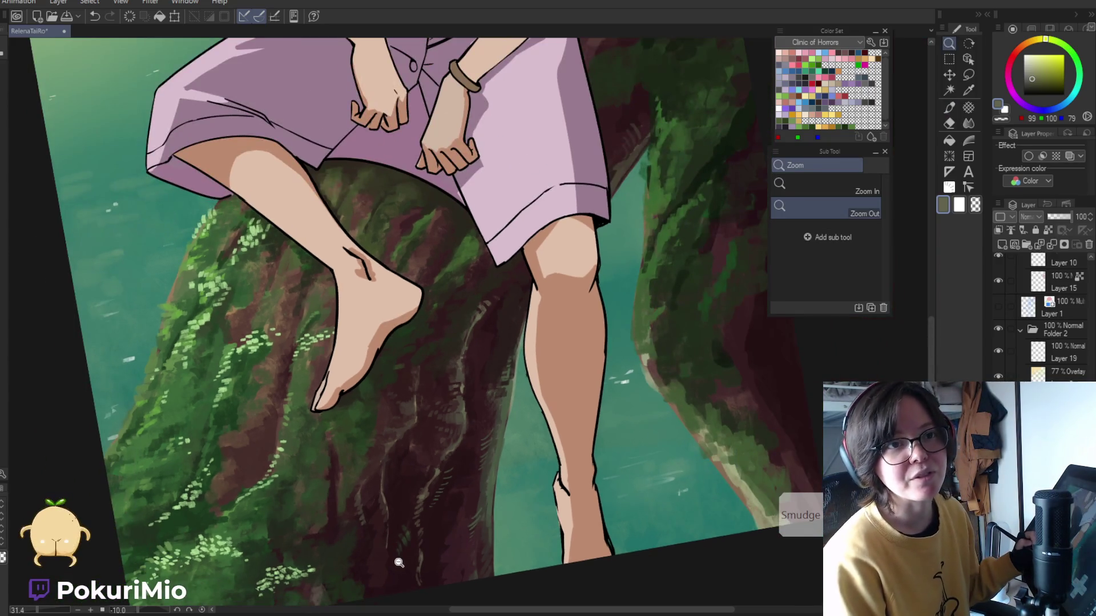
{"action": "left_click", "coordinate": [406, 563], "text": "alt"}
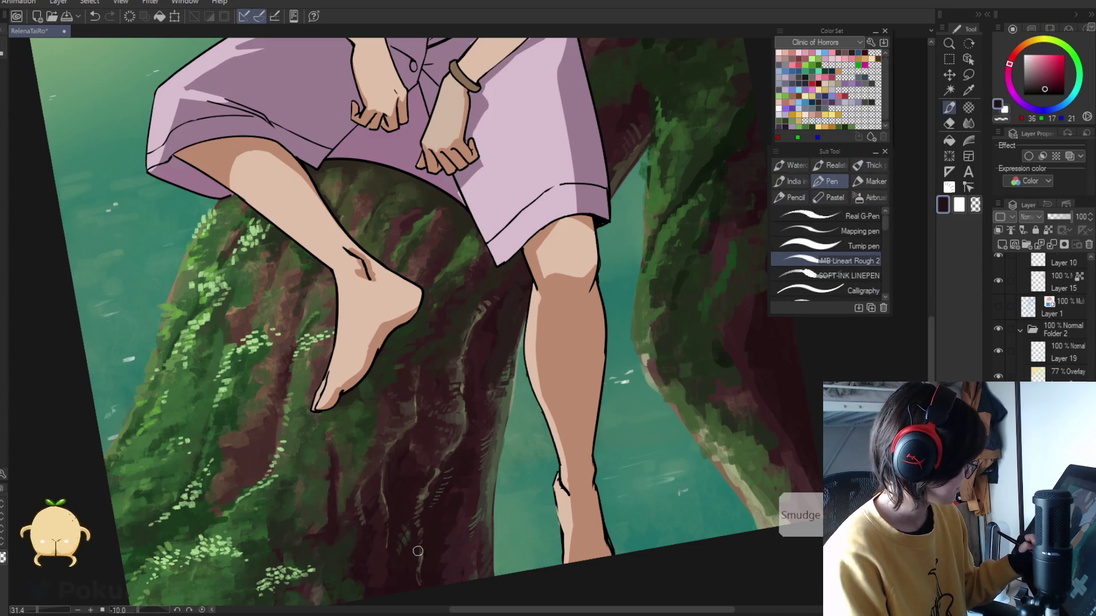
{"action": "key", "text": "alt"}
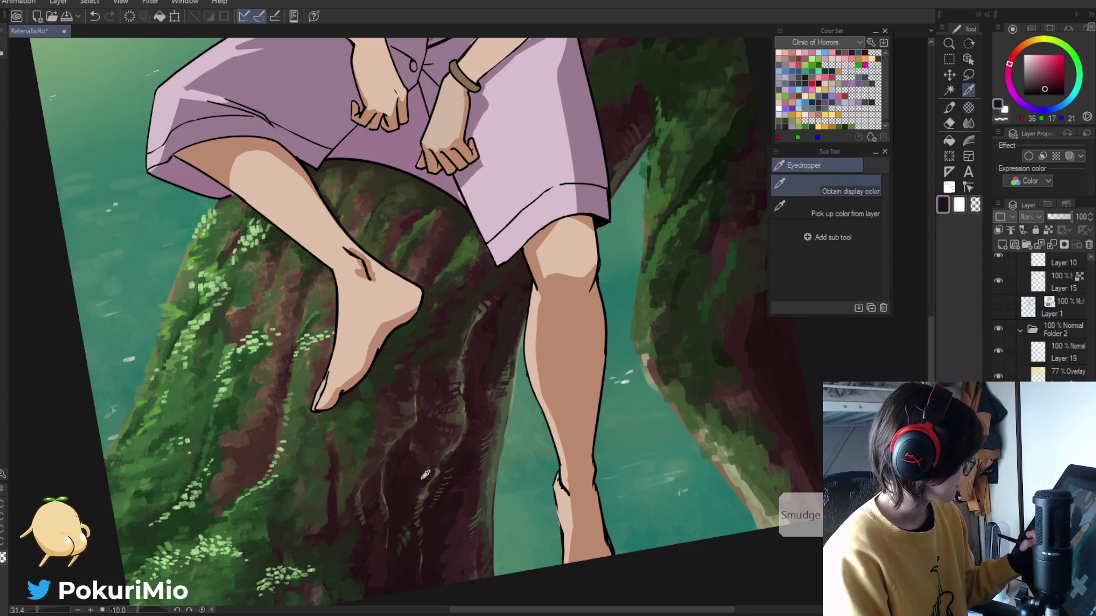
{"action": "left_click", "coordinate": [459, 393], "text": "alt"}
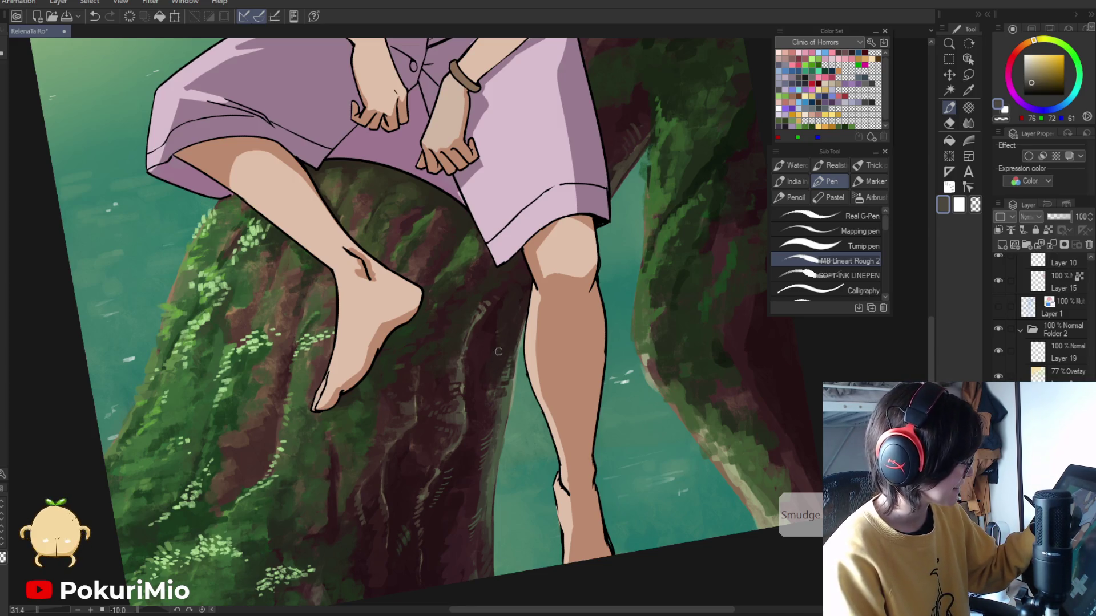
- Pick a dark red from the bark and zoom out to view more of the trunk
{"action": "key", "text": "slash"}
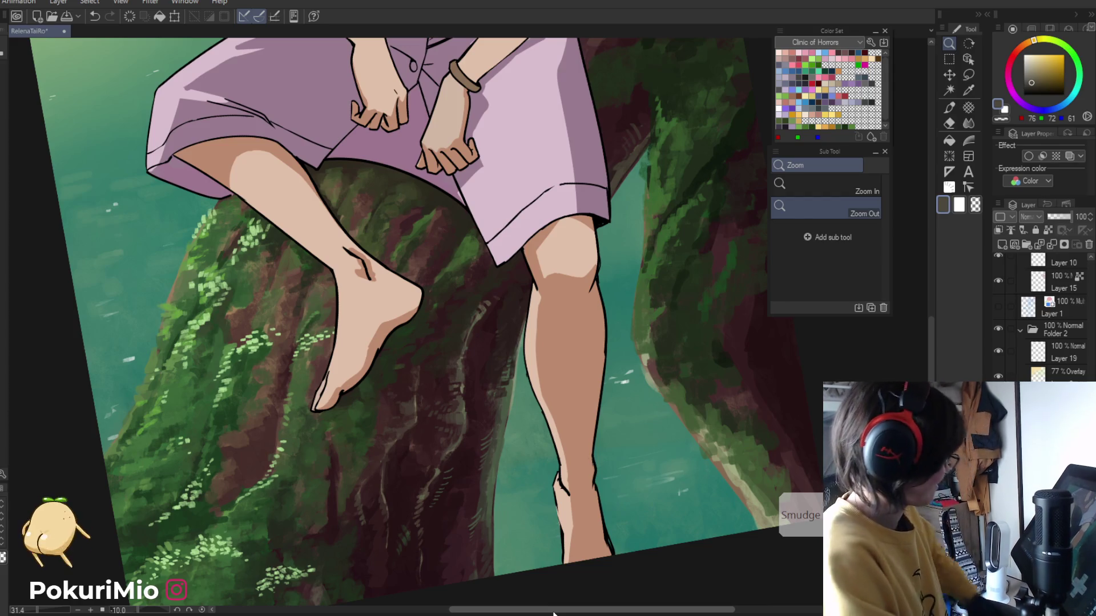
{"action": "key", "text": "p"}
{"action": "left_click", "coordinate": [487, 307], "text": "alt"}
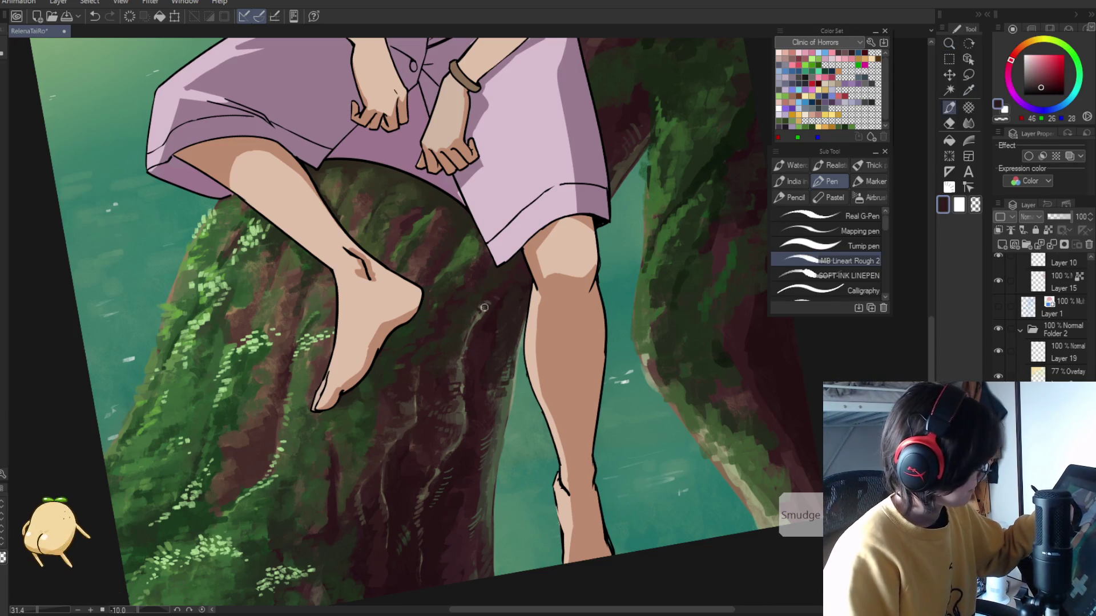
{"action": "key", "text": "/"}
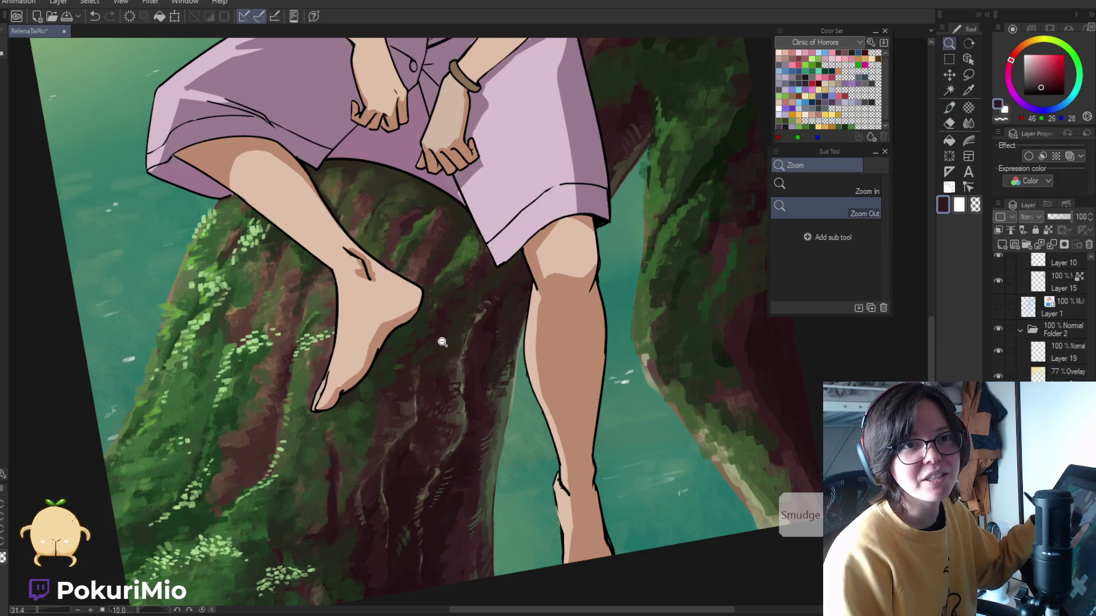
{"action": "left_click", "coordinate": [443, 349], "text": "alt"}
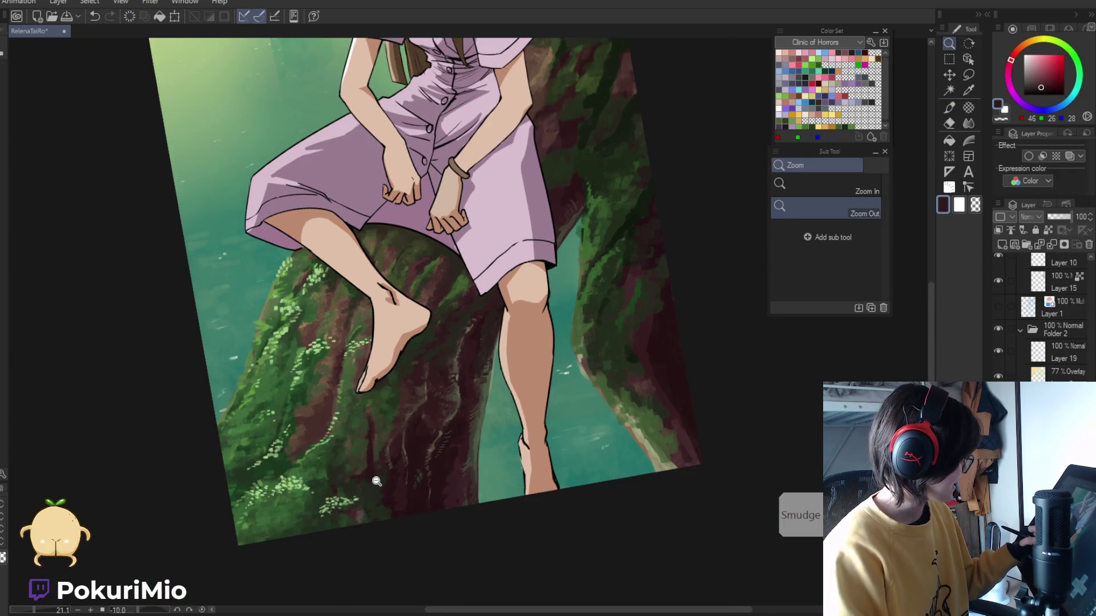
- Zoom in on the trunk below the legs with a greyish brown, then zoom out to the whole illustration
{"action": "scroll", "coordinate": [432, 415], "scroll_direction": "up", "scroll_amount": 5}
{"action": "key", "text": "p"}
{"action": "left_click", "coordinate": [475, 345], "text": "alt"}
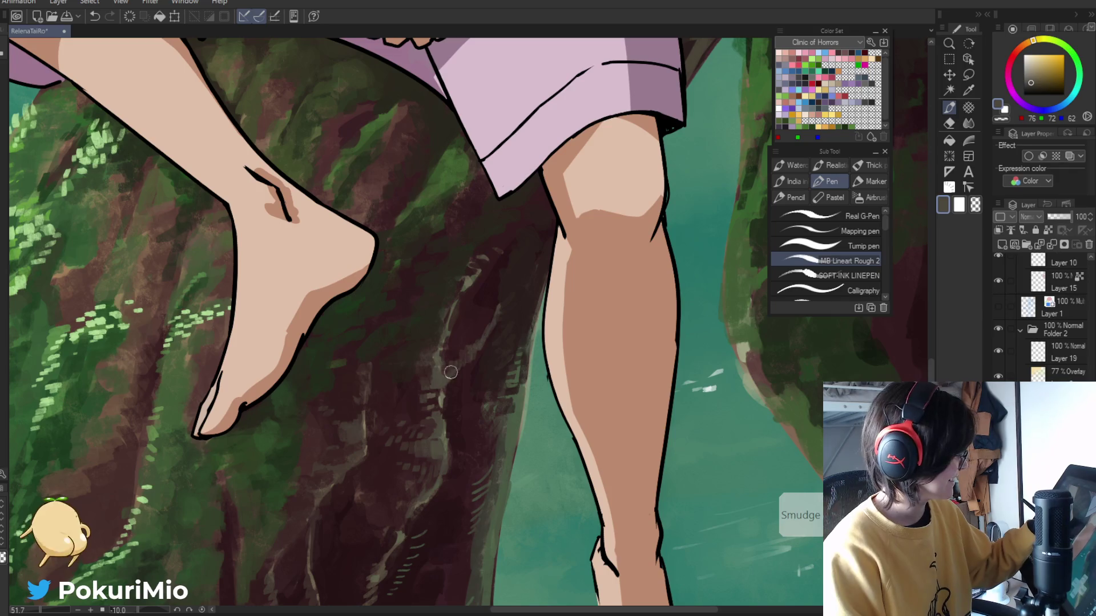
{"action": "key", "text": "/"}
{"action": "scroll", "coordinate": [323, 500], "scroll_direction": "down", "scroll_amount": 5}
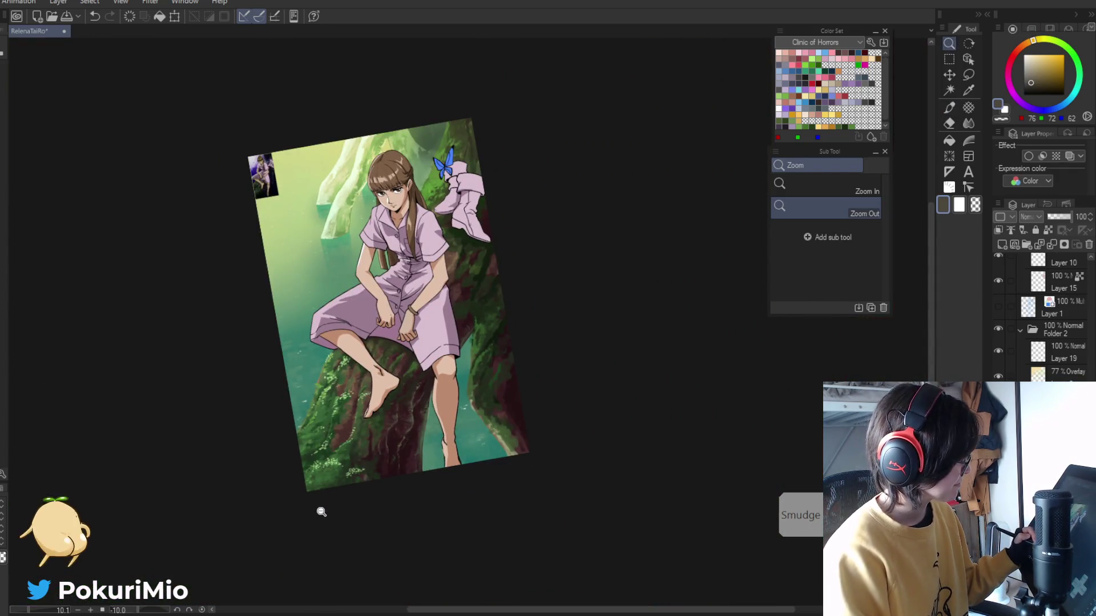
- Eyedrop several browns from the bark beside the waist and paint dark reddish-brown bark strokes
{"action": "scroll", "coordinate": [440, 327], "scroll_direction": "up", "scroll_amount": 2}
{"action": "key", "text": "p"}
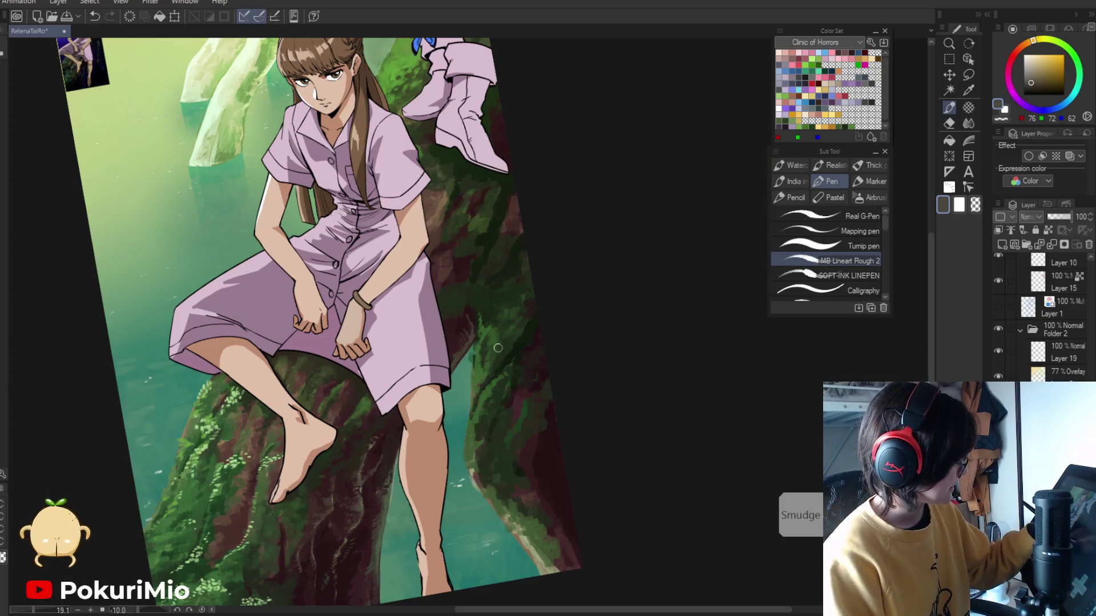
{"action": "key", "text": "i"}
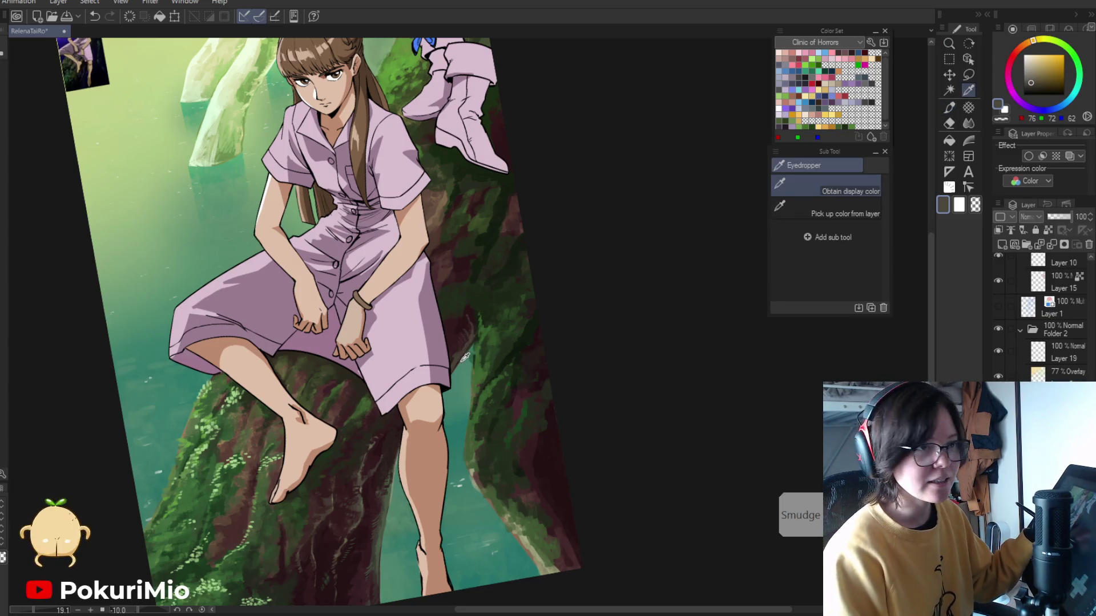
{"action": "scroll", "coordinate": [340, 337], "scroll_direction": "down", "scroll_amount": 3}
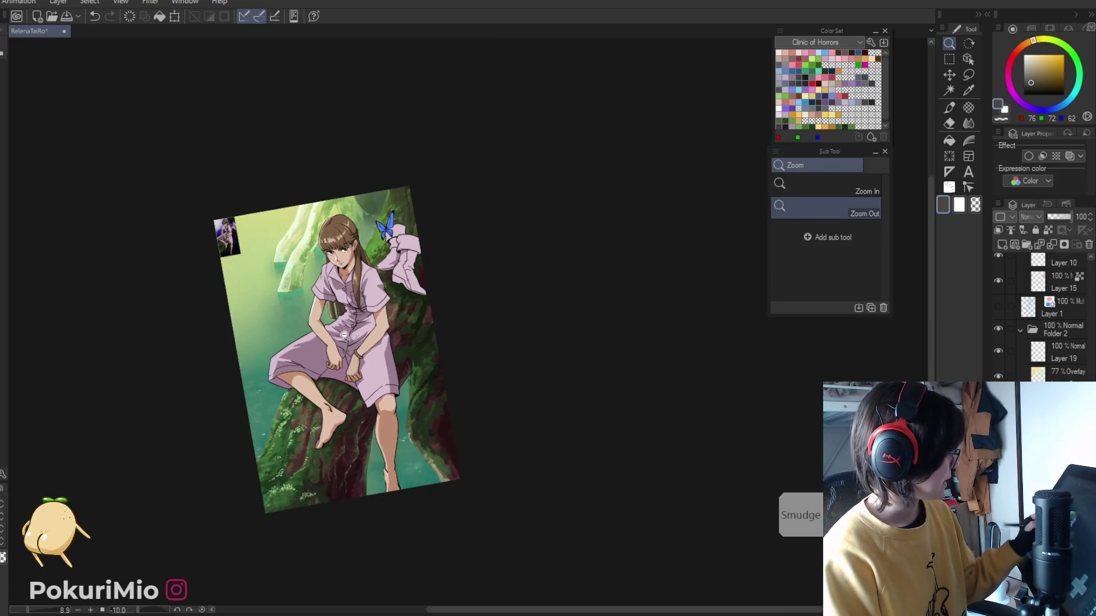
{"action": "scroll", "coordinate": [340, 337], "scroll_direction": "up", "scroll_amount": 4}
{"action": "key", "text": "p"}
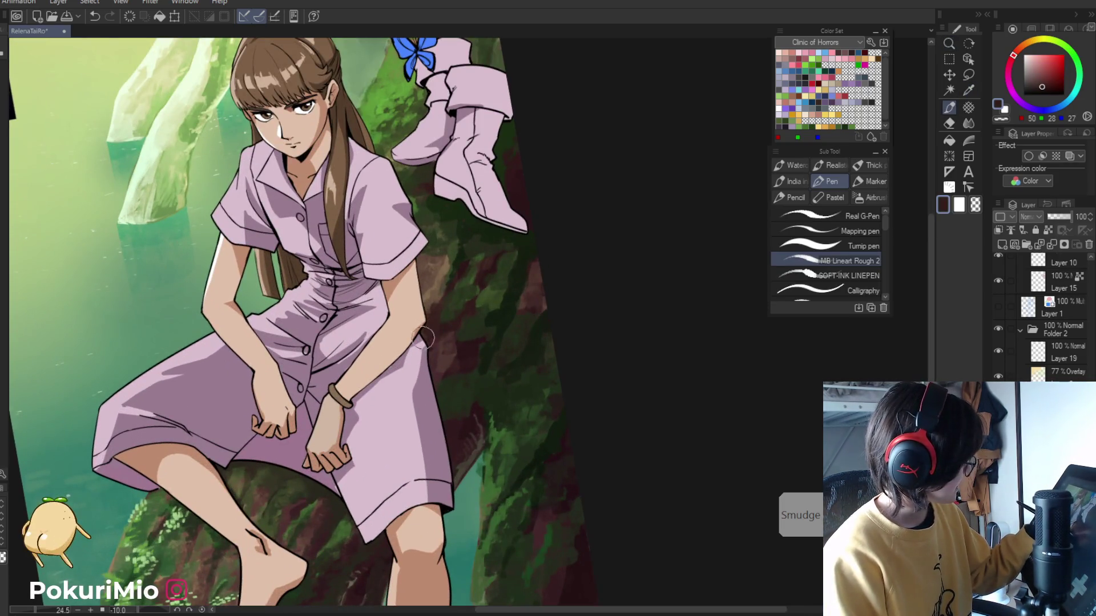
{"action": "key", "text": "i"}
{"action": "left_click", "coordinate": [432, 267]}
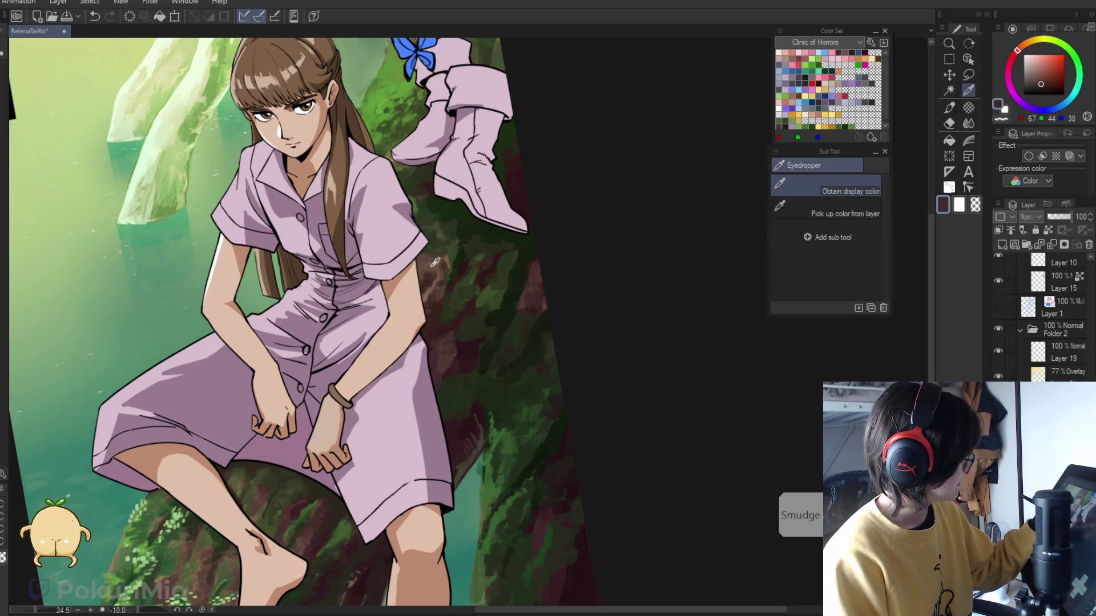
{"action": "left_click", "coordinate": [435, 263]}
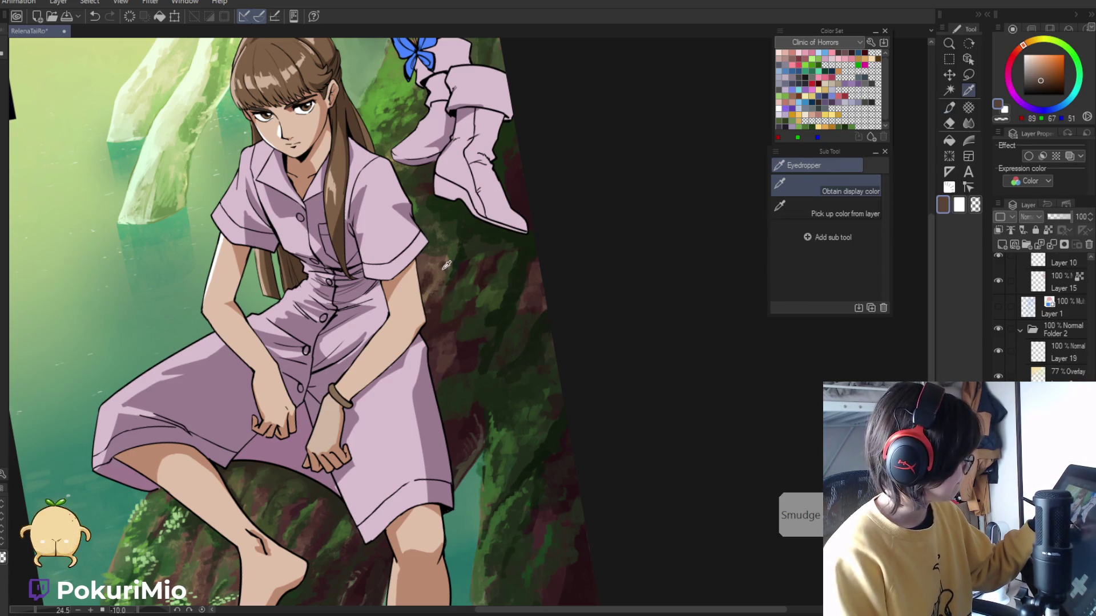
{"action": "left_click", "coordinate": [446, 266], "text": "alt"}
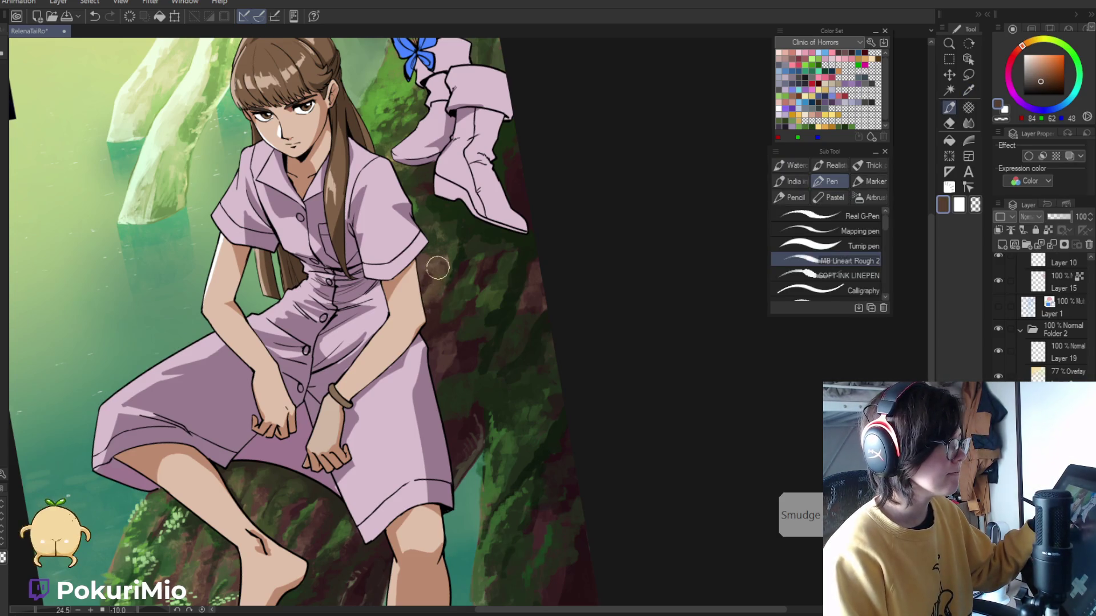
{"action": "left_click", "coordinate": [435, 288], "text": "alt"}
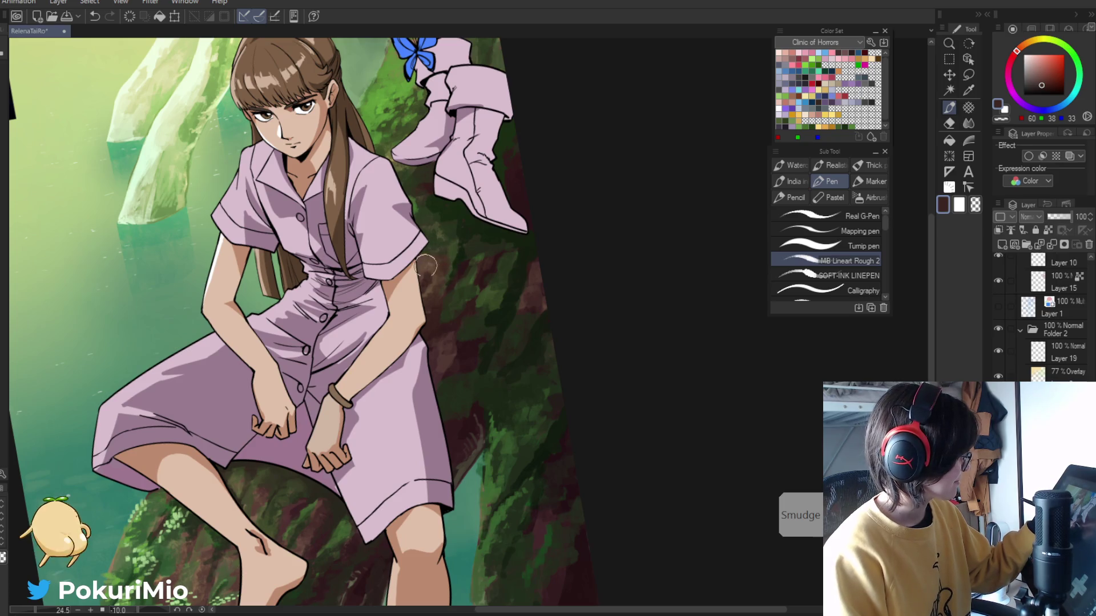
- Zoom out to review the illustration, reduce the view tilt, and zoom onto the trunk by the legs
{"action": "mouse_move", "coordinate": [416, 288]}
{"action": "left_mouse_down"}
{"action": "mouse_move", "coordinate": [282, 398]}
{"action": "mouse_move", "coordinate": [259, 579]}
{"action": "left_mouse_up"}
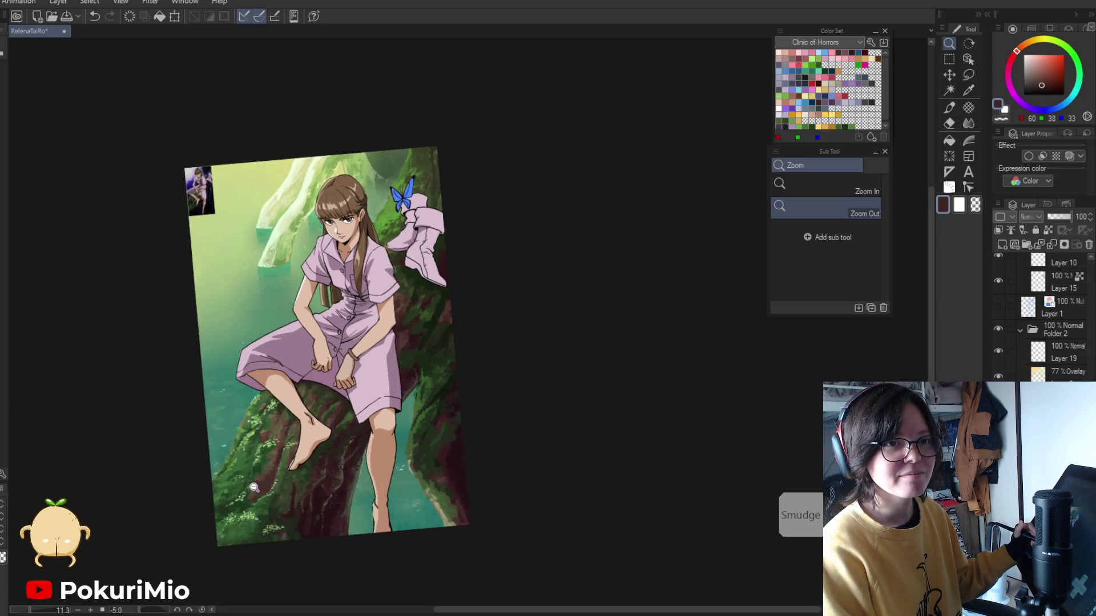
{"action": "key", "text": "minus"}
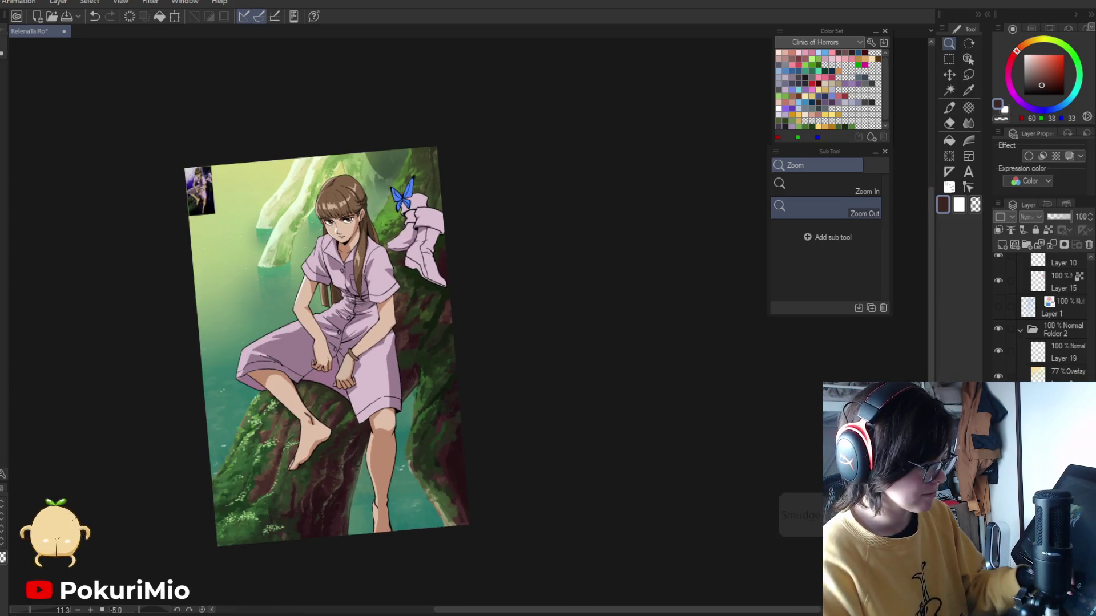
{"action": "left_click_drag", "start_coordinate": [257, 495], "coordinate": [296, 448]}
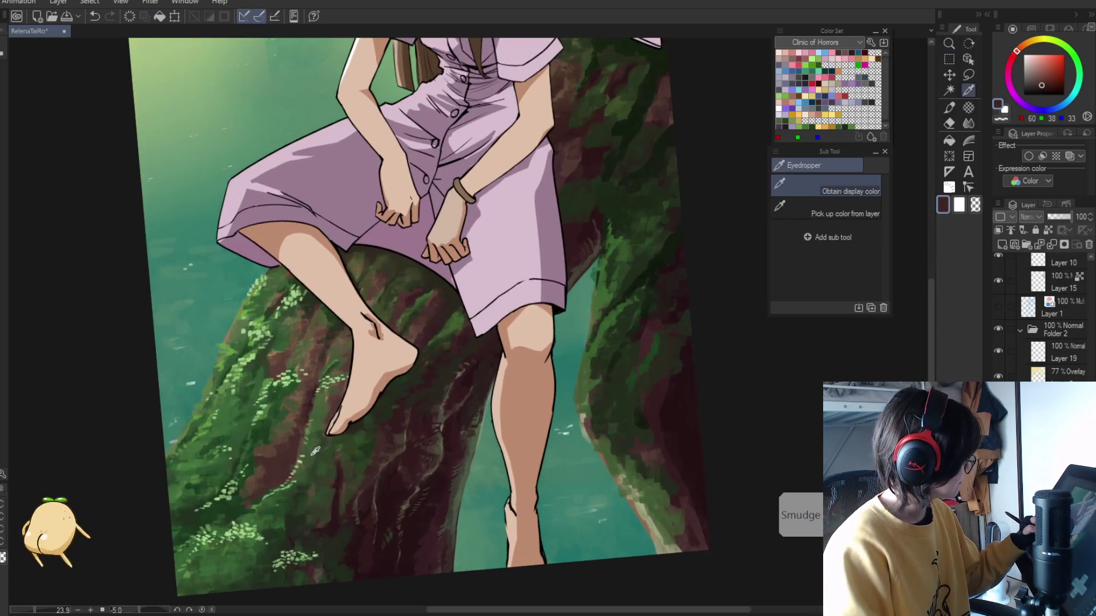
- Switch back to the pen for painting highlights and green moss on the bark around the legs
{"action": "key", "text": "p"}
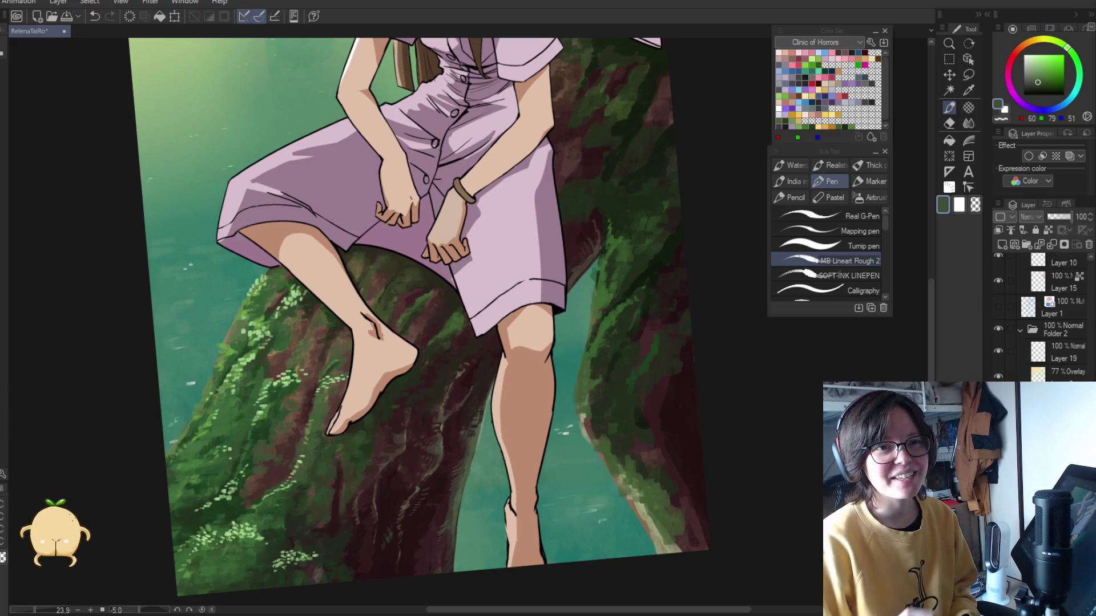
{"action": "key", "text": "ctrl+alt+space"}
{"action": "left_click", "coordinate": [279, 420]}
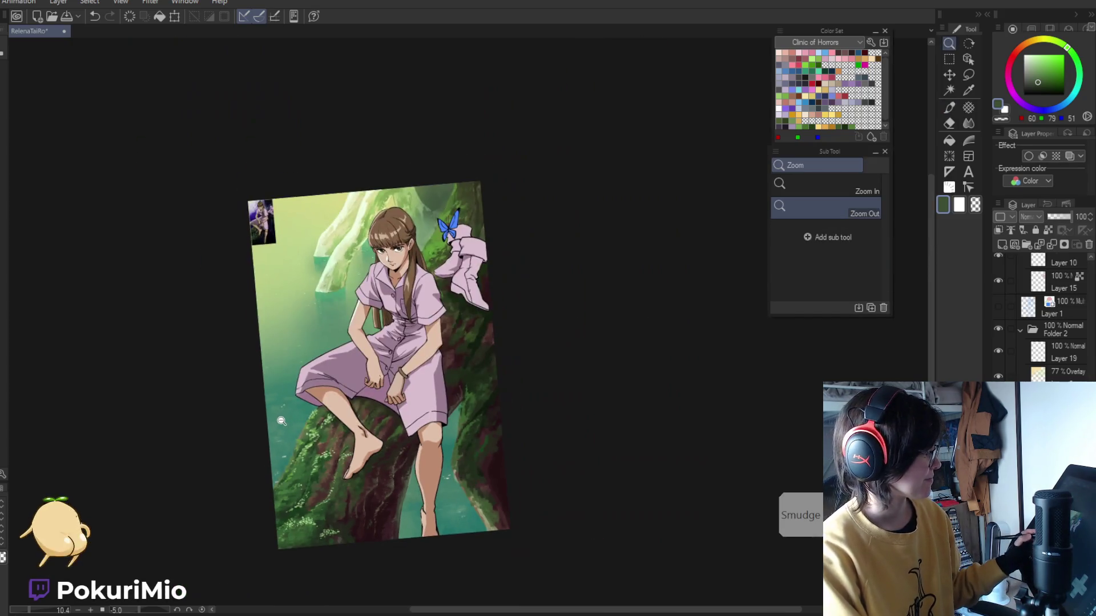
{"action": "scroll", "coordinate": [419, 515], "scroll_direction": "up", "scroll_amount": 3}
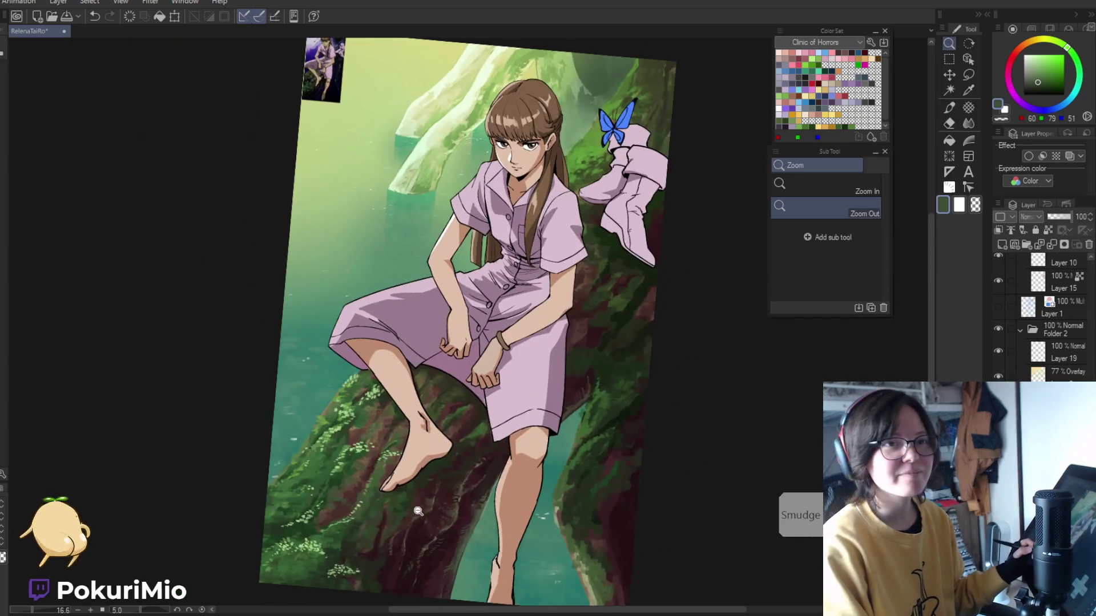
{"action": "key", "text": "at"}
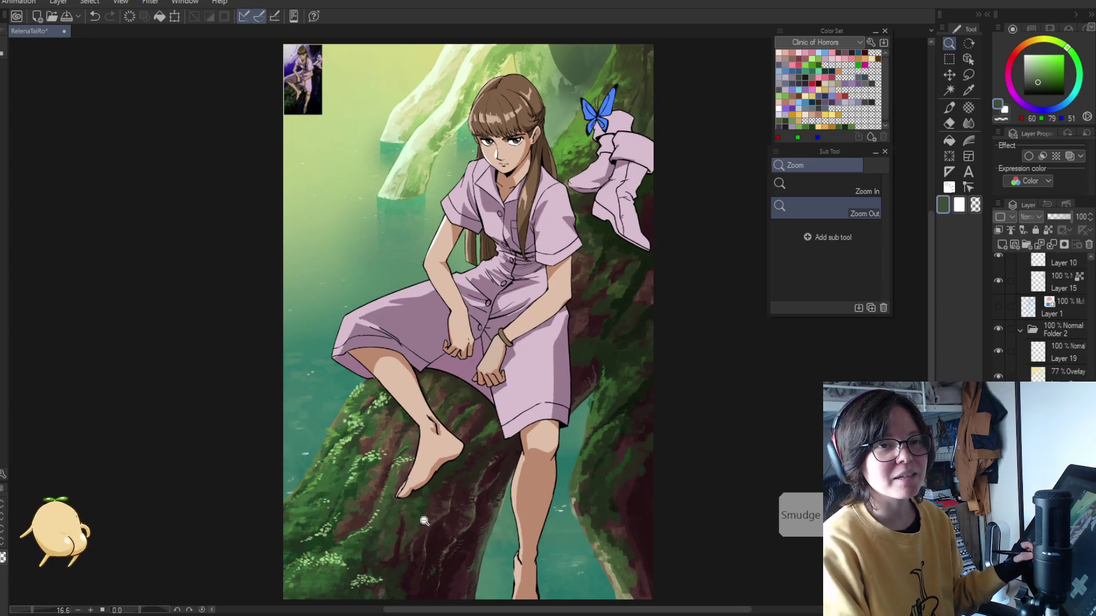
{"action": "scroll", "coordinate": [378, 337], "scroll_direction": "up", "scroll_amount": 10}
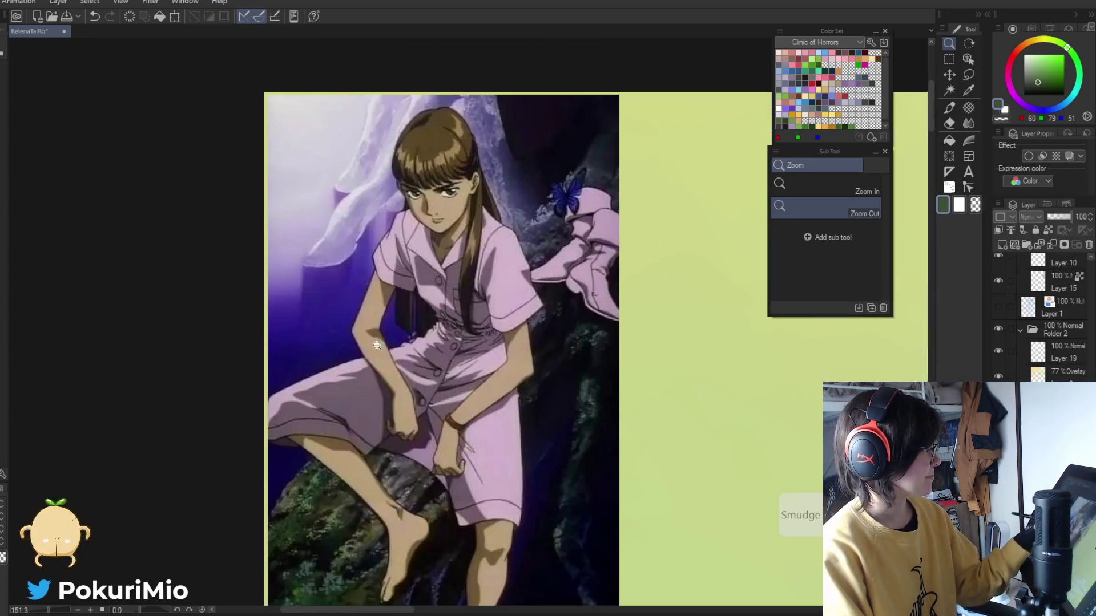
{"action": "scroll", "coordinate": [293, 303], "scroll_direction": "down", "scroll_amount": 10}
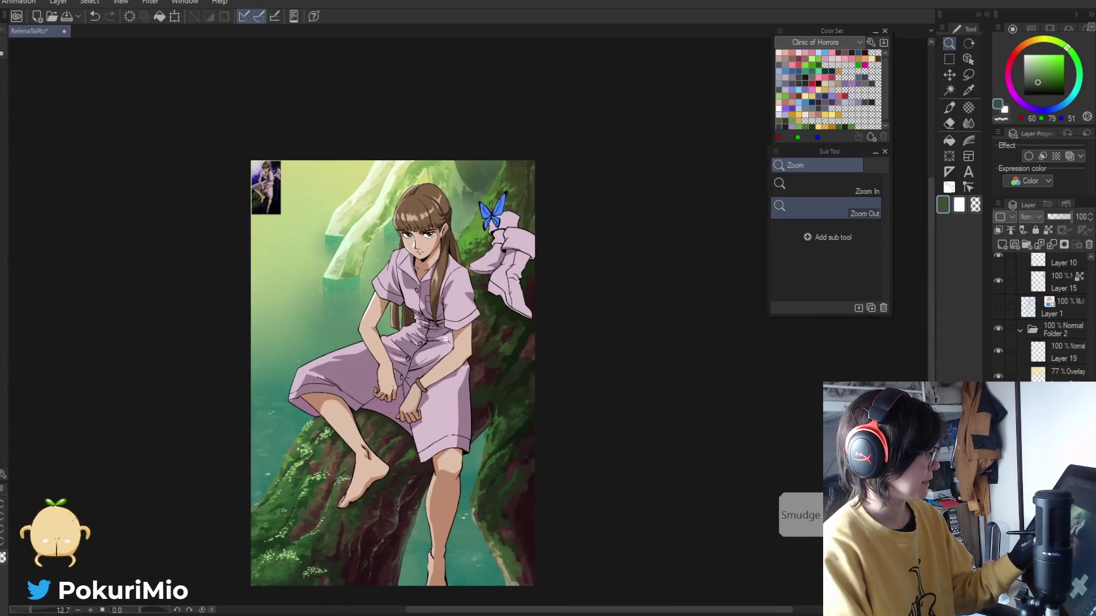
{"action": "scroll", "coordinate": [440, 335], "scroll_direction": "up", "scroll_amount": 3}
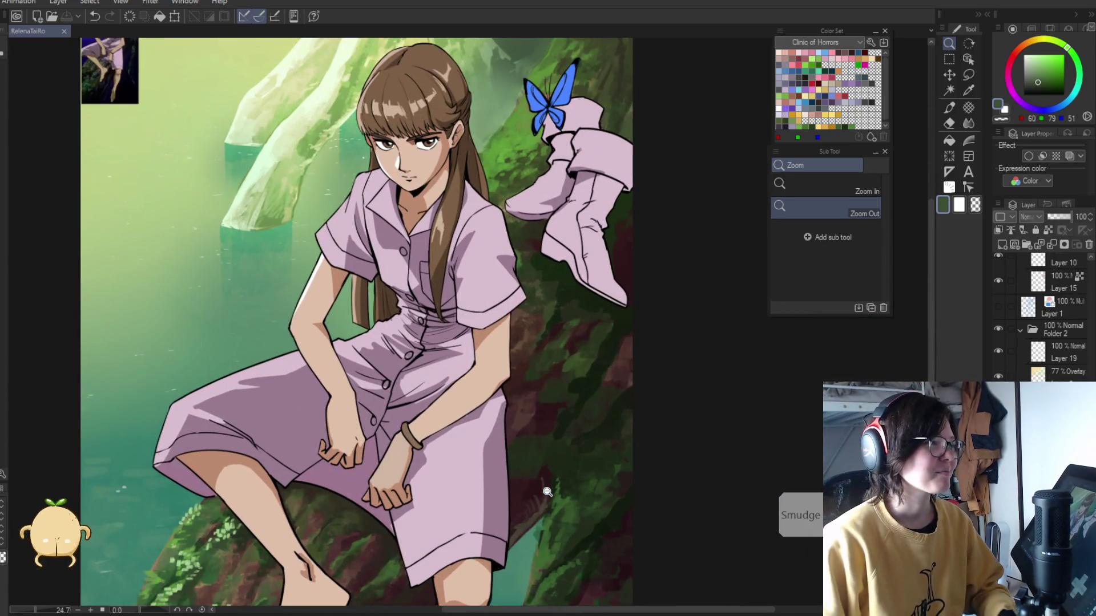
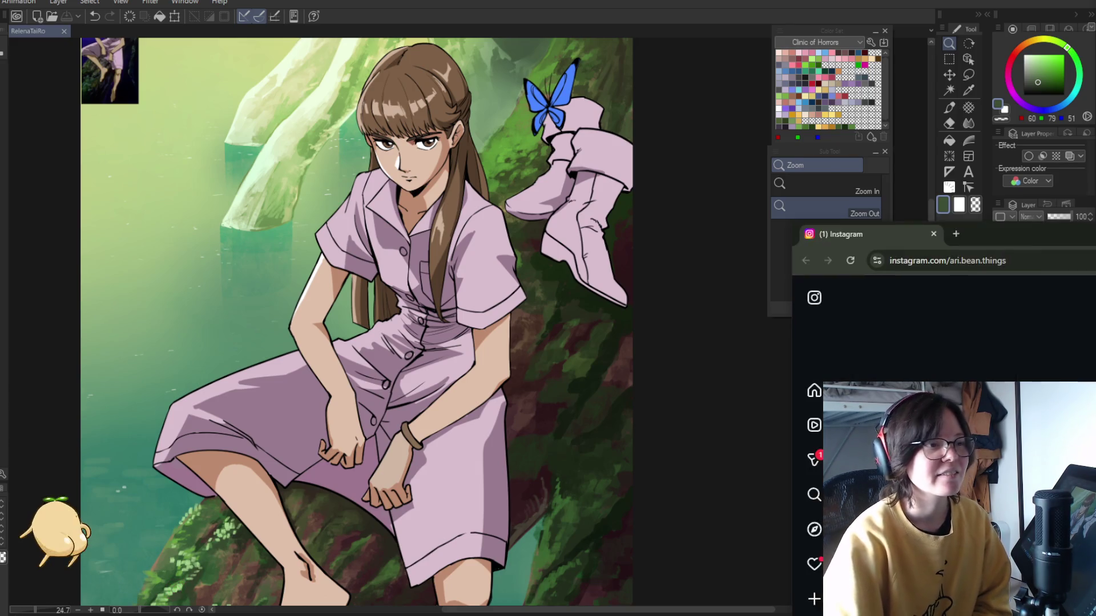
- Scroll down the illustrator's profile and open the pinned 'Goofy in the Streets' post
{"action": "scroll", "coordinate": [452, 268], "scroll_direction": "down", "scroll_amount": 3}
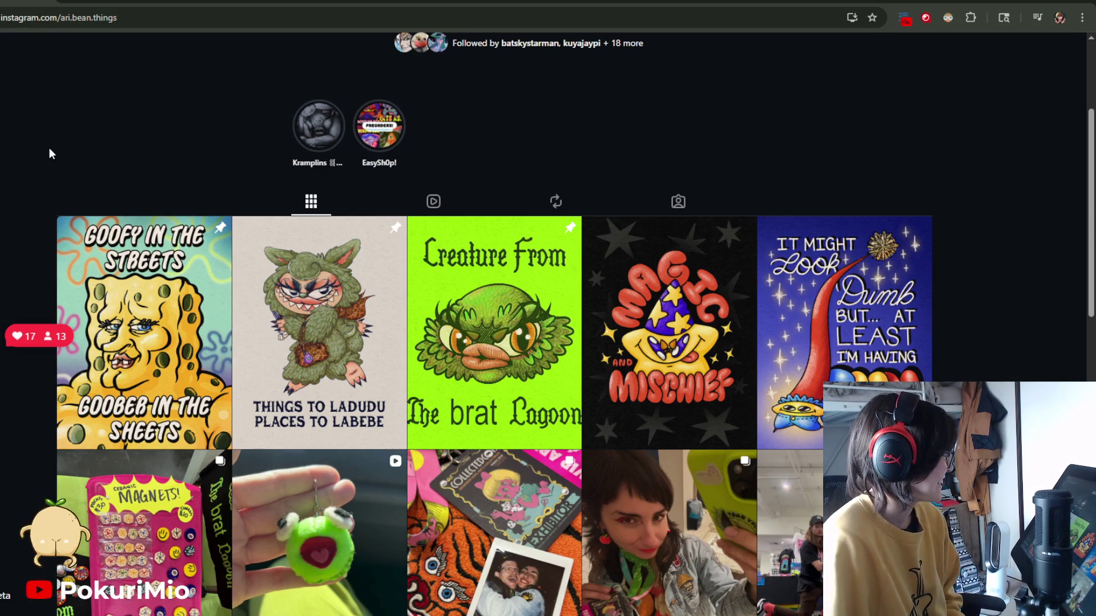
{"action": "scroll", "coordinate": [50, 149], "scroll_direction": "down", "scroll_amount": 1}
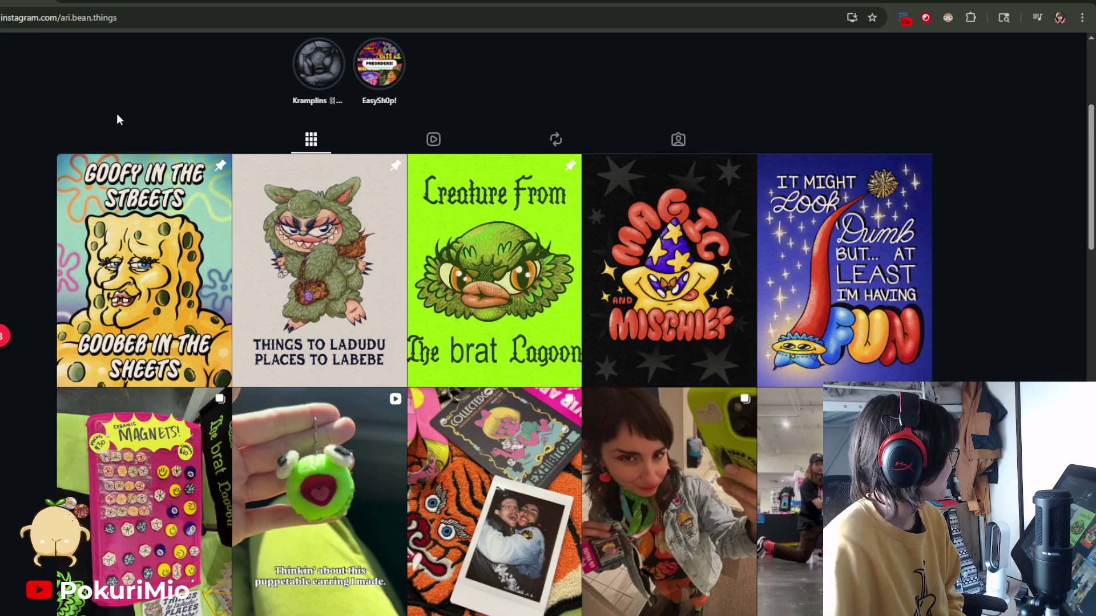
{"action": "left_click", "coordinate": [159, 326]}
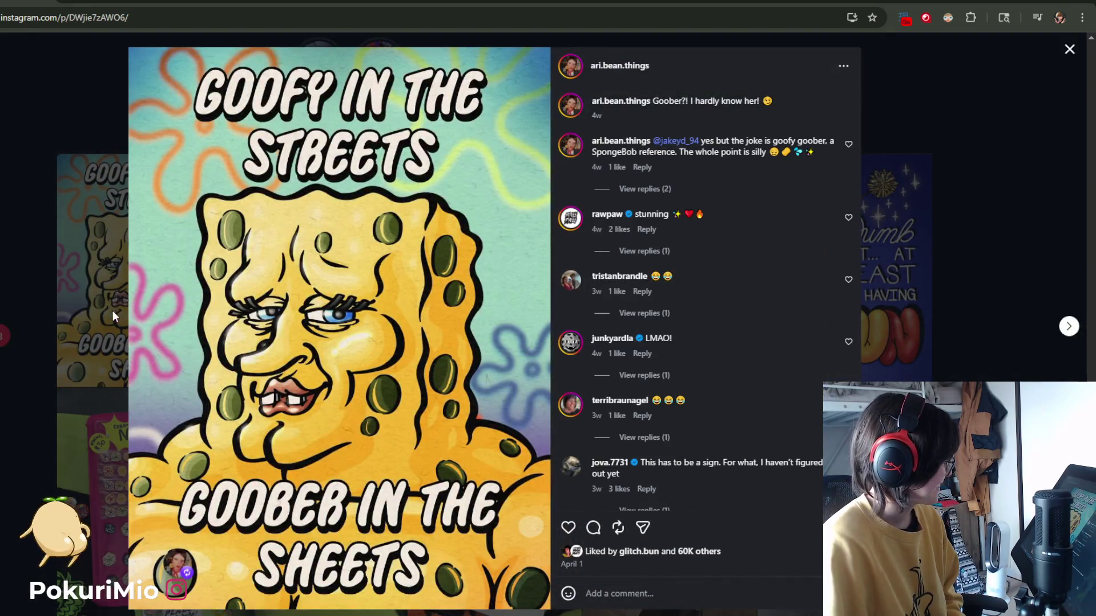
{"action": "left_click", "coordinate": [109, 285]}
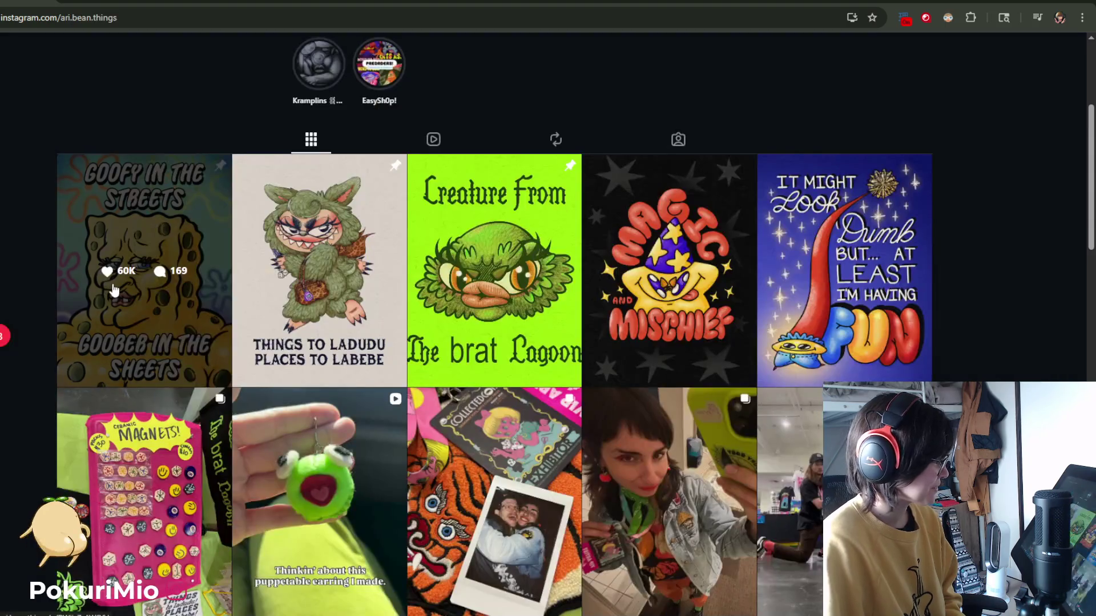
{"action": "scroll", "coordinate": [113, 290], "scroll_direction": "down", "scroll_amount": 2}
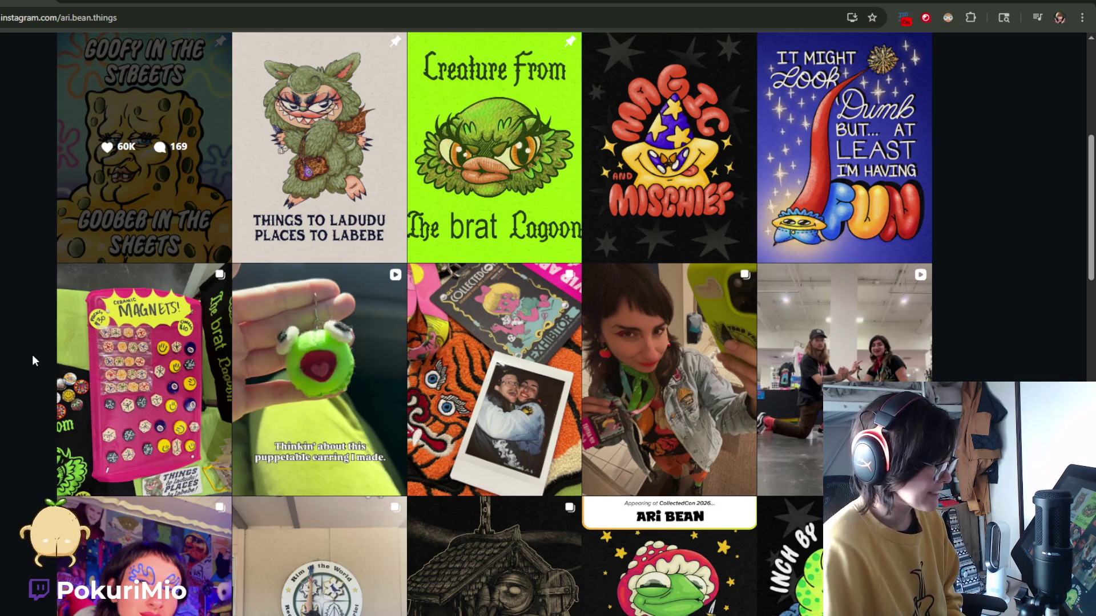
{"action": "scroll", "coordinate": [32, 355], "scroll_direction": "down", "scroll_amount": 5}
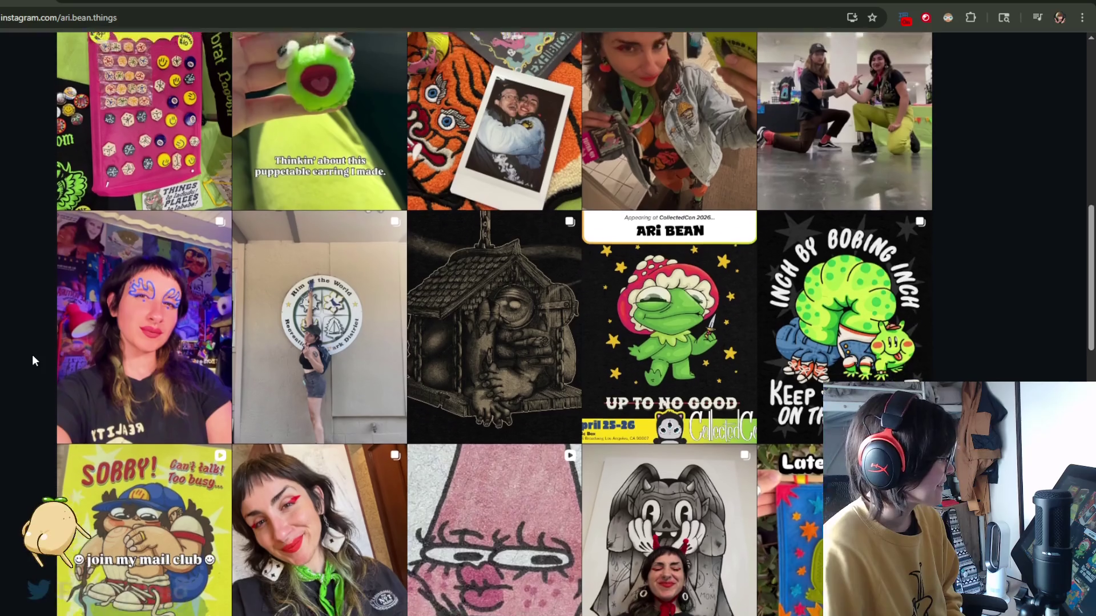
{"action": "scroll", "coordinate": [33, 355], "scroll_direction": "down", "scroll_amount": 2}
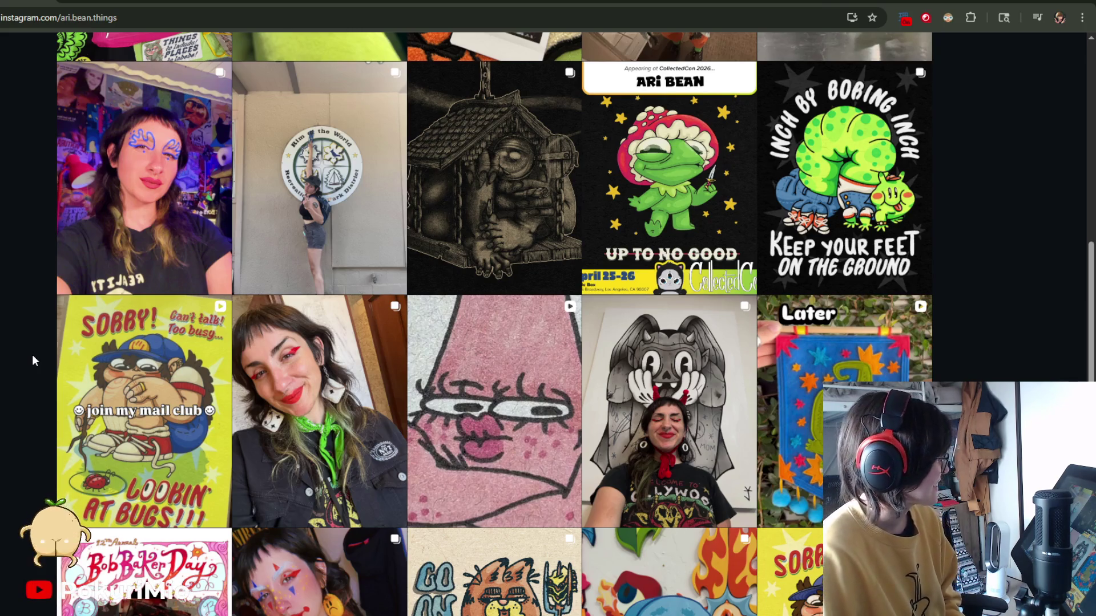
{"action": "scroll", "coordinate": [32, 355], "scroll_direction": "down", "scroll_amount": 4}
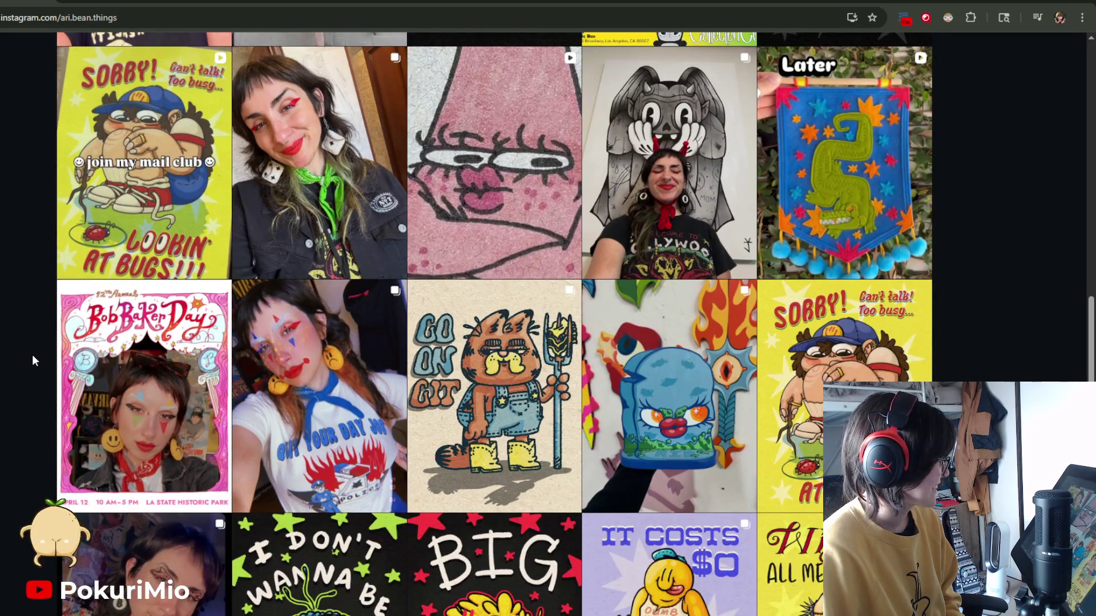
{"action": "scroll", "coordinate": [33, 356], "scroll_direction": "down", "scroll_amount": 1}
{"action": "scroll", "coordinate": [33, 356], "scroll_direction": "down", "scroll_amount": 1}
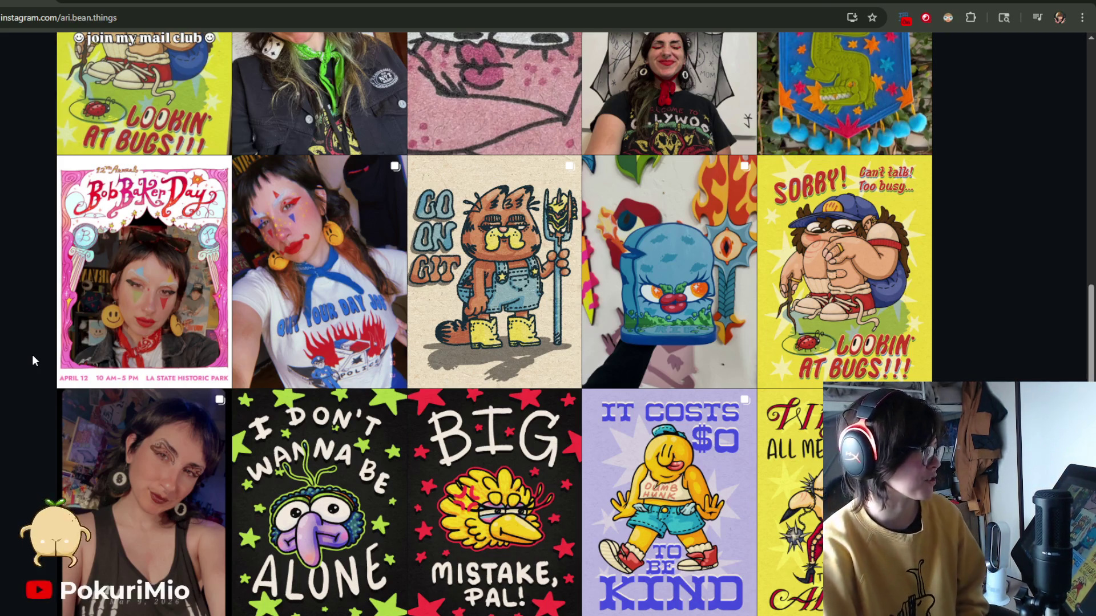
{"action": "scroll", "coordinate": [35, 358], "scroll_direction": "up", "scroll_amount": 10}
{"action": "scroll", "coordinate": [42, 358], "scroll_direction": "up", "scroll_amount": 1}
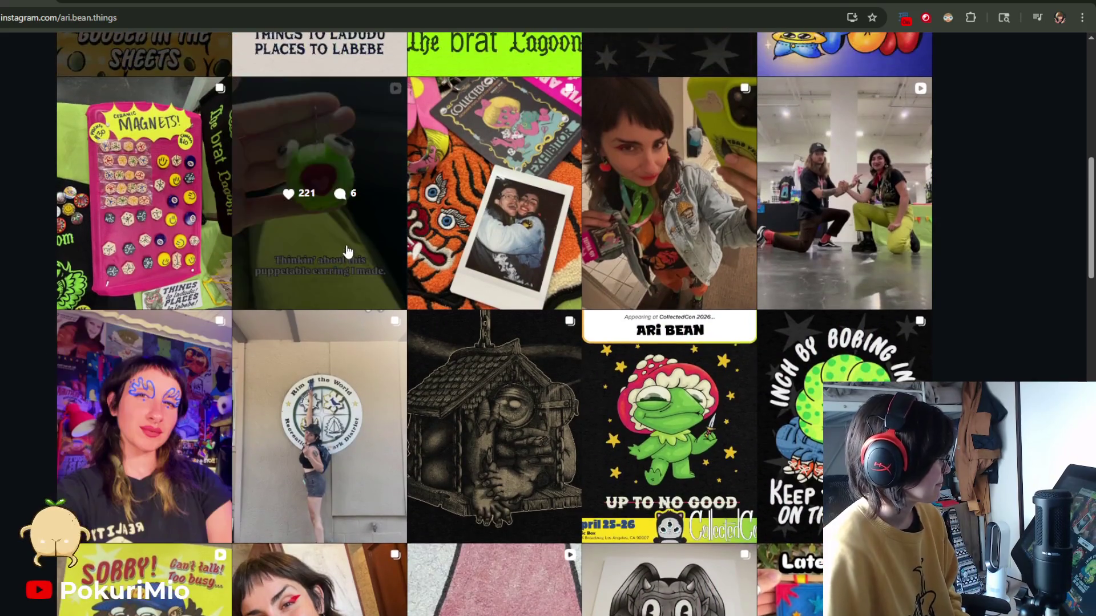
{"action": "left_click", "coordinate": [246, 240]}
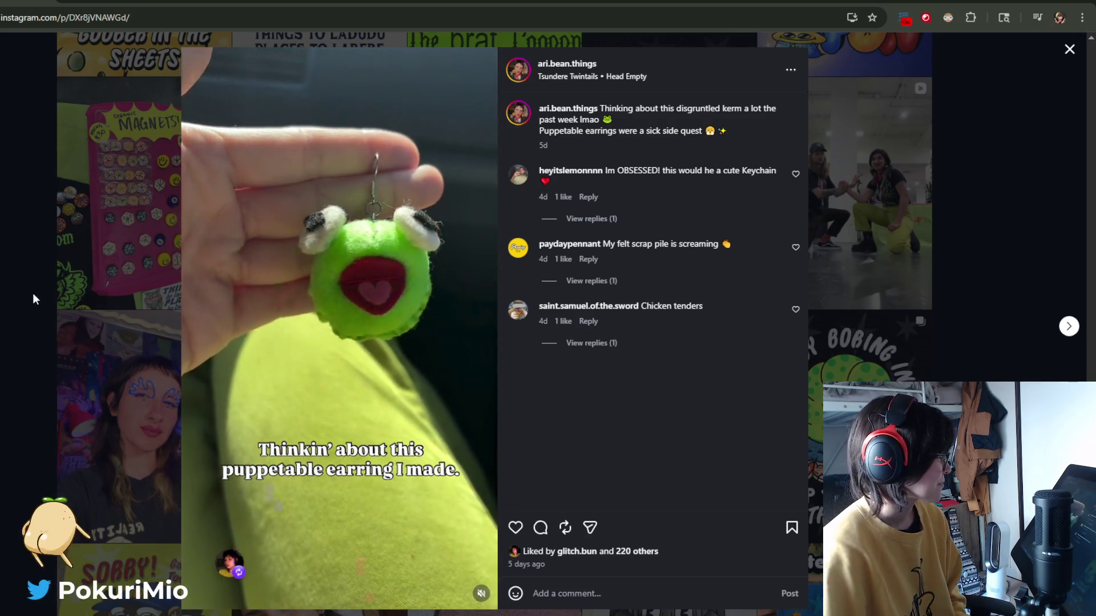
{"action": "left_click", "coordinate": [33, 292]}
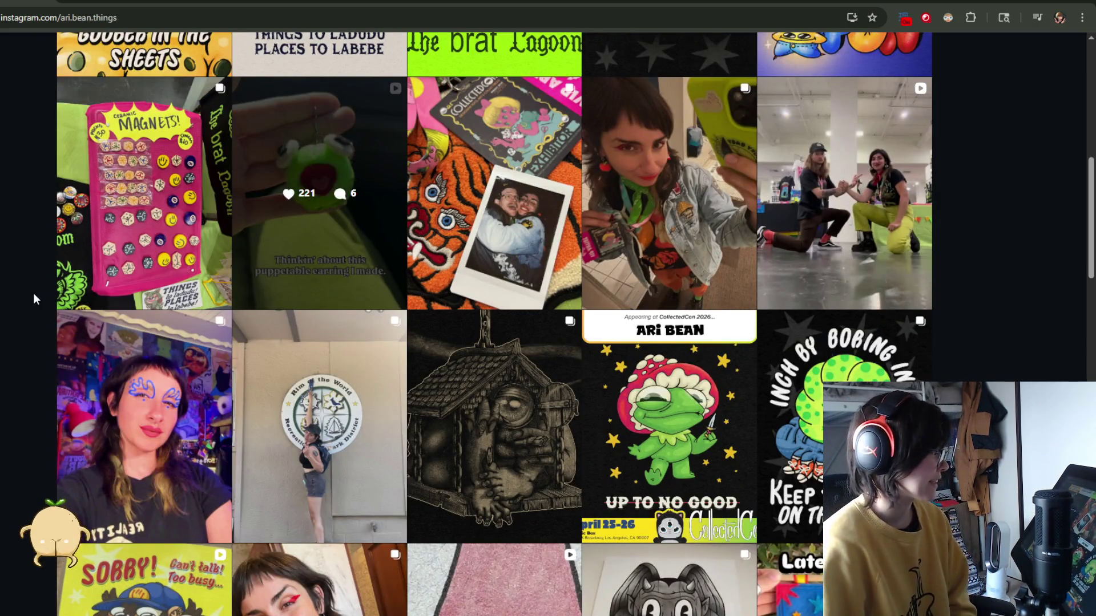
{"action": "scroll", "coordinate": [35, 305], "scroll_direction": "down", "scroll_amount": 14}
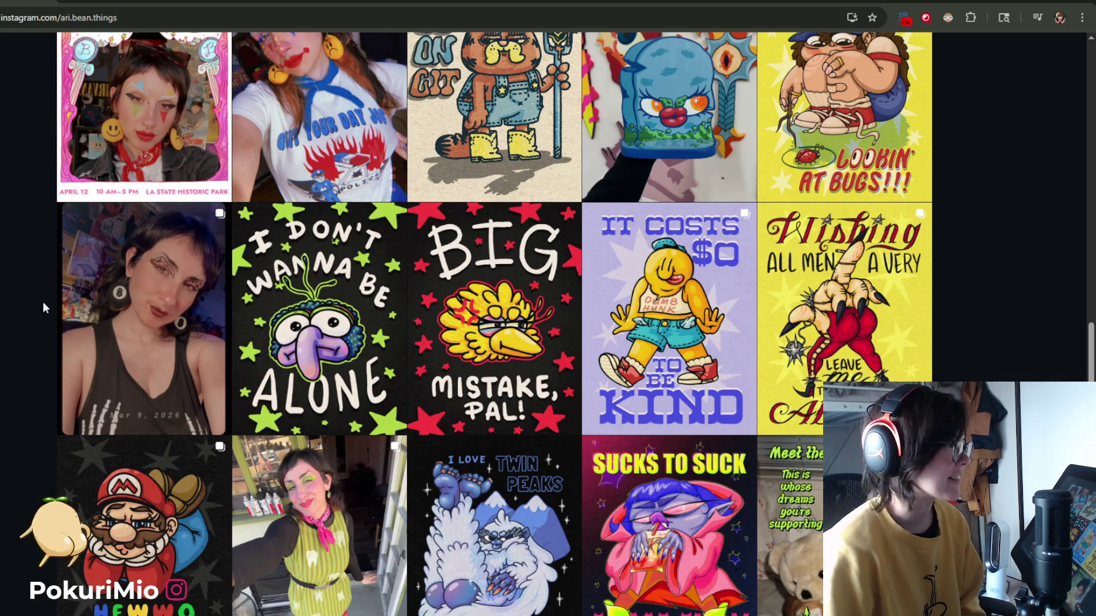
{"action": "scroll", "coordinate": [46, 300], "scroll_direction": "down", "scroll_amount": 1}
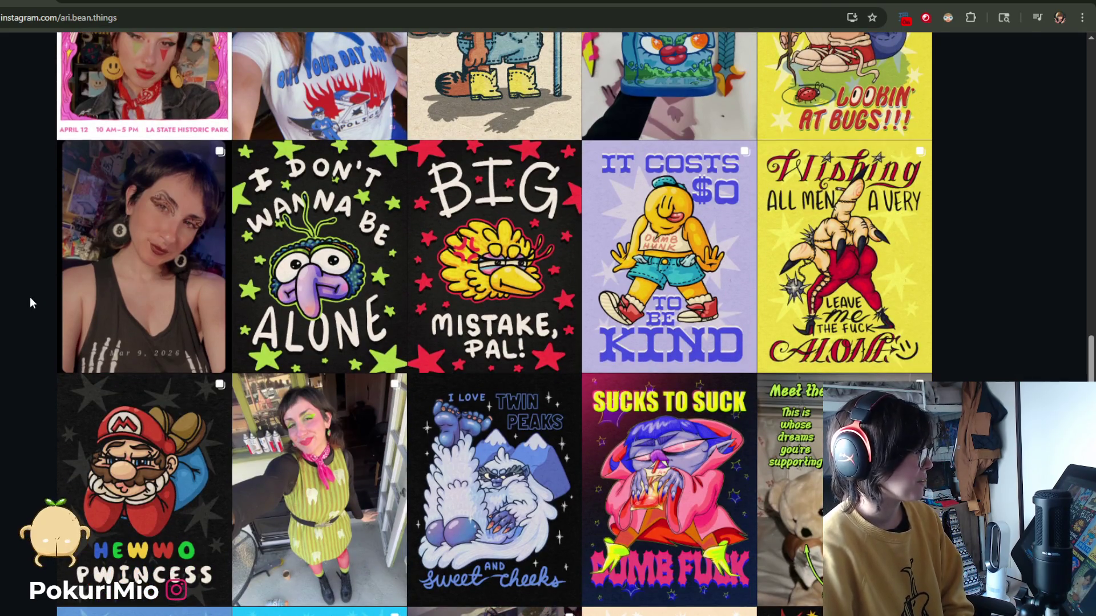
{"action": "scroll", "coordinate": [30, 298], "scroll_direction": "down", "scroll_amount": 2}
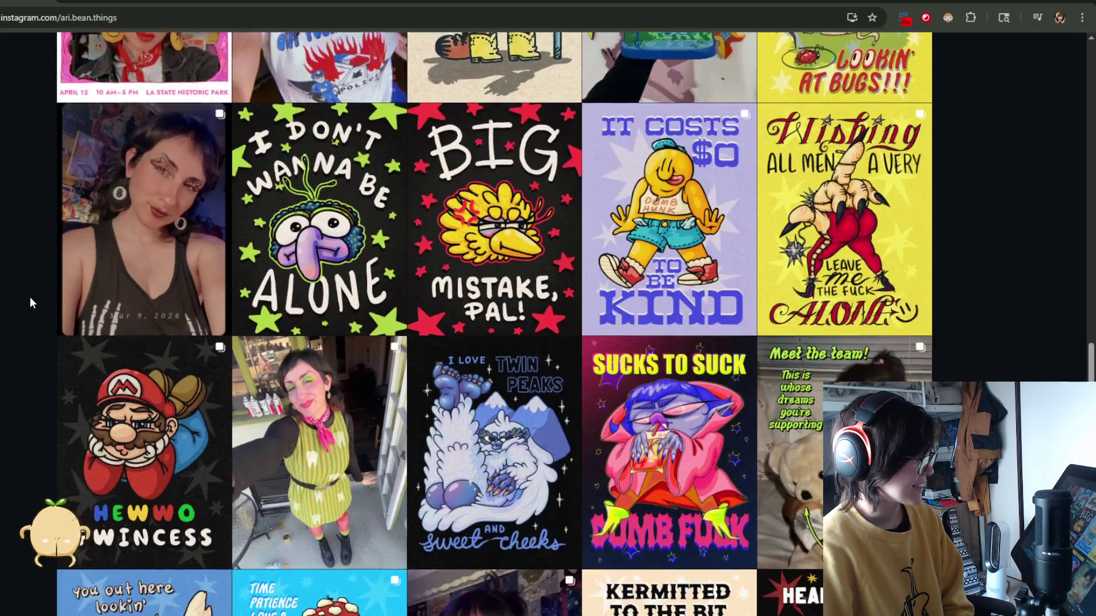
{"action": "scroll", "coordinate": [31, 296], "scroll_direction": "down", "scroll_amount": 4}
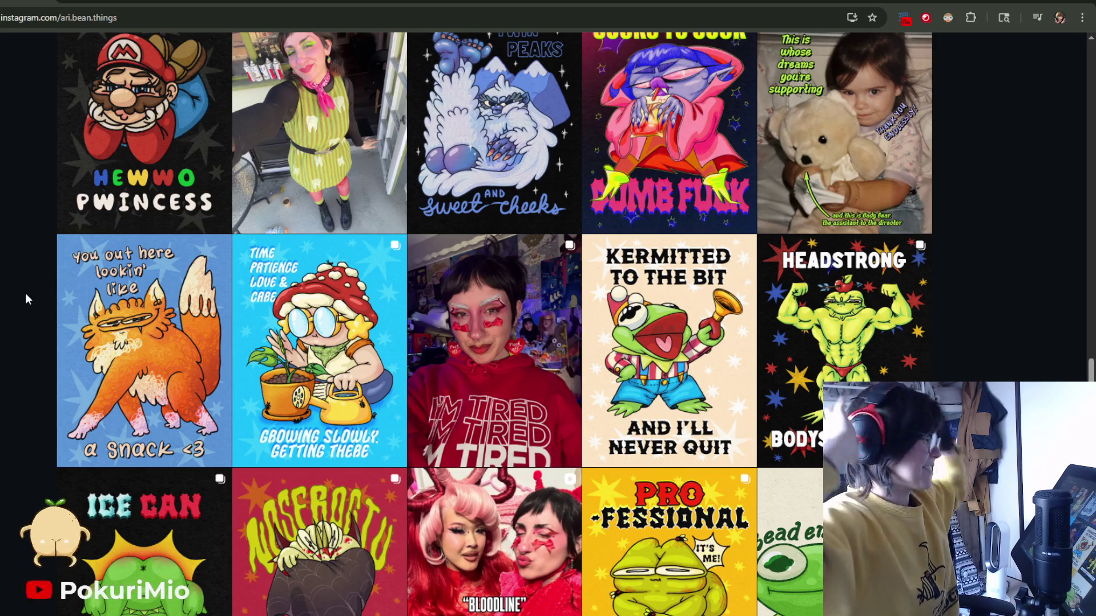
{"action": "scroll", "coordinate": [17, 295], "scroll_direction": "down", "scroll_amount": 5}
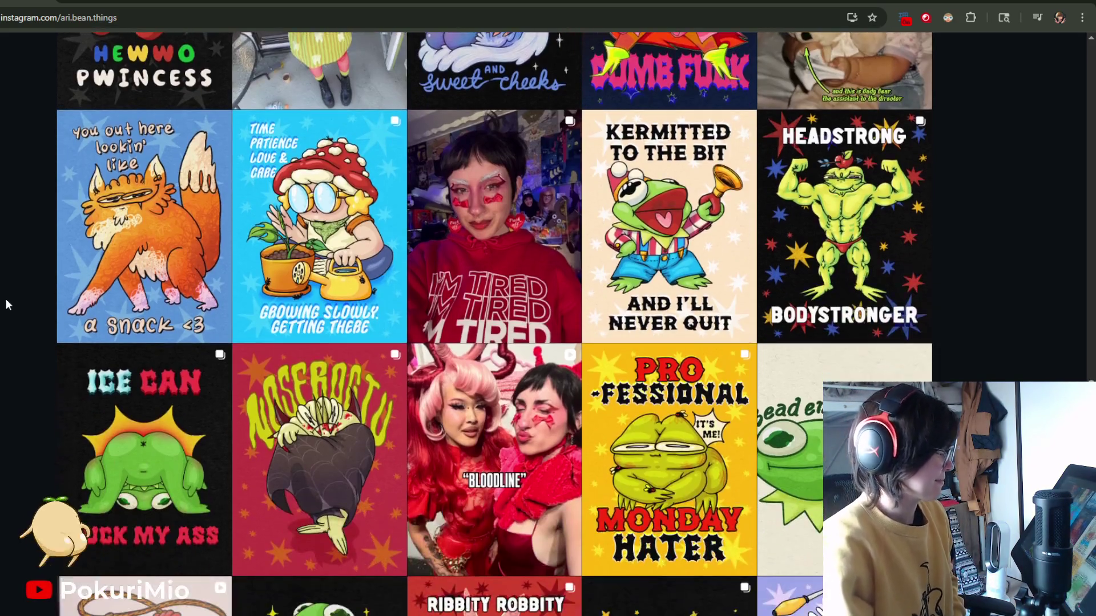
{"action": "scroll", "coordinate": [17, 294], "scroll_direction": "down", "scroll_amount": 1}
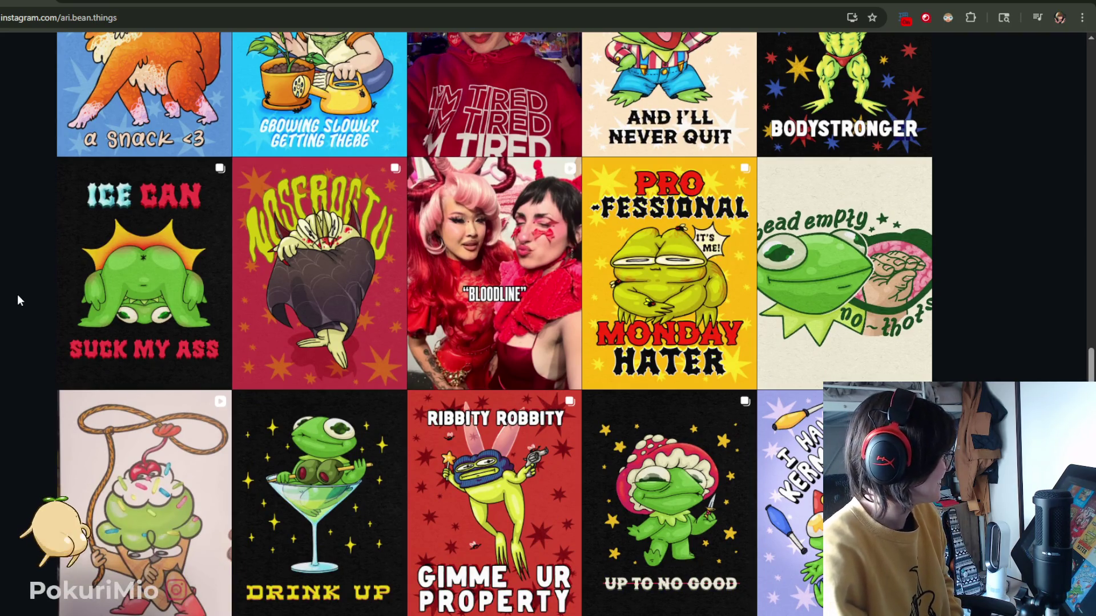
{"action": "scroll", "coordinate": [17, 294], "scroll_direction": "down", "scroll_amount": 1}
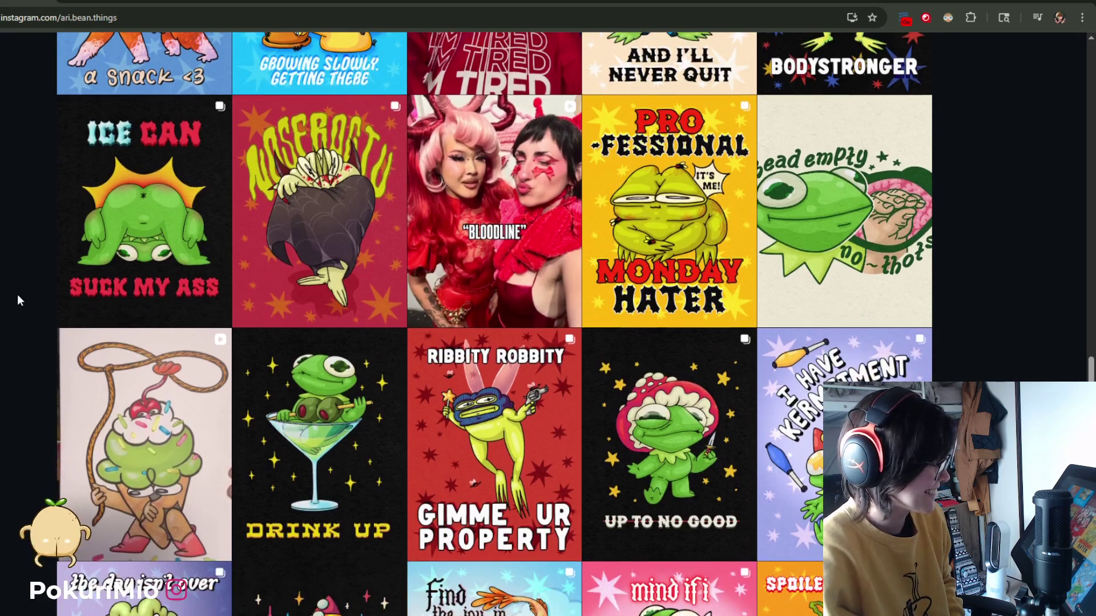
{"action": "scroll", "coordinate": [17, 295], "scroll_direction": "down", "scroll_amount": 1}
{"action": "scroll", "coordinate": [17, 294], "scroll_direction": "down", "scroll_amount": 1}
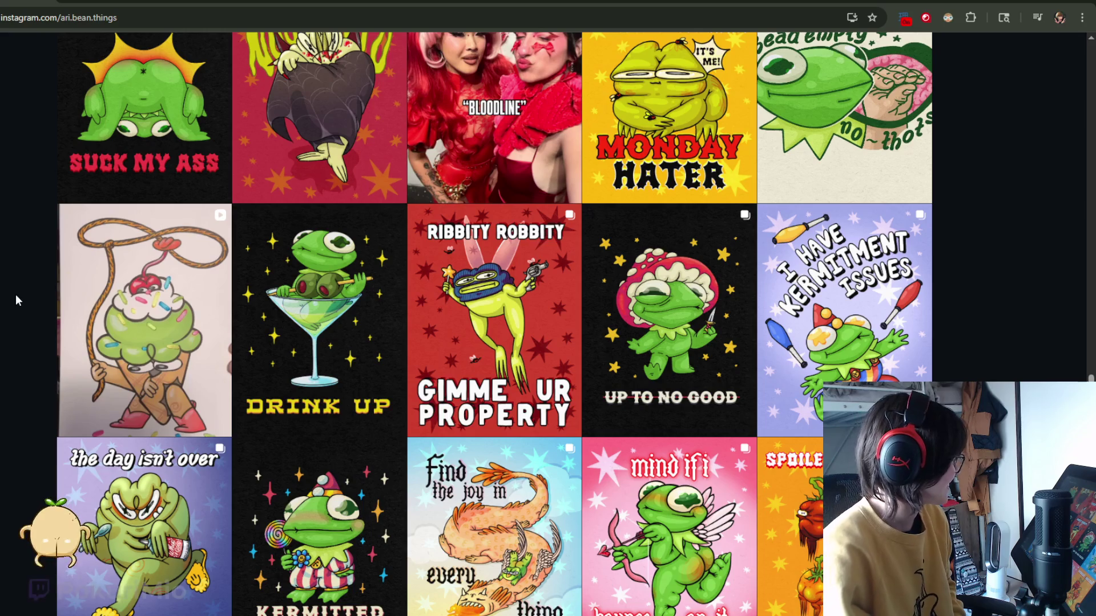
{"action": "scroll", "coordinate": [15, 295], "scroll_direction": "down", "scroll_amount": 2}
{"action": "scroll", "coordinate": [15, 303], "scroll_direction": "down", "scroll_amount": 1}
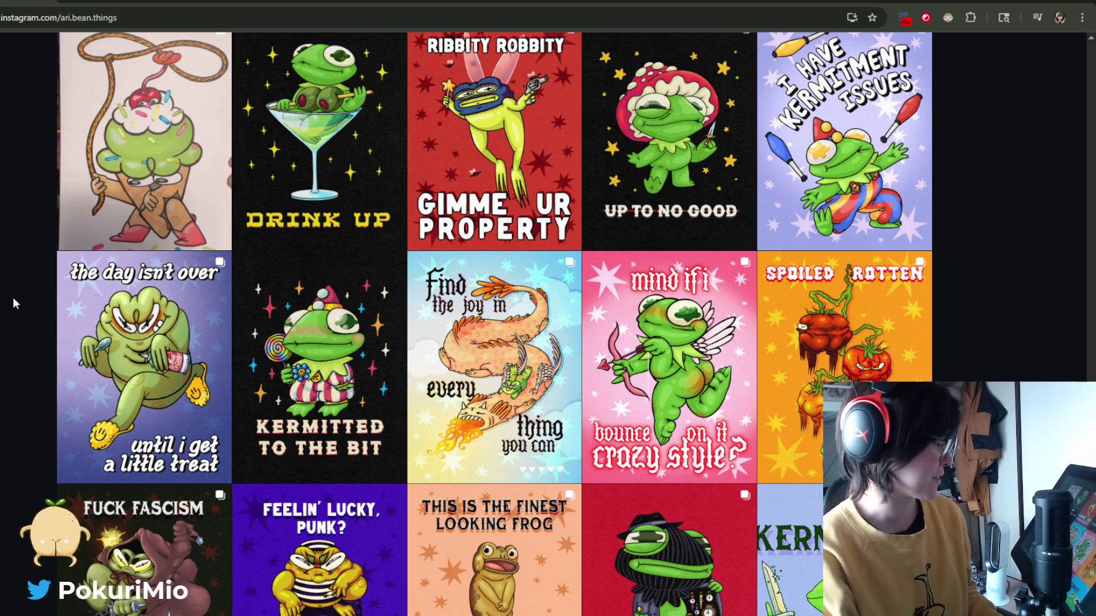
{"action": "scroll", "coordinate": [15, 297], "scroll_direction": "down", "scroll_amount": 4}
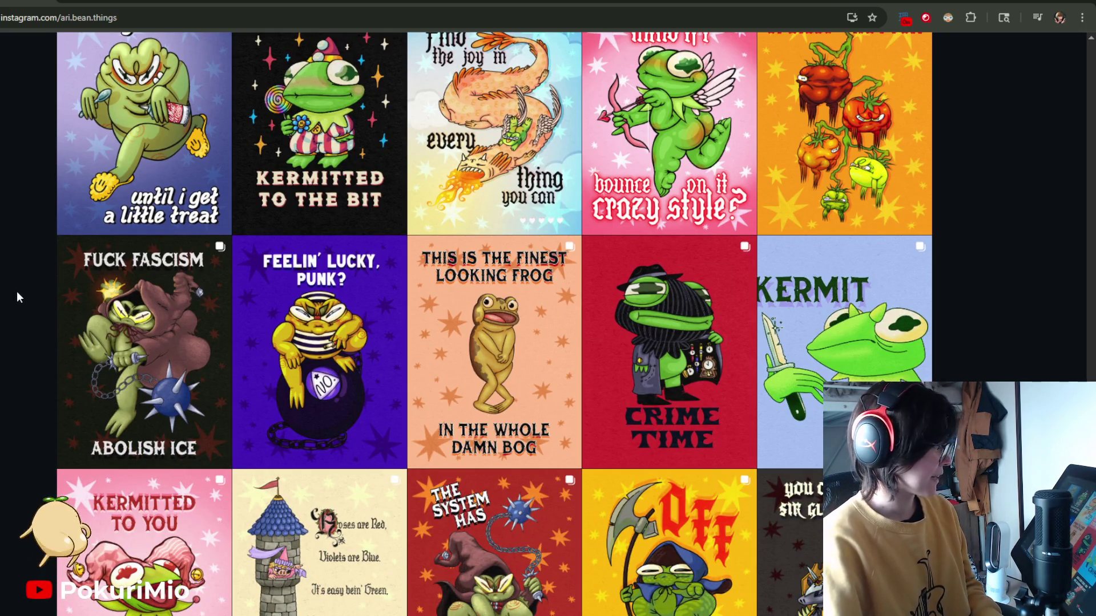
{"action": "scroll", "coordinate": [17, 292], "scroll_direction": "down", "scroll_amount": 7}
{"action": "scroll", "coordinate": [15, 295], "scroll_direction": "down", "scroll_amount": 7}
{"action": "scroll", "coordinate": [15, 296], "scroll_direction": "down", "scroll_amount": 7}
{"action": "scroll", "coordinate": [16, 295], "scroll_direction": "up", "scroll_amount": 7}
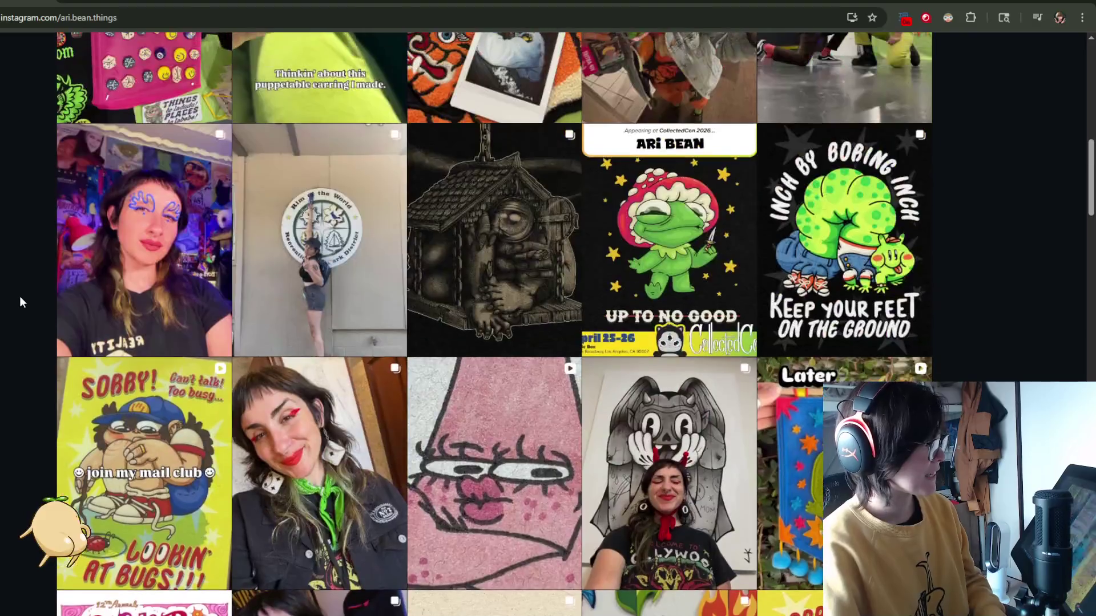
{"action": "scroll", "coordinate": [19, 296], "scroll_direction": "up", "scroll_amount": 7}
{"action": "scroll", "coordinate": [19, 297], "scroll_direction": "up", "scroll_amount": 7}
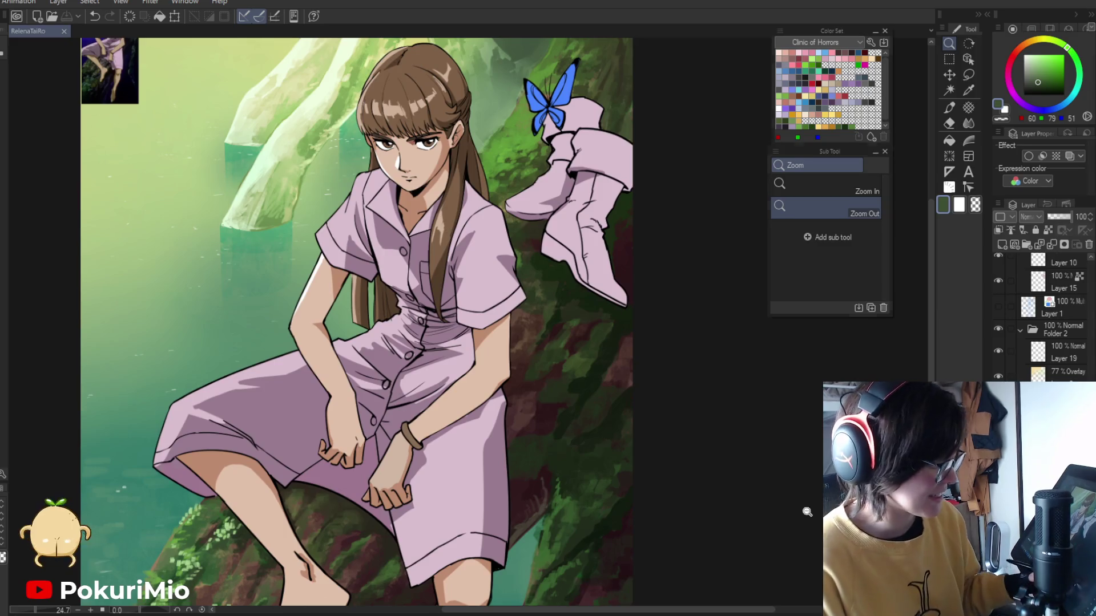
{"action": "left_click", "coordinate": [630, 470]}
{"action": "left_click_drag", "start_coordinate": [348, 483], "coordinate": [325, 355]}
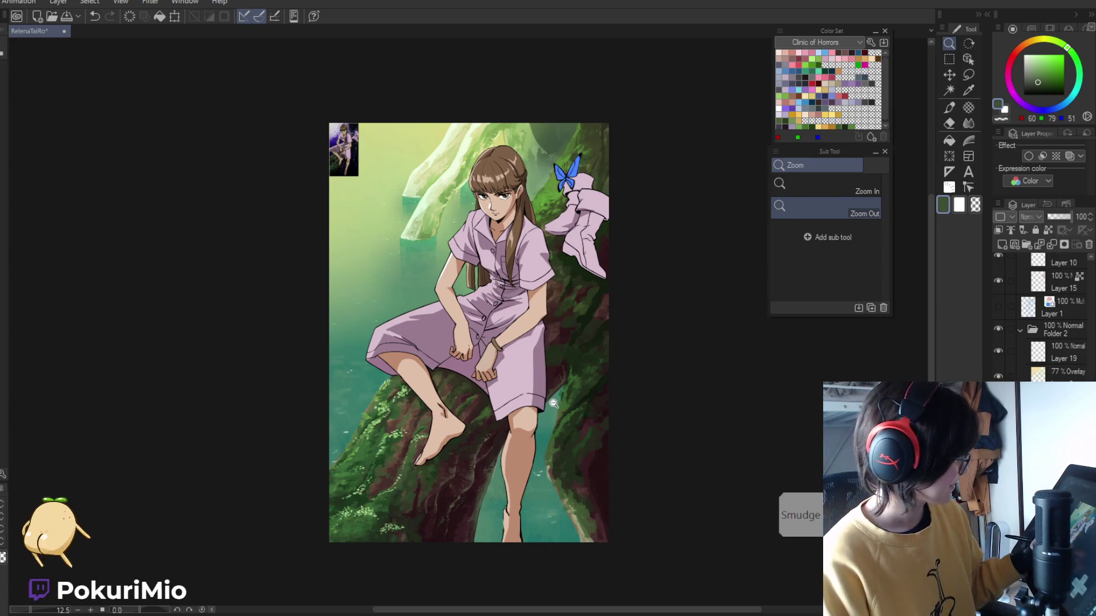
{"action": "left_click_drag", "start_coordinate": [554, 404], "coordinate": [573, 364]}
{"action": "key", "text": "e"}
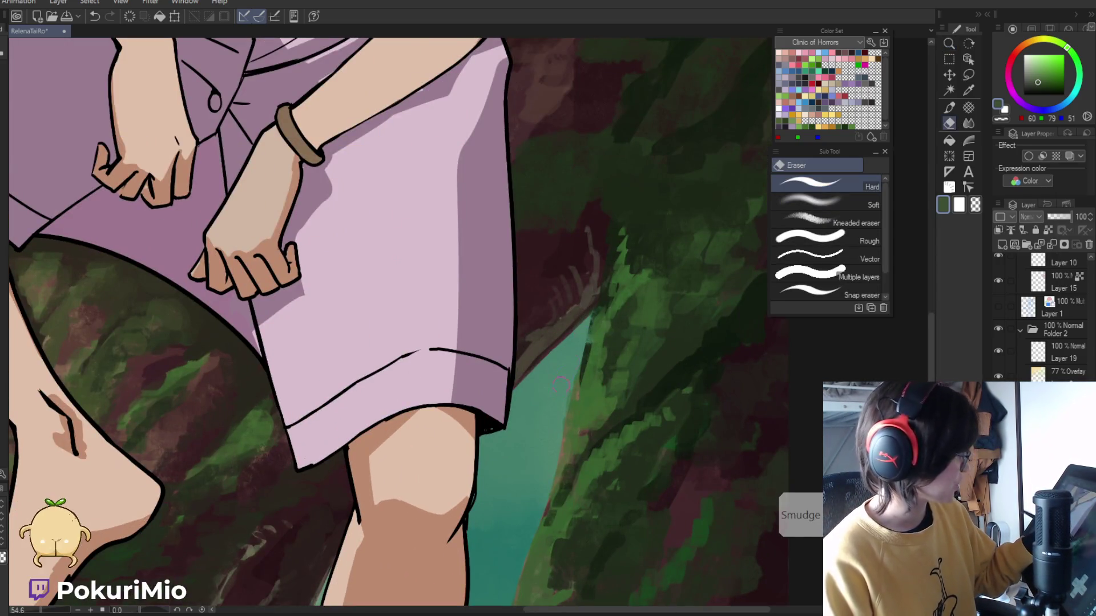
{"action": "key", "text": "/"}
{"action": "left_click_drag", "start_coordinate": [526, 411], "coordinate": [508, 387]}
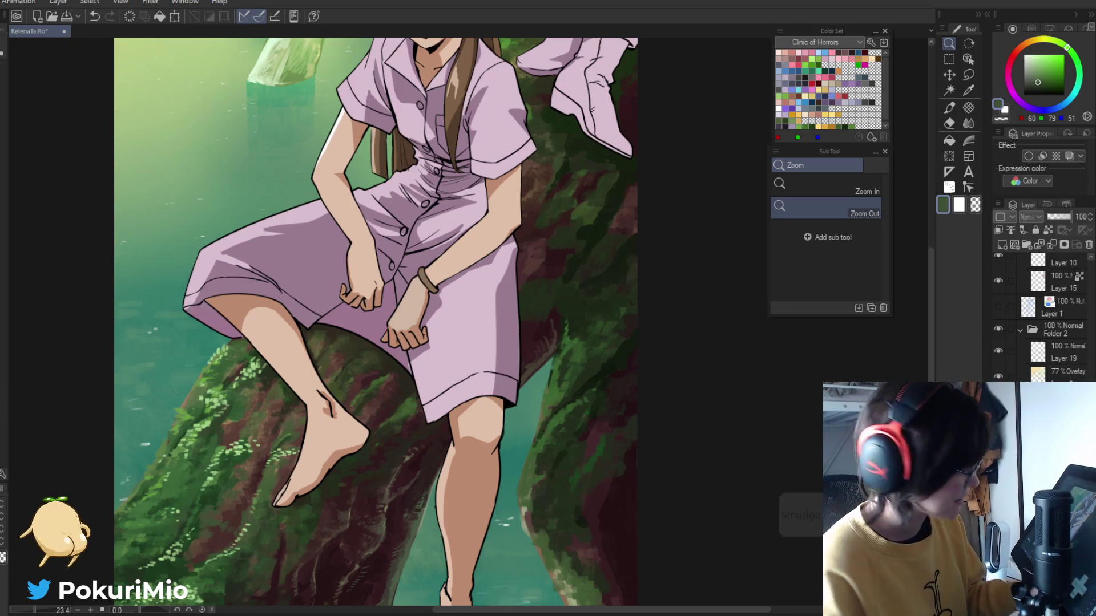
{"action": "left_click_drag", "start_coordinate": [509, 387], "coordinate": [554, 409]}
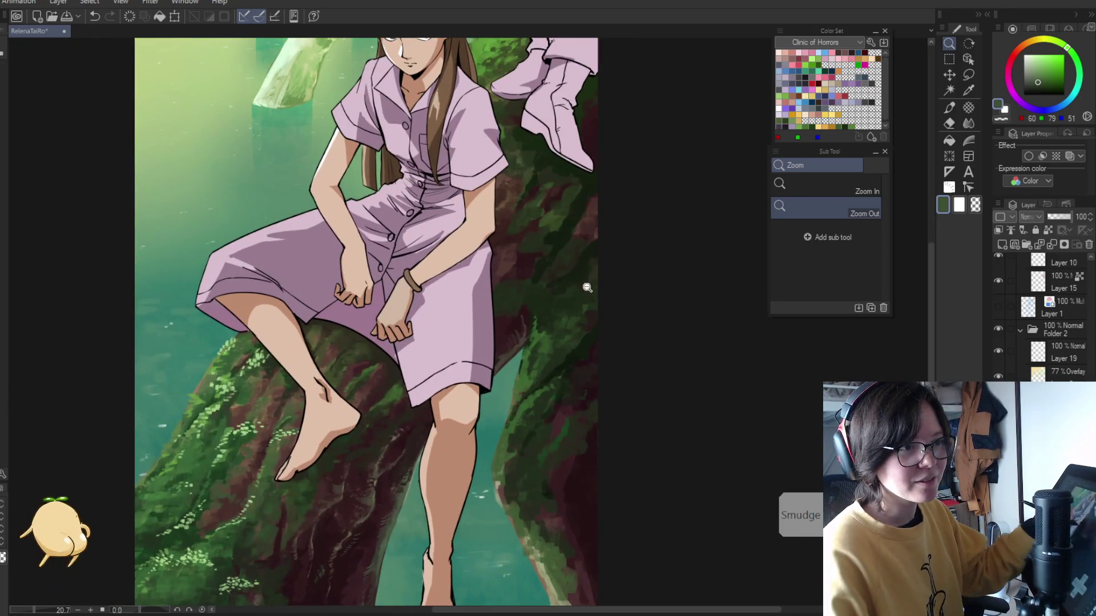
{"action": "key", "text": "i"}
- Paint green moss strokes up the trunk using greens sampled from it
{"action": "left_click", "coordinate": [543, 317]}
{"action": "left_click_drag", "start_coordinate": [545, 266], "coordinate": [556, 317]}
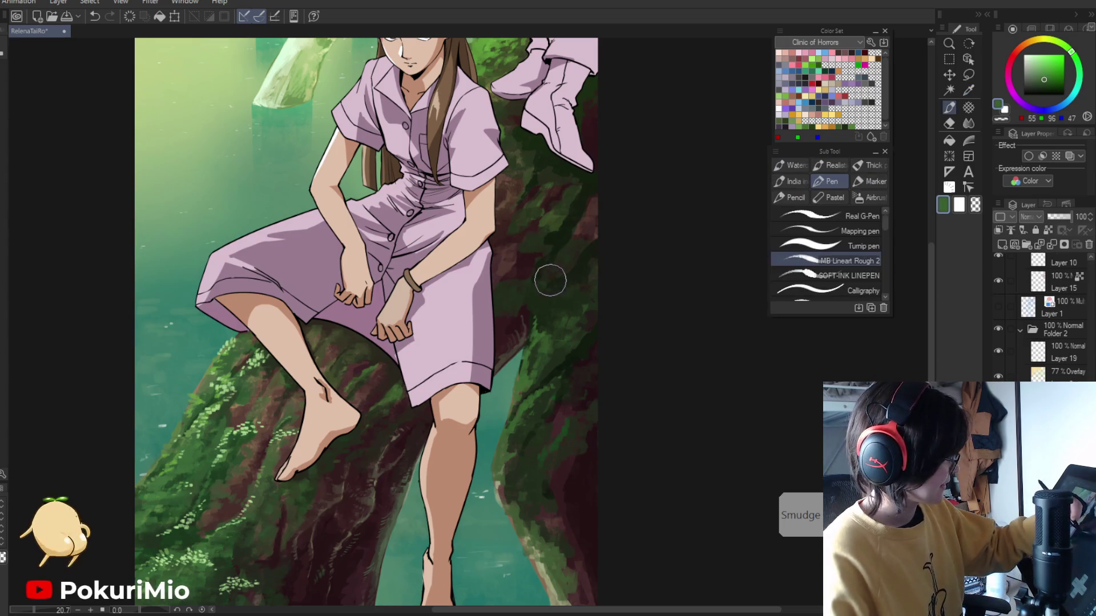
{"action": "left_click", "coordinate": [556, 317], "text": "alt"}
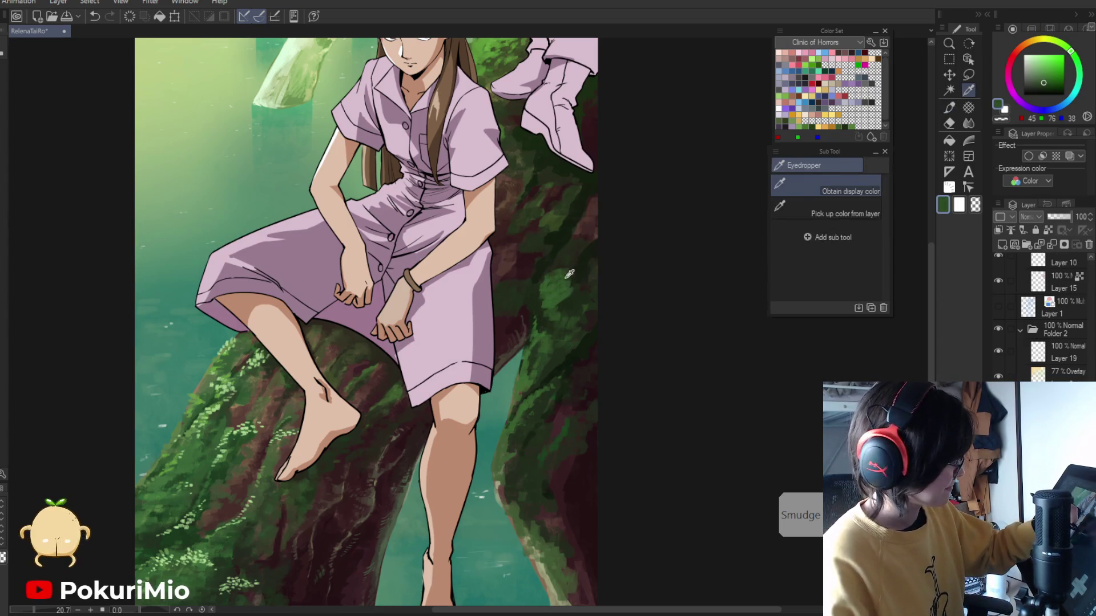
{"action": "mouse_move", "coordinate": [556, 318]}
{"action": "left_mouse_down"}
{"action": "mouse_move", "coordinate": [531, 316]}
{"action": "mouse_move", "coordinate": [565, 256]}
{"action": "left_mouse_up"}
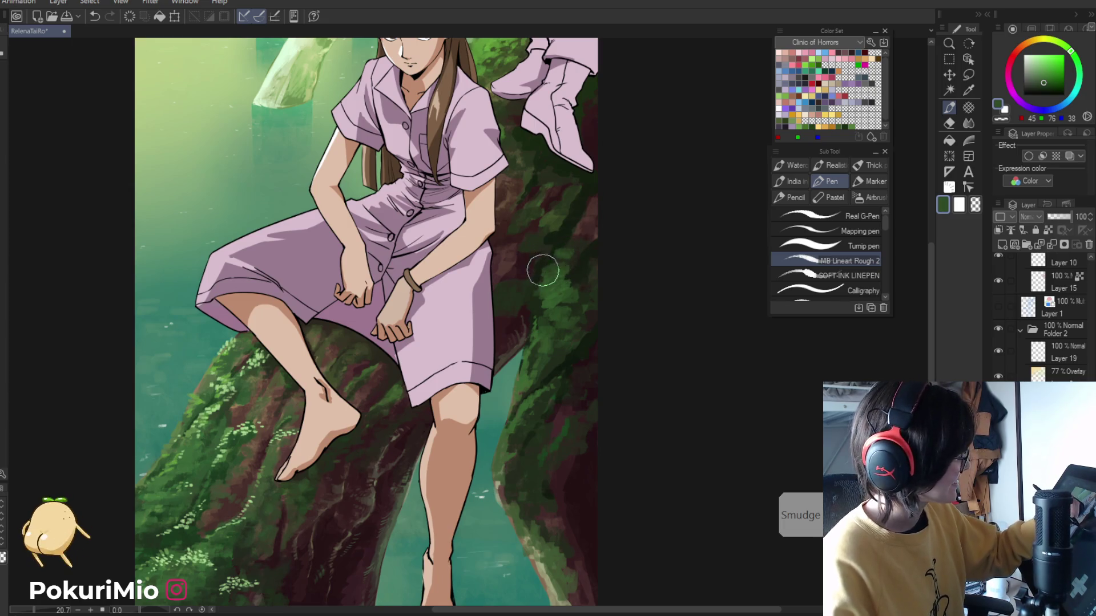
- Eyedrop darker and lighter moss greens and the red-brown bark from the trunk
{"action": "key", "text": "alt"}
{"action": "left_click", "coordinate": [585, 305], "text": "alt"}
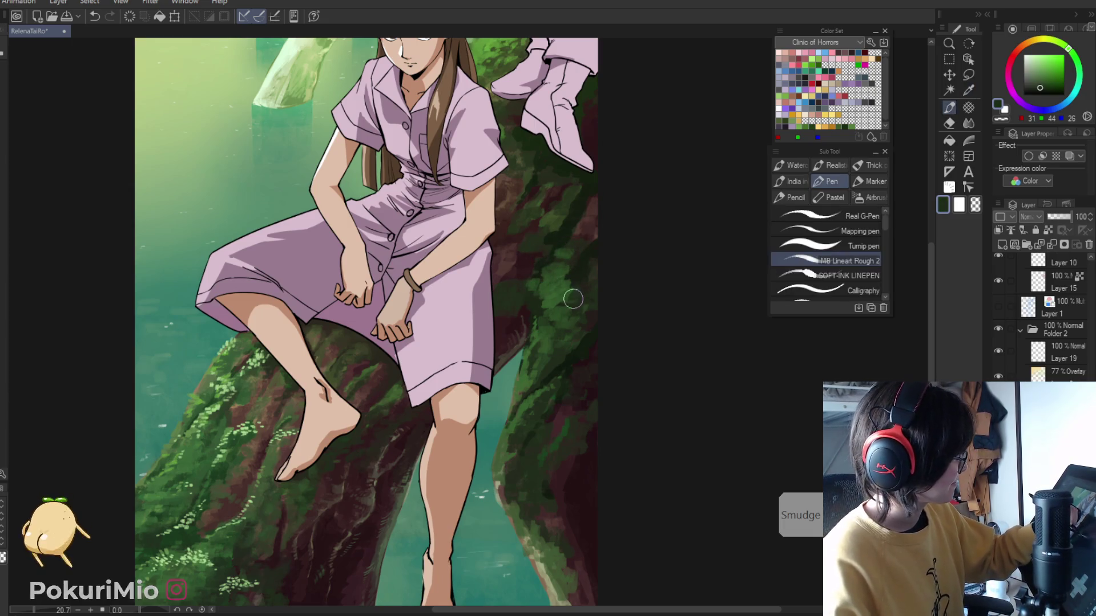
{"action": "left_click", "coordinate": [528, 277], "text": "alt"}
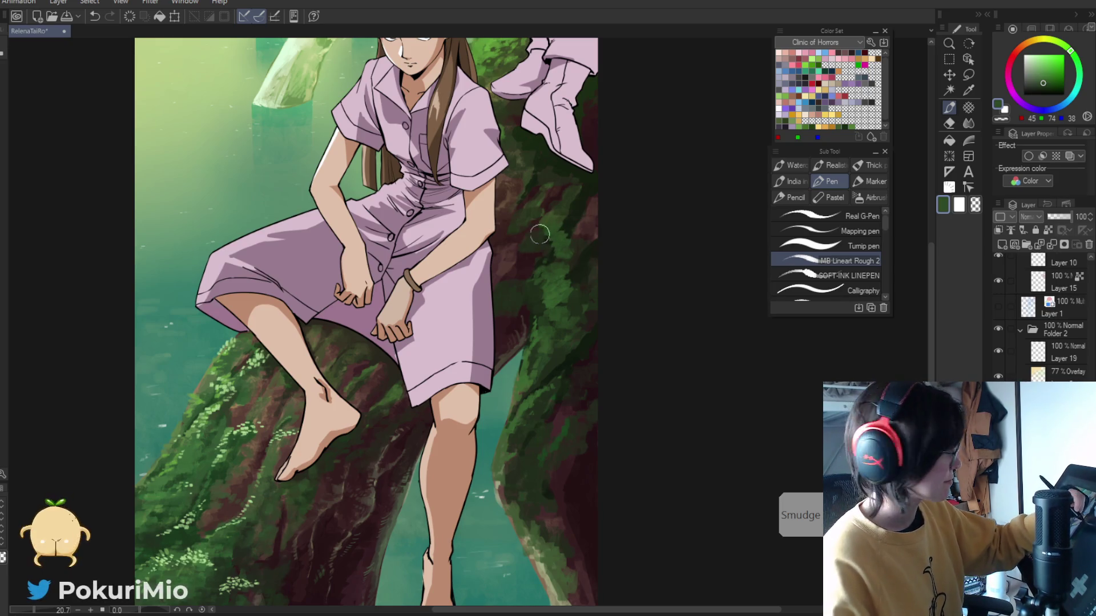
{"action": "left_click", "coordinate": [525, 261], "text": "alt"}
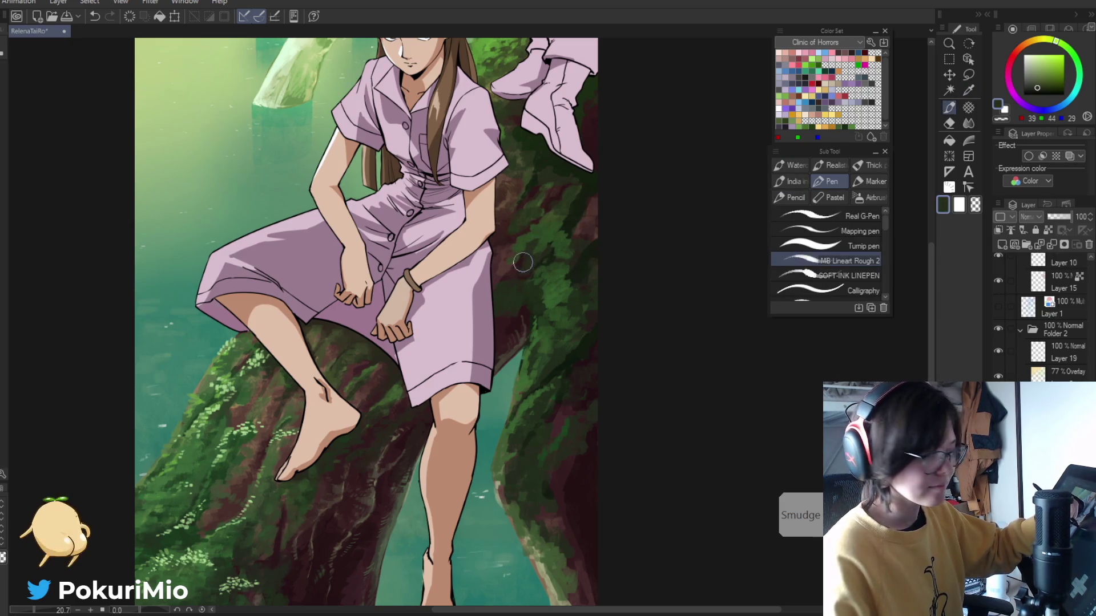
{"action": "left_click", "coordinate": [522, 248], "text": "alt"}
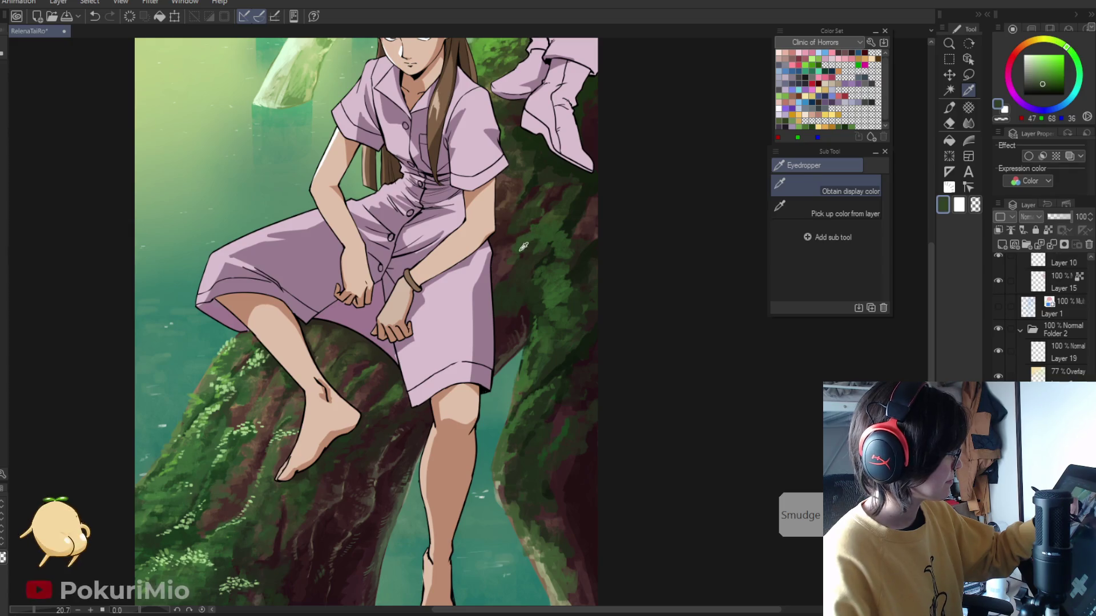
{"action": "left_click", "coordinate": [509, 264], "text": "alt"}
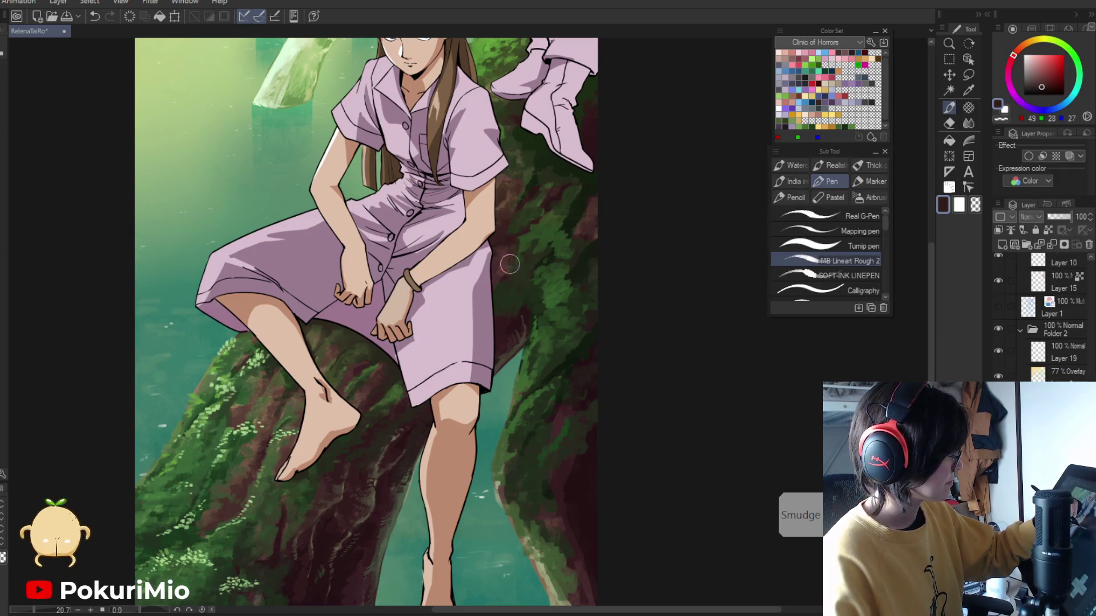
- Pick more moss and dark greens, then reframe the view closer on the trunk
{"action": "left_click", "coordinate": [541, 224], "text": "alt"}
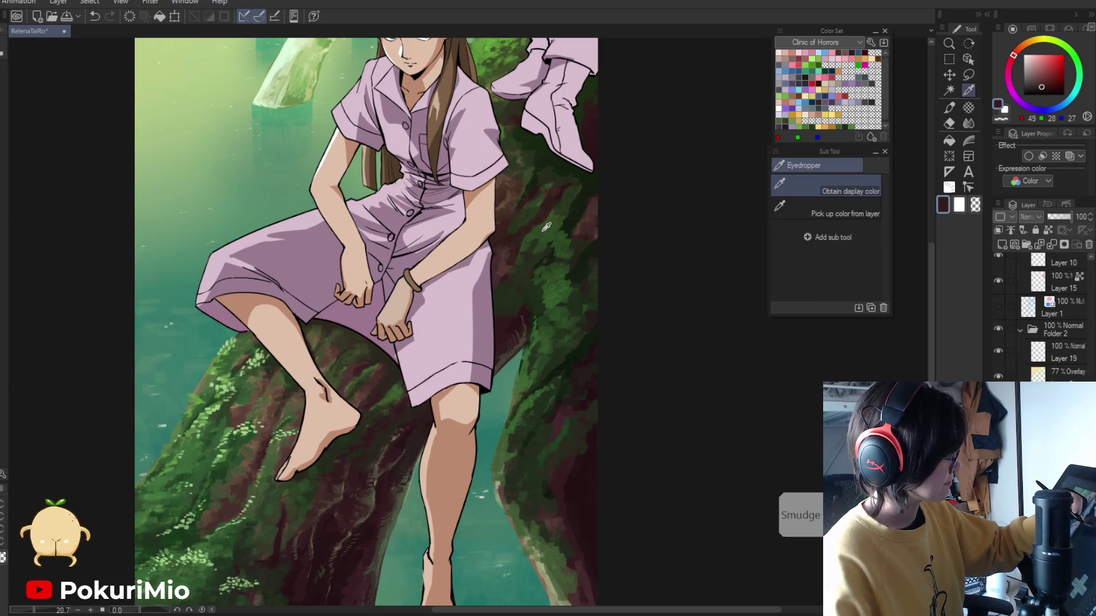
{"action": "left_click", "coordinate": [566, 191], "text": "alt"}
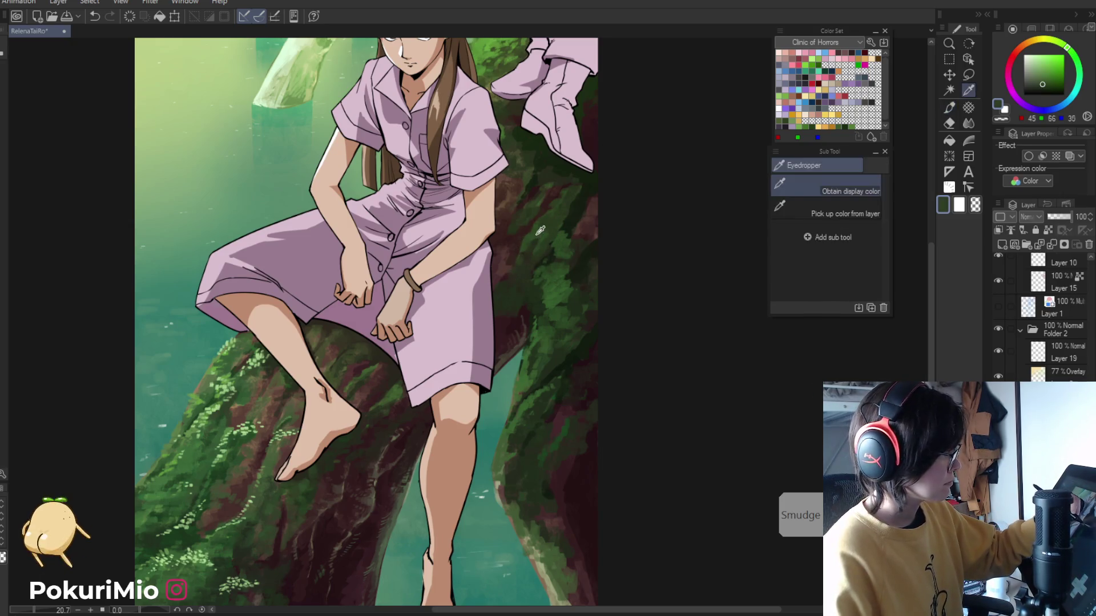
{"action": "left_click", "coordinate": [516, 265], "text": "alt"}
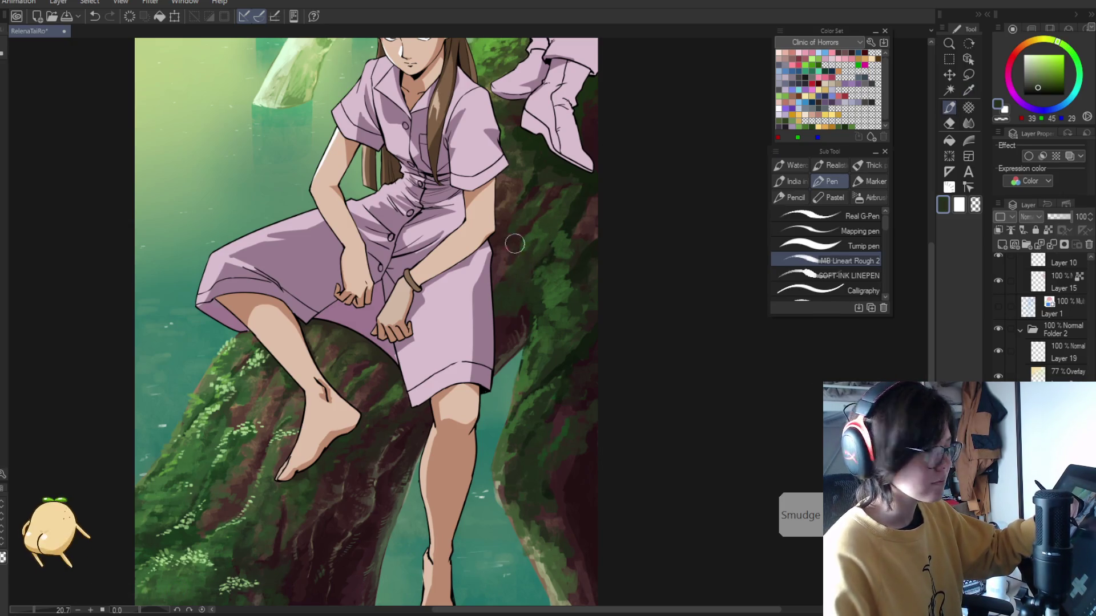
{"action": "left_click", "coordinate": [540, 183], "text": "alt"}
{"action": "left_click", "coordinate": [446, 178], "text": "alt+space"}
{"action": "left_click_drag", "start_coordinate": [446, 179], "coordinate": [421, 367]}
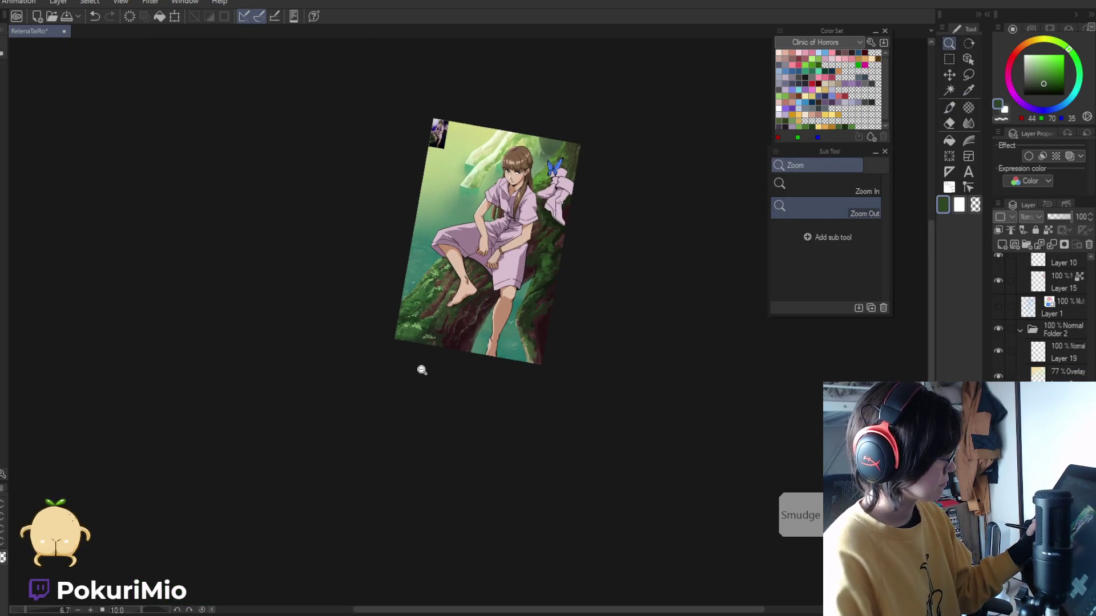
{"action": "scroll", "coordinate": [535, 241], "scroll_direction": "up", "scroll_amount": 5}
- Add very dark green shadow moss along the rotated trunk
{"action": "left_click", "coordinate": [534, 241], "text": "alt"}
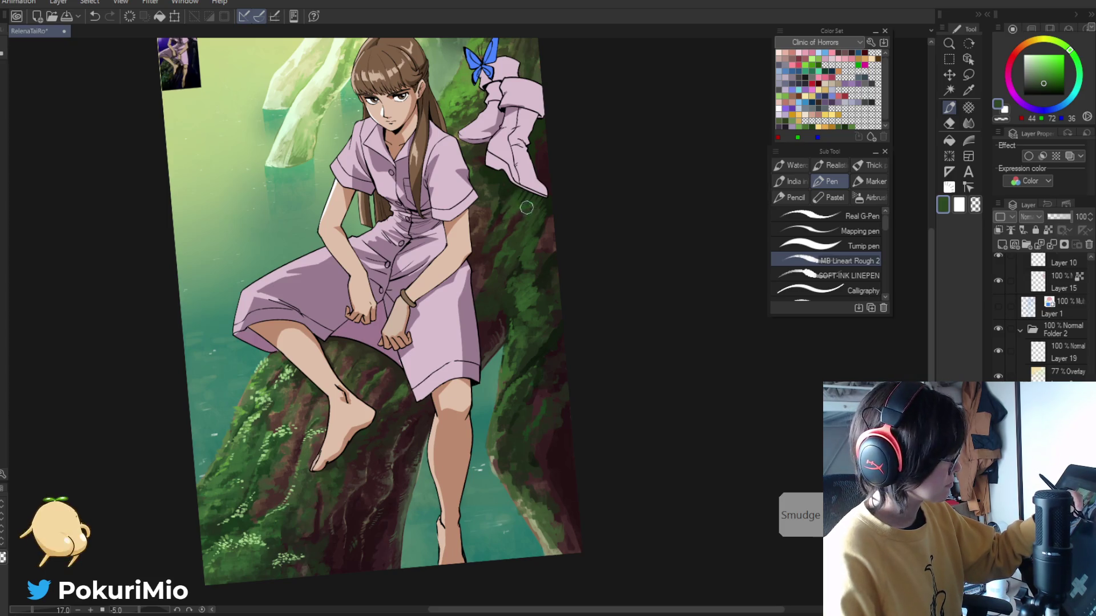
{"action": "left_click", "coordinate": [517, 193], "text": "alt"}
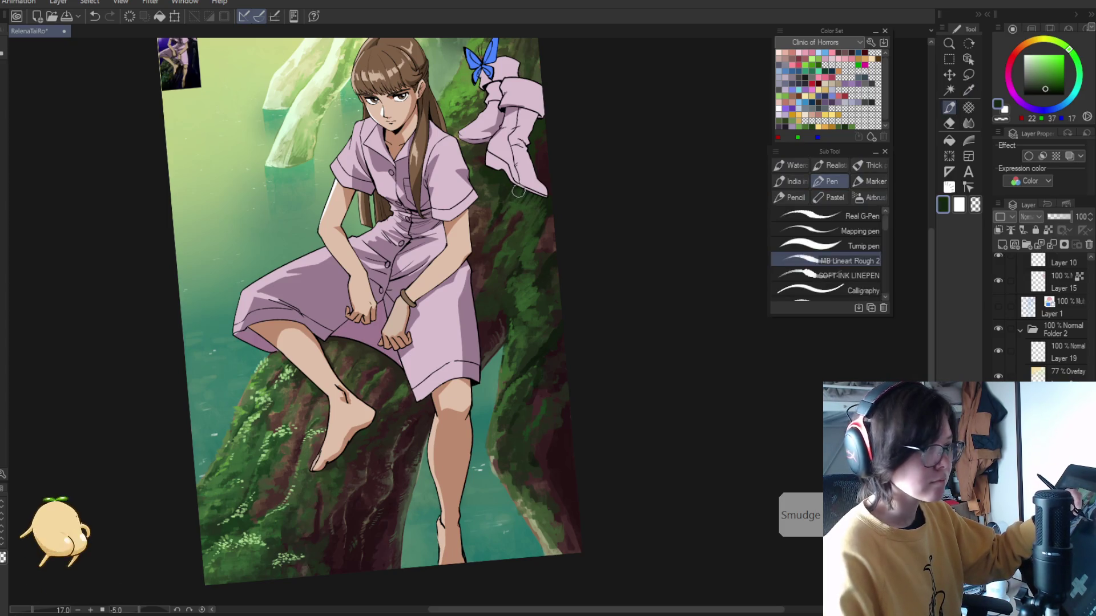
{"action": "left_click_drag", "start_coordinate": [529, 187], "coordinate": [562, 220]}
{"action": "left_click", "coordinate": [564, 221], "text": "alt"}
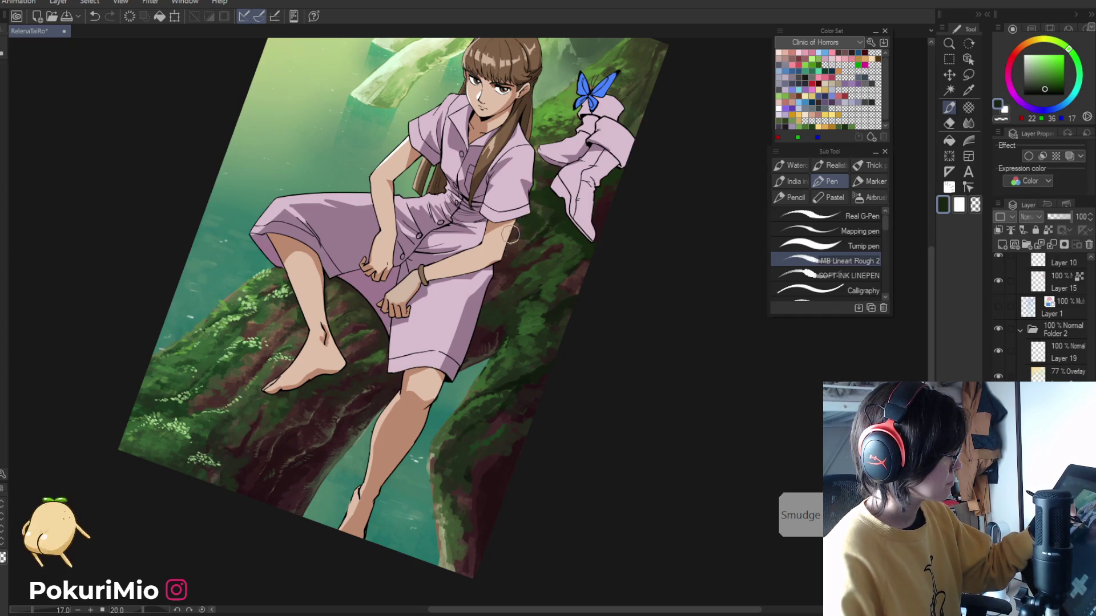
{"action": "left_click", "coordinate": [548, 212], "text": "alt"}
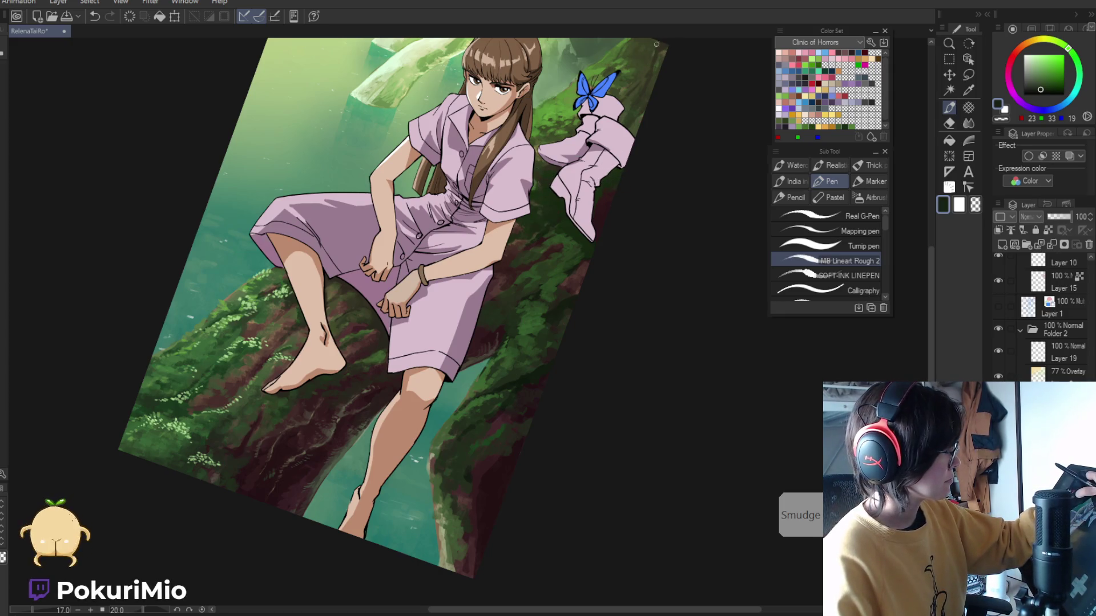
{"action": "key", "text": "ctrl+minus"}
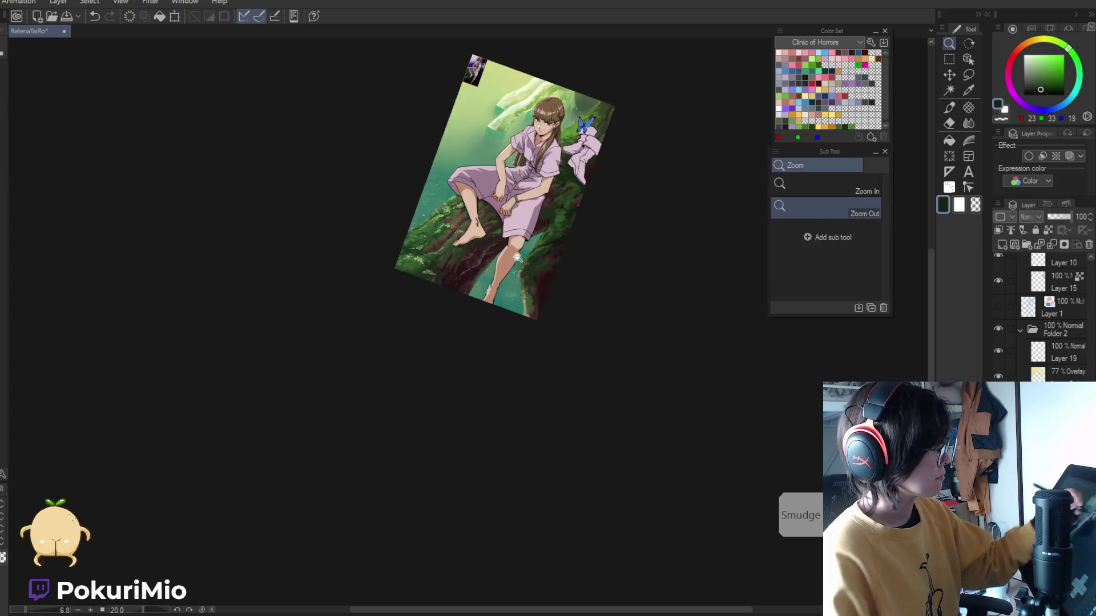
- Reset the view and paint pale grey-green moss highlights on the right trunk
{"action": "key", "text": "ctrl+0"}
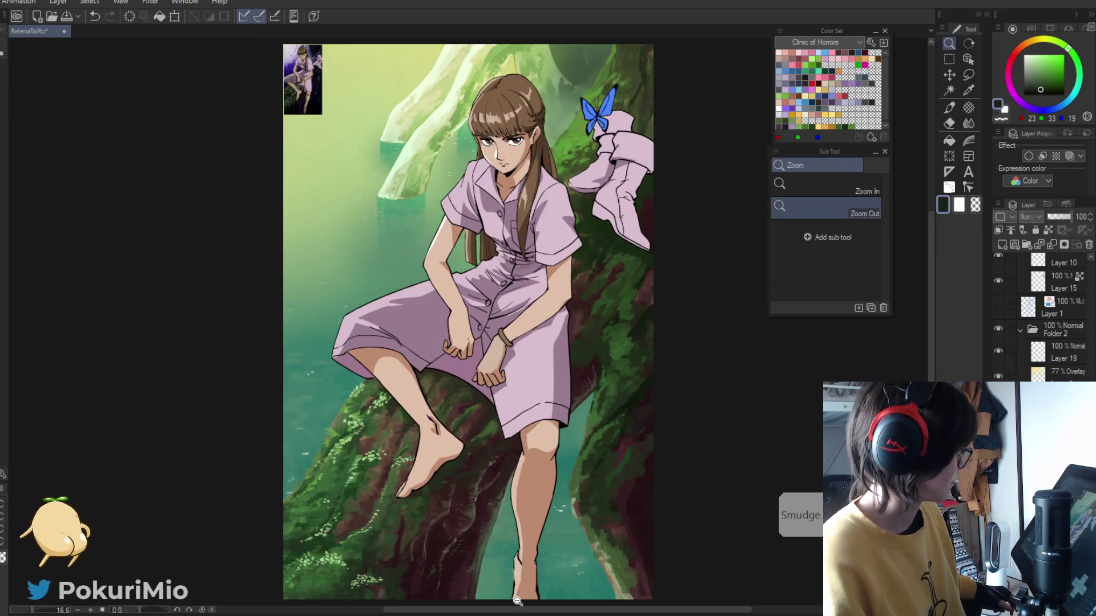
{"action": "key", "text": "p"}
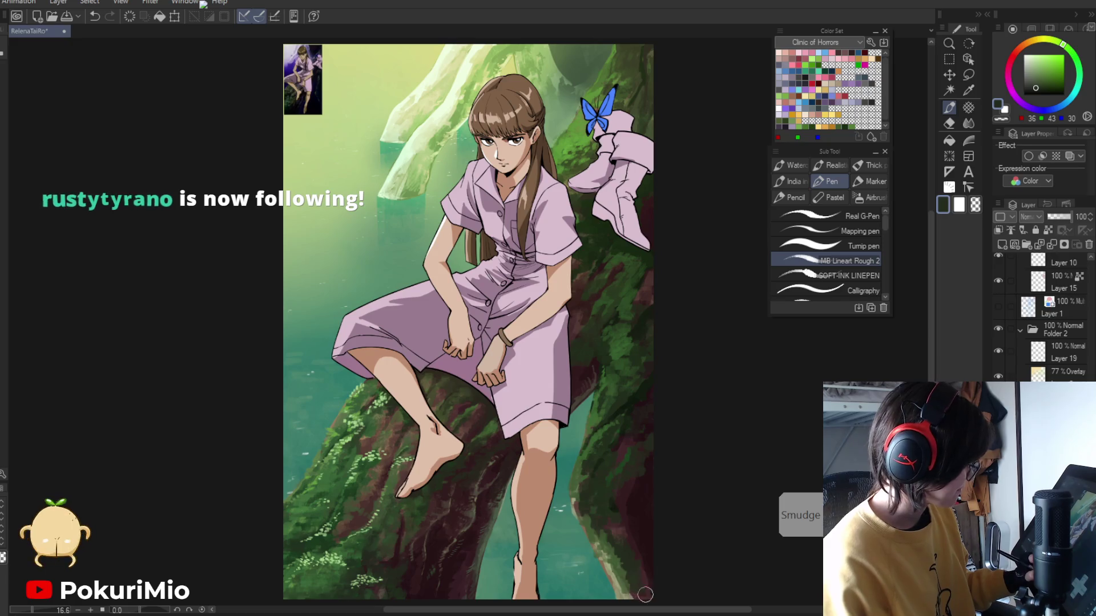
{"action": "key", "text": "i"}
{"action": "left_click", "coordinate": [625, 573]}
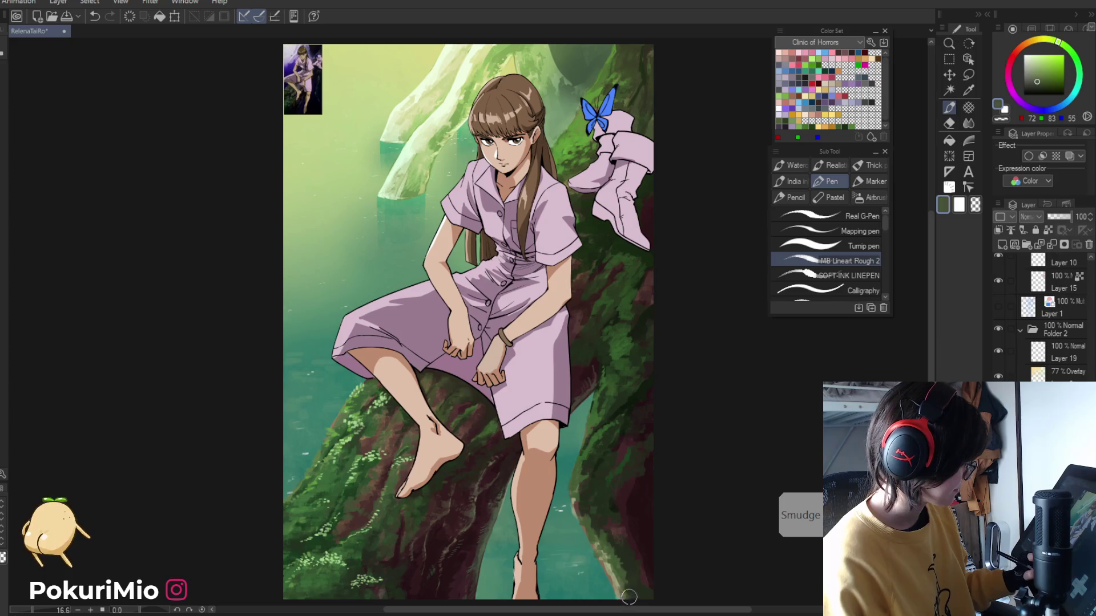
{"action": "key", "text": "p"}
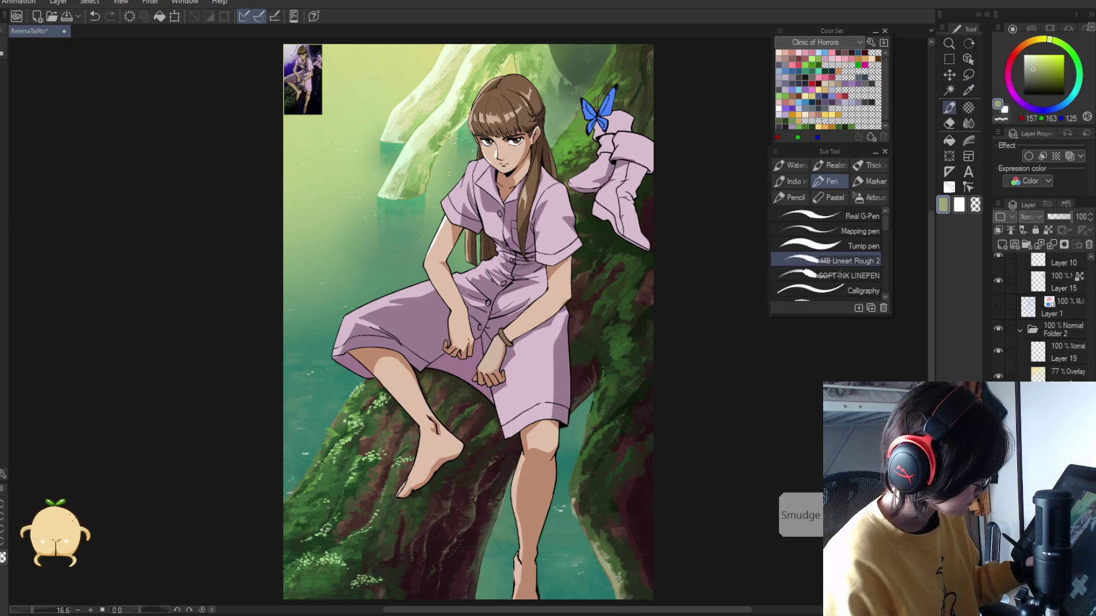
- Paint dark and muted mid green moss, adding near-black green for deep shadows
{"action": "left_click", "coordinate": [618, 577], "text": "alt"}
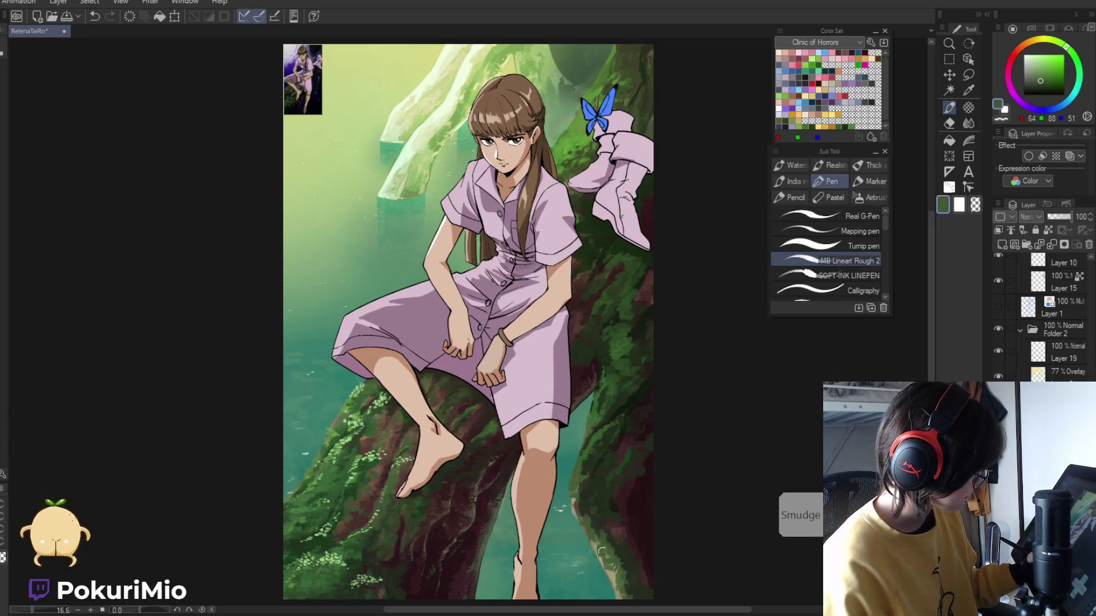
{"action": "left_click", "coordinate": [596, 555], "text": "alt"}
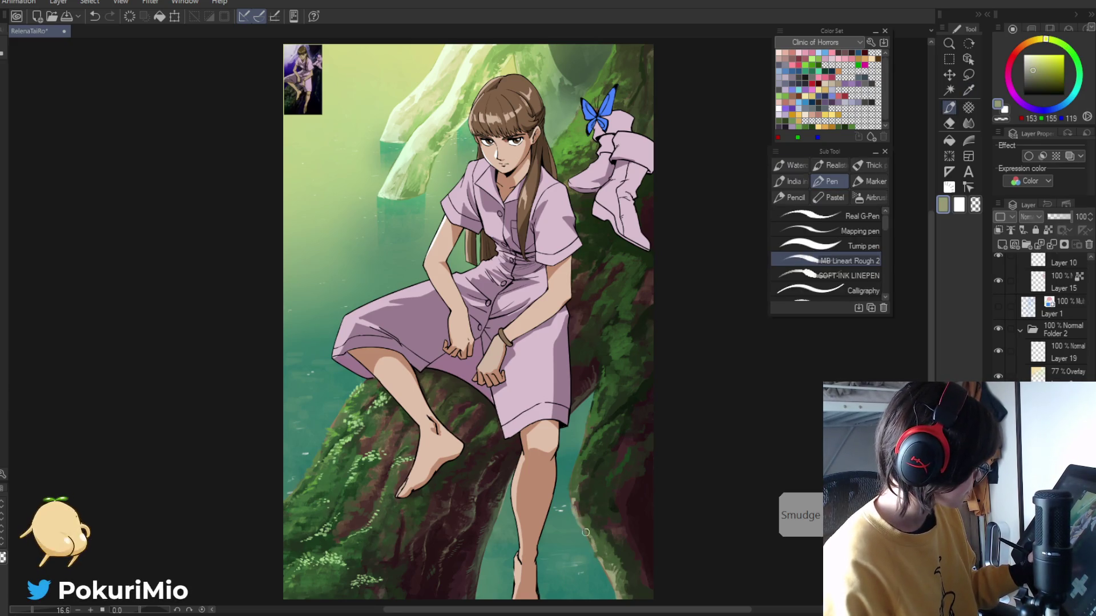
{"action": "left_click", "coordinate": [573, 491], "text": "alt"}
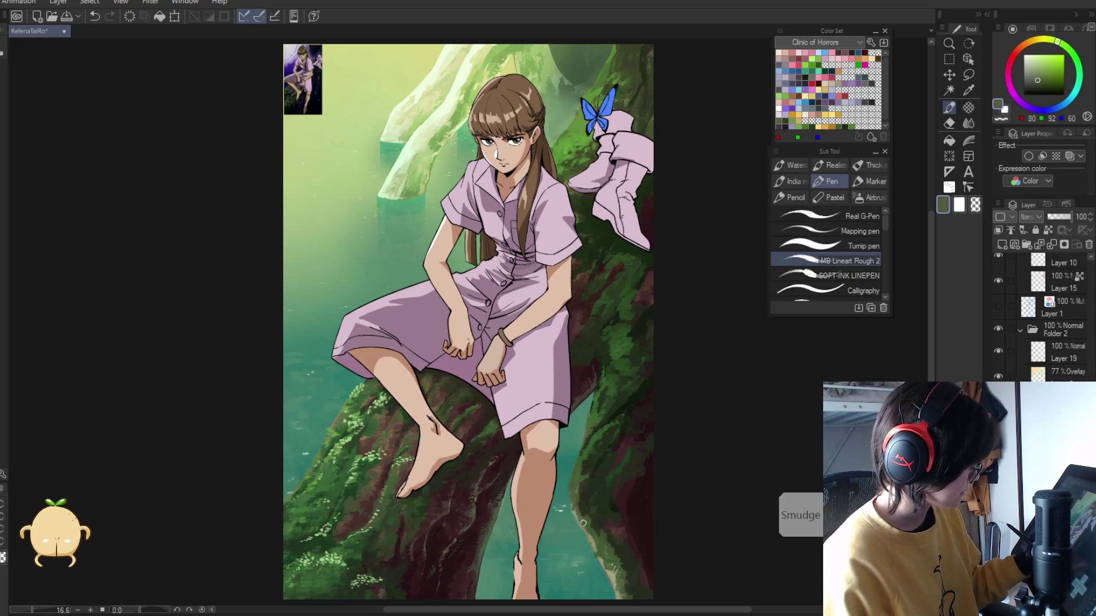
{"action": "left_click", "coordinate": [574, 493], "text": "alt"}
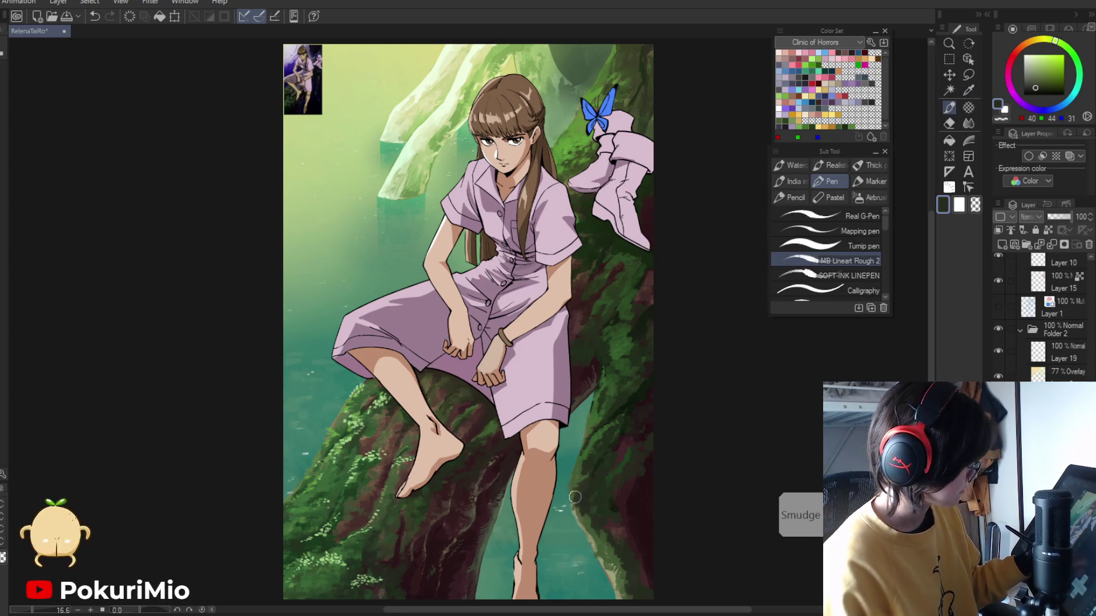
{"action": "key", "text": "alt"}
{"action": "left_click", "coordinate": [617, 417], "text": "alt"}
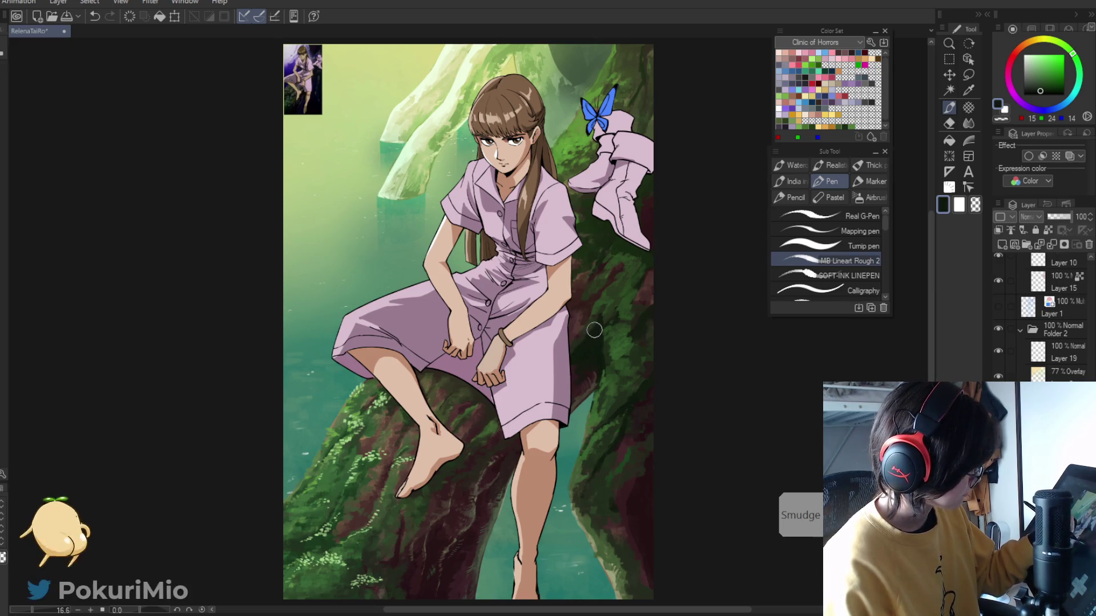
- Blend the moss strokes, then add very dark and mid green moss
{"action": "key", "text": "j"}
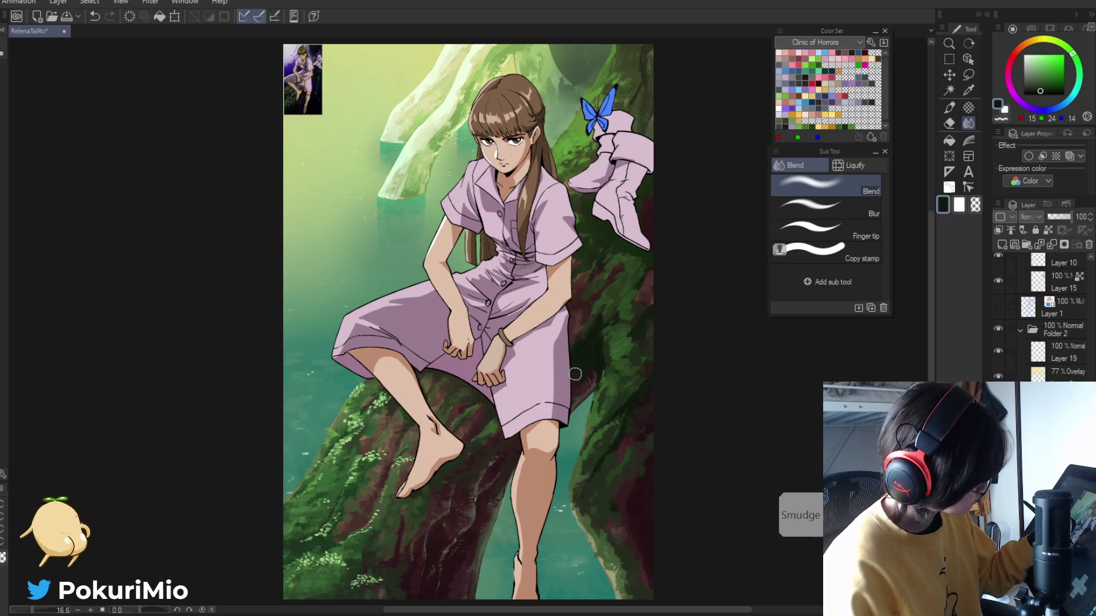
{"action": "key", "text": "p"}
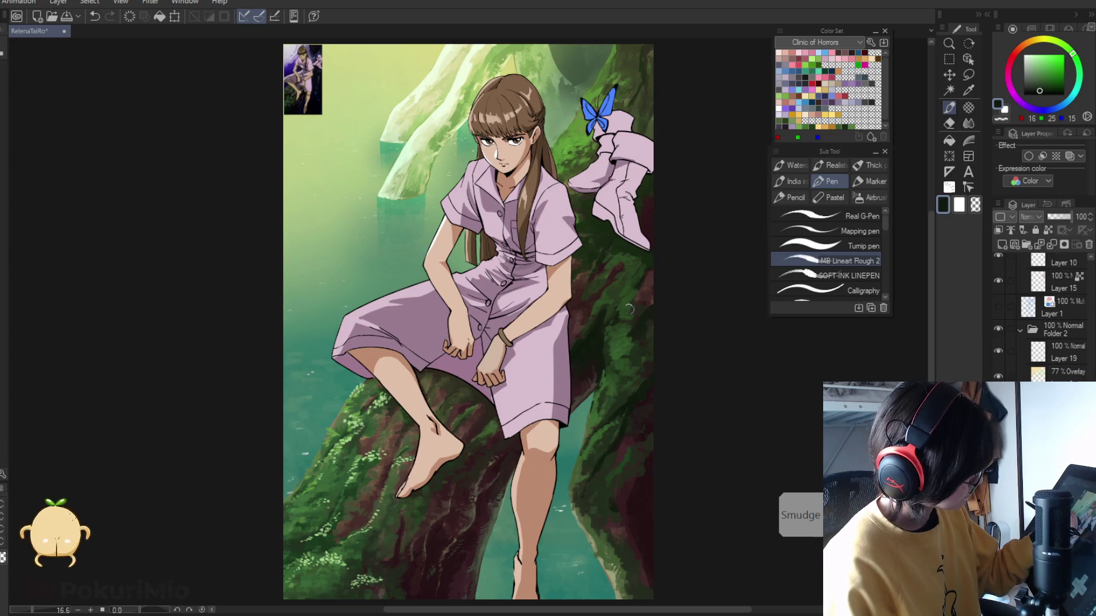
{"action": "left_click", "coordinate": [623, 318], "text": "alt"}
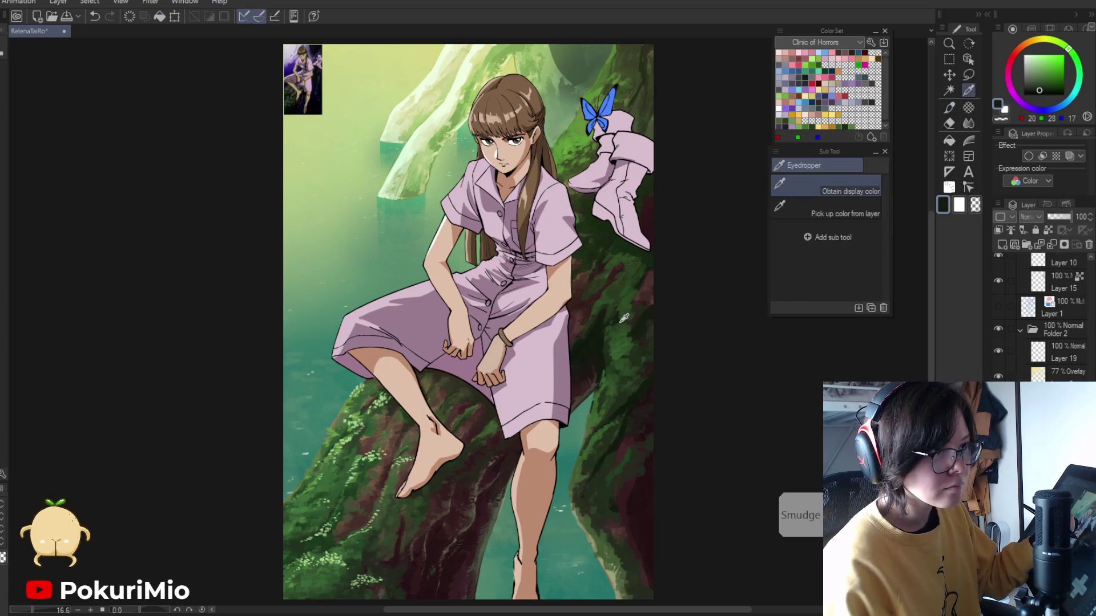
{"action": "left_click", "coordinate": [603, 345], "text": "alt"}
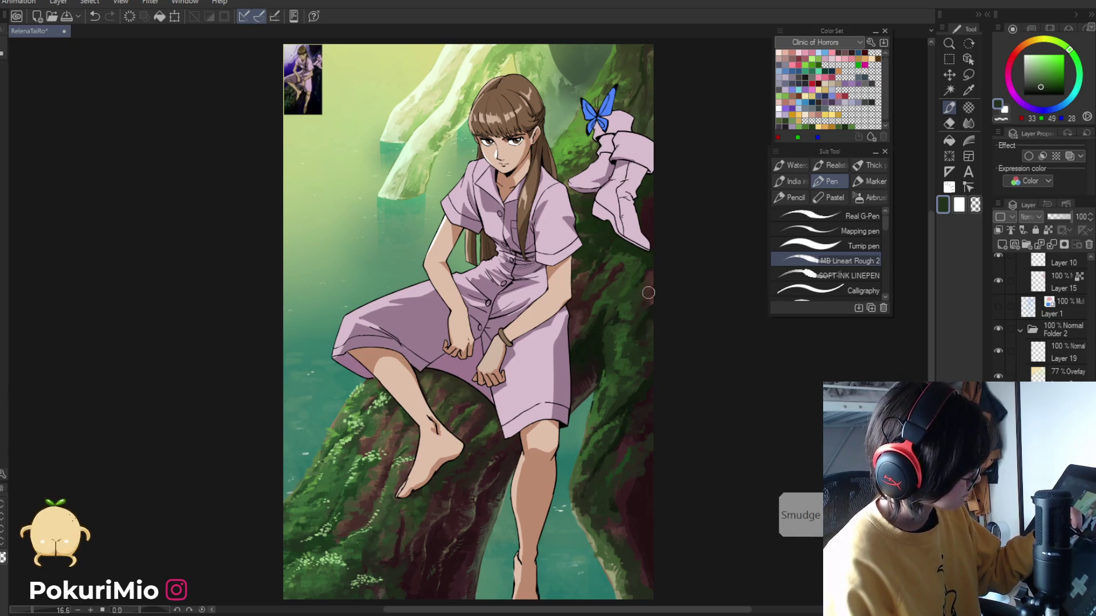
{"action": "left_click", "coordinate": [582, 296], "text": "ctrl+alt"}
{"action": "mouse_move", "coordinate": [519, 354]}
{"action": "left_mouse_down"}
{"action": "mouse_move", "coordinate": [513, 485]}
{"action": "mouse_move", "coordinate": [560, 467]}
{"action": "left_mouse_up"}
{"action": "scroll", "coordinate": [611, 350], "scroll_direction": "up", "scroll_amount": 3}
- Paint the trunk with darker bark greens and a mid-dark green sampled from it
{"action": "key", "text": "p"}
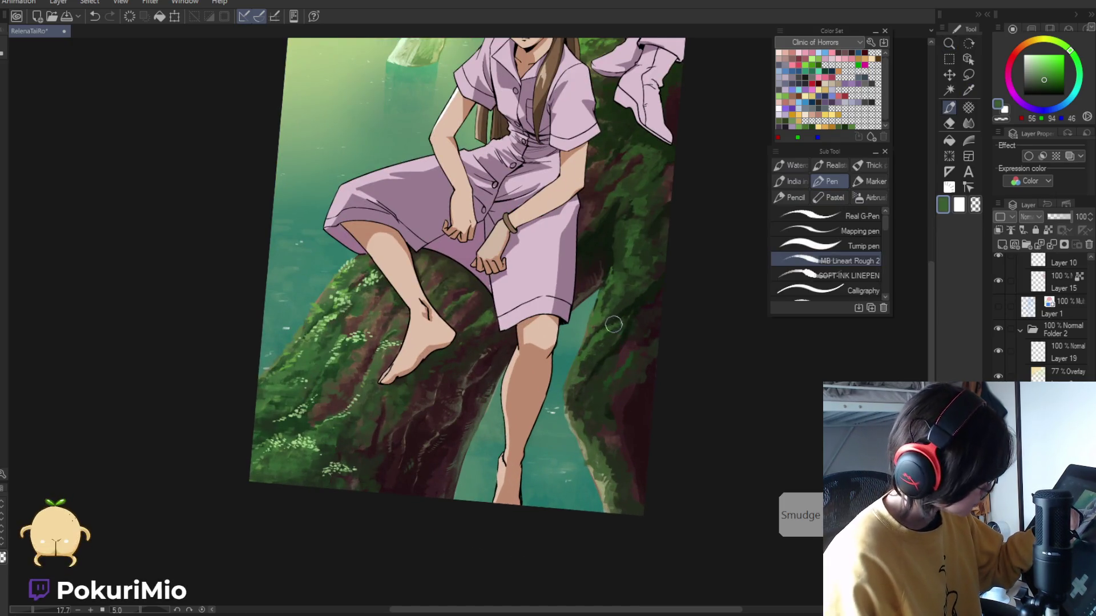
{"action": "left_click", "coordinate": [601, 338], "text": "alt"}
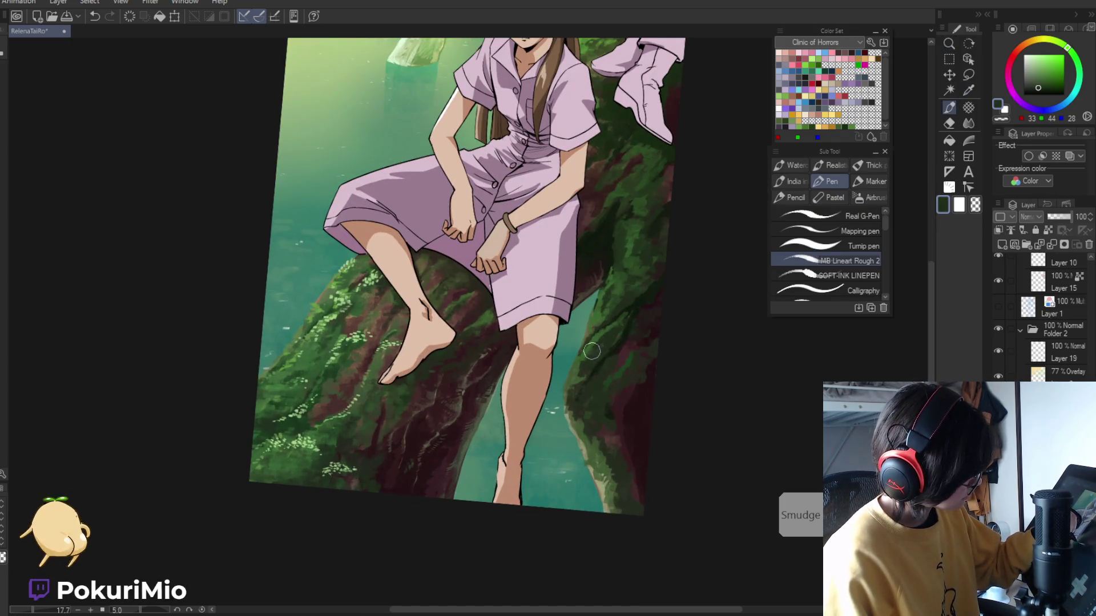
{"action": "left_click", "coordinate": [623, 310], "text": "alt"}
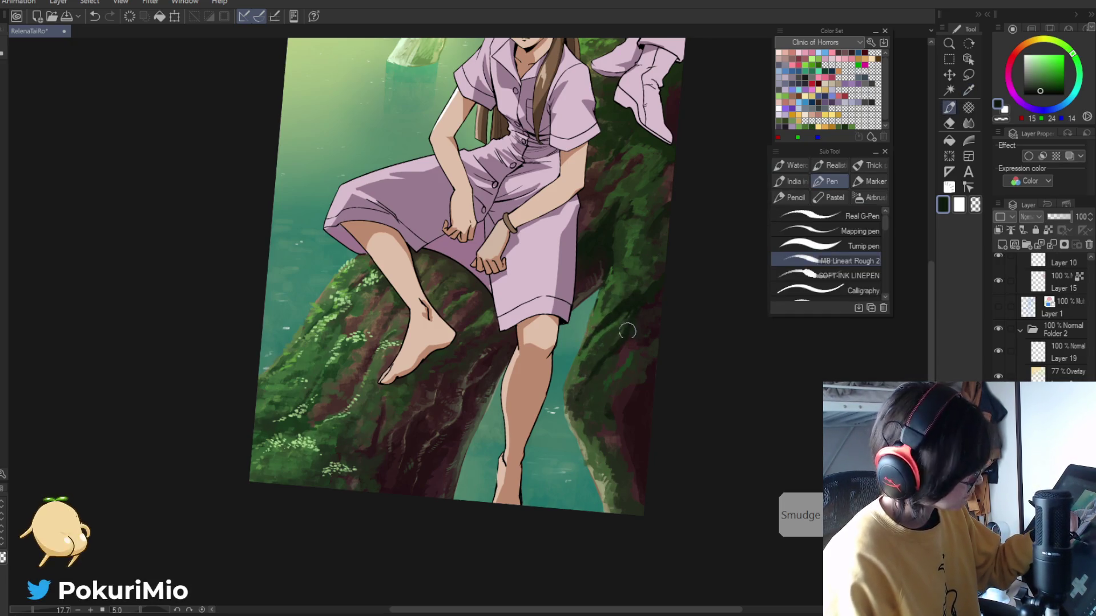
{"action": "key", "text": "i"}
{"action": "left_click", "coordinate": [592, 355]}
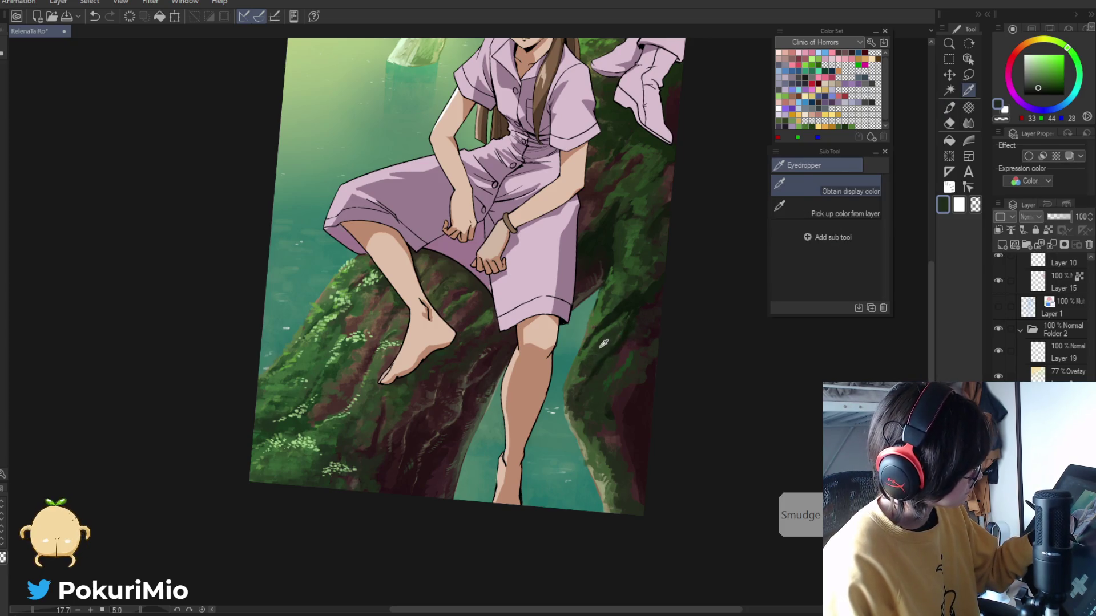
{"action": "key", "text": "p"}
- Paint with a brighter moss green, then switch to a dark olive from the right trunk
{"action": "key", "text": "i"}
{"action": "left_click", "coordinate": [582, 380]}
{"action": "key", "text": "p"}
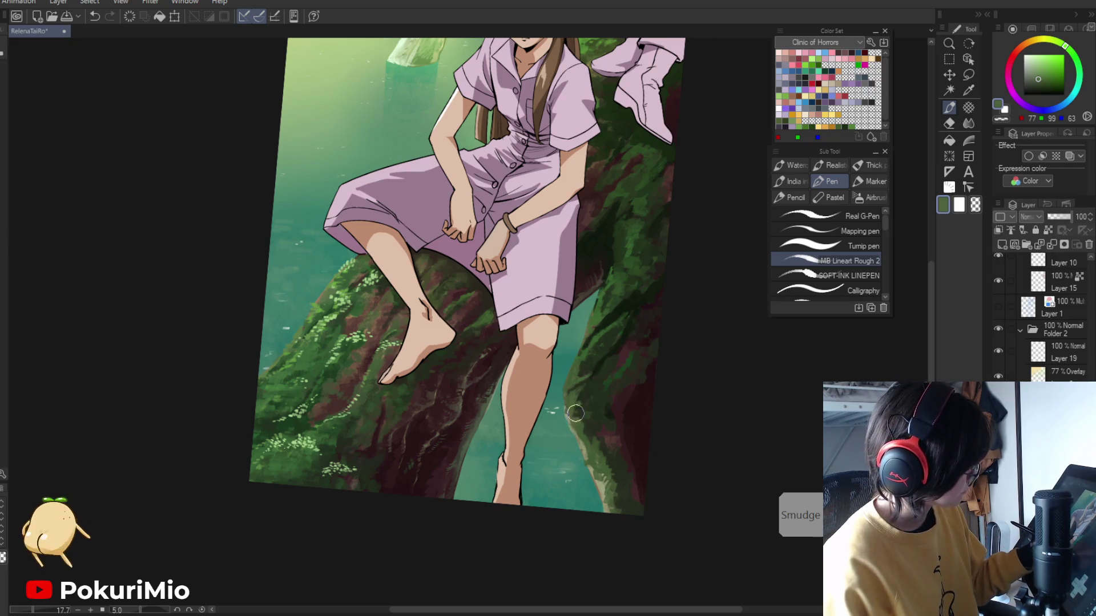
{"action": "key", "text": "i"}
{"action": "left_click", "coordinate": [577, 409]}
{"action": "key", "text": "p"}
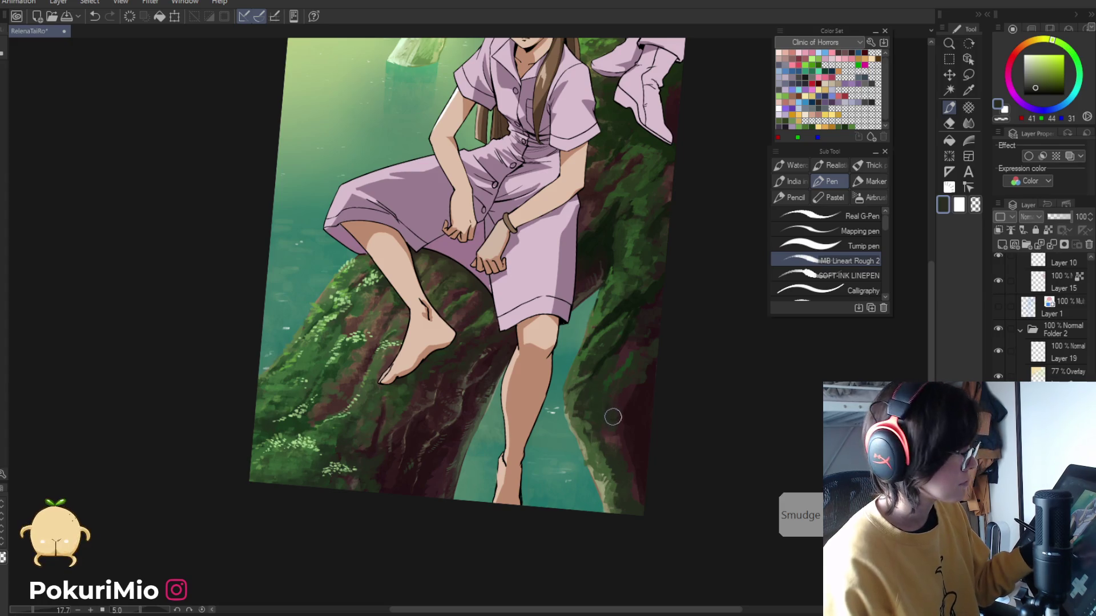
{"action": "left_click", "coordinate": [577, 408], "text": "ctrl+alt"}
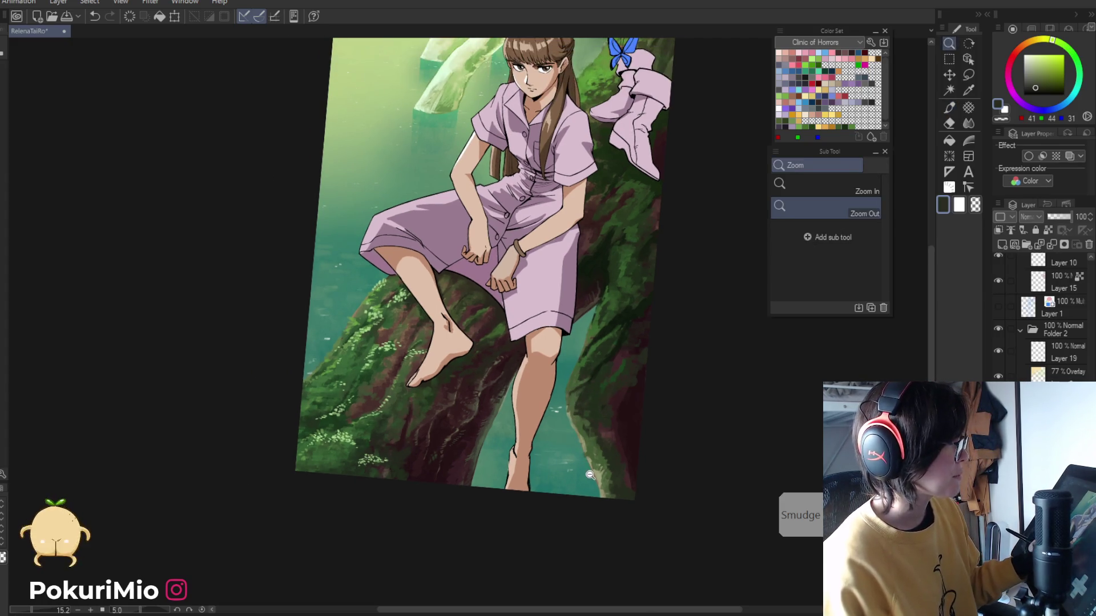
- Zoom in on the legs and sample dark and bright moss greens from the trunk
{"action": "left_click", "coordinate": [579, 374], "text": "ctrl"}
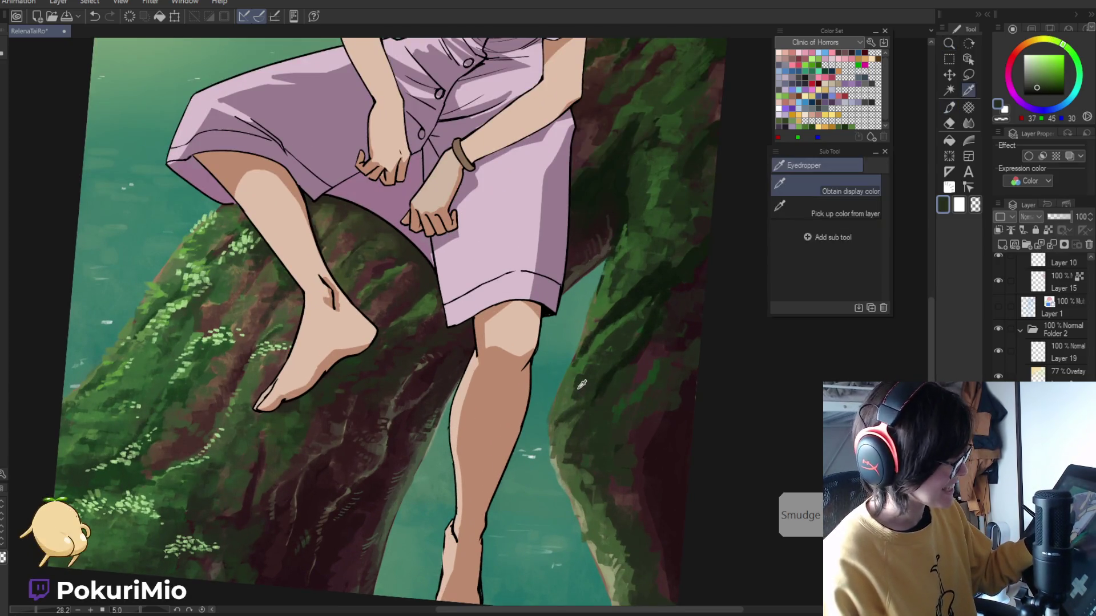
{"action": "left_click", "coordinate": [582, 385], "text": "alt"}
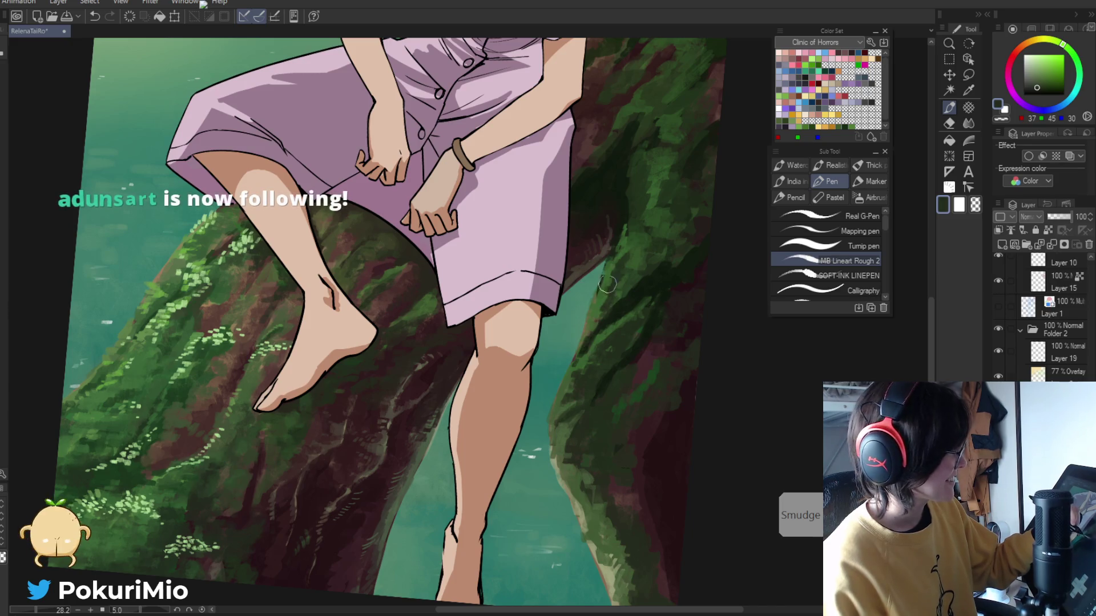
{"action": "left_click", "coordinate": [604, 296], "text": "alt"}
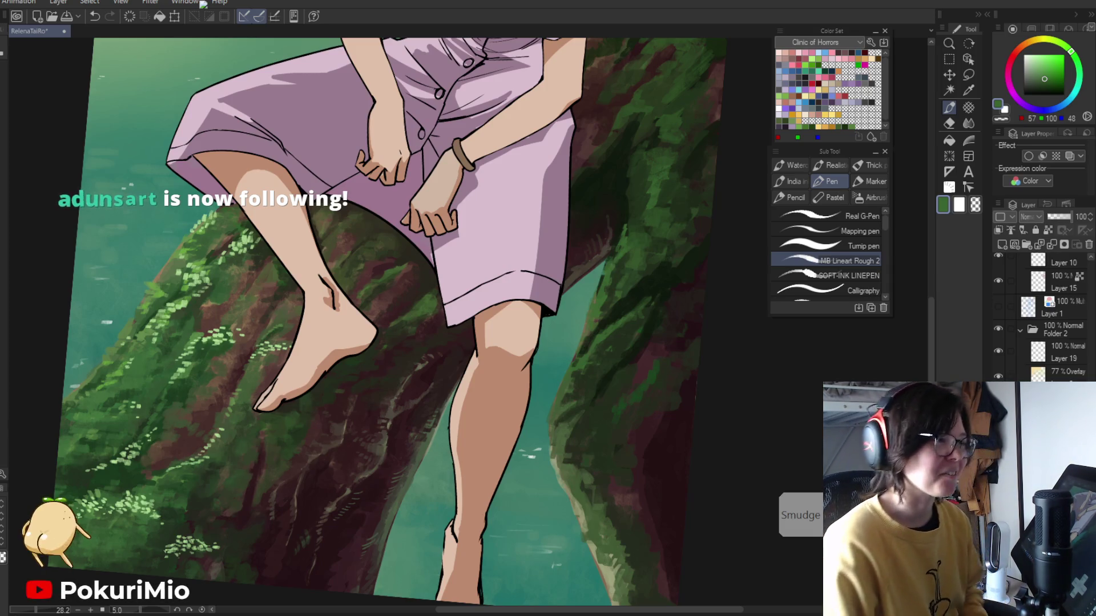
{"action": "left_click", "coordinate": [625, 270], "text": "alt"}
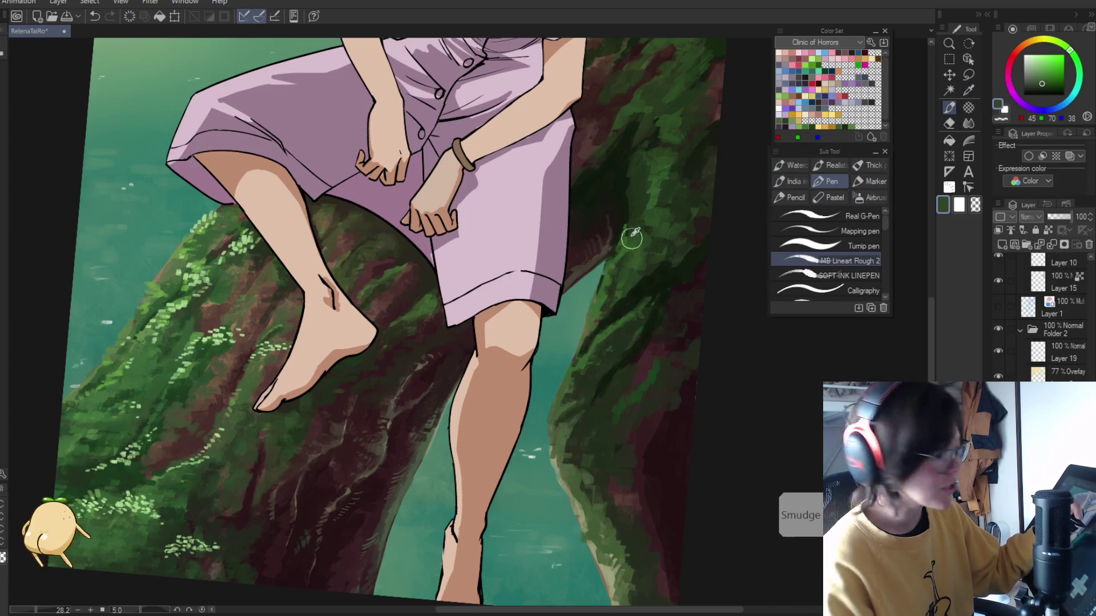
{"action": "key", "text": "alt"}
{"action": "left_click", "coordinate": [623, 251], "text": "alt"}
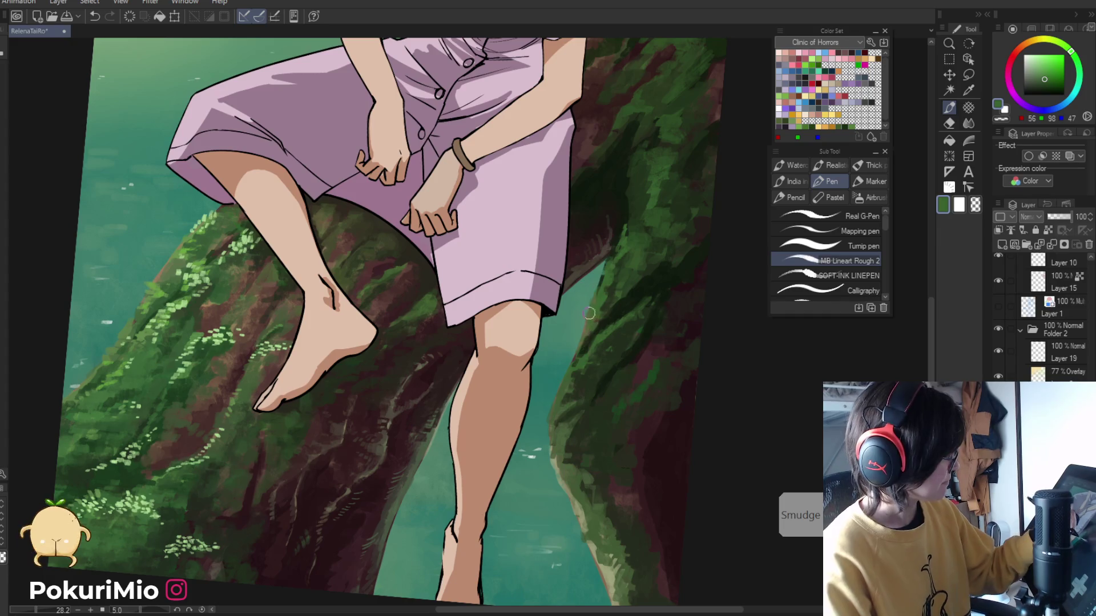
- Briefly use the Eraser, then pick light moss green from the log below the feet
{"action": "key", "text": "e"}
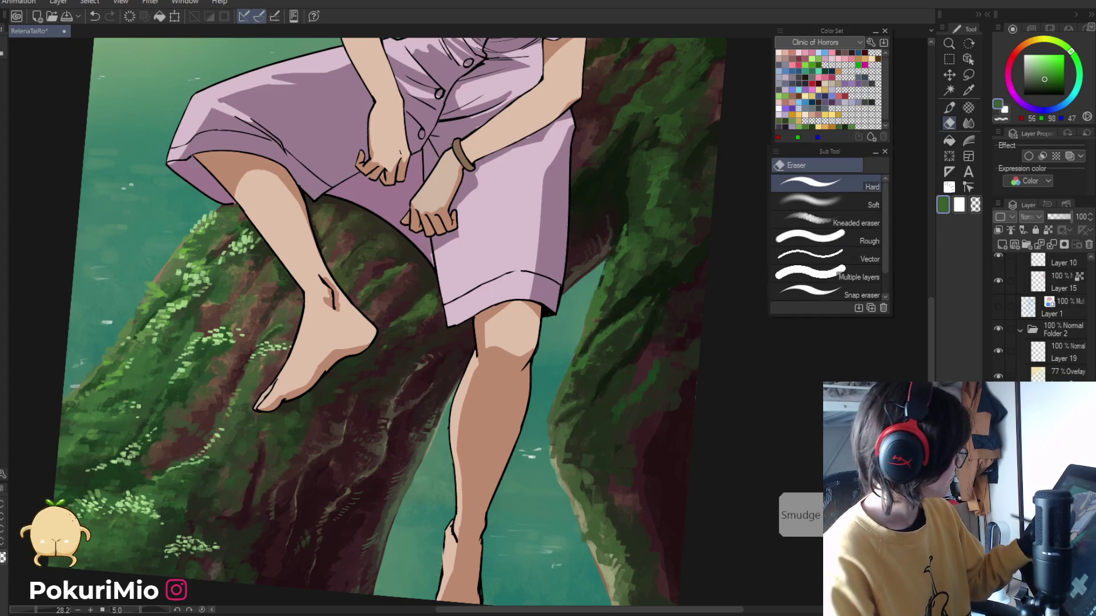
{"action": "left_click", "coordinate": [183, 251], "text": "alt"}
{"action": "key", "text": "p"}
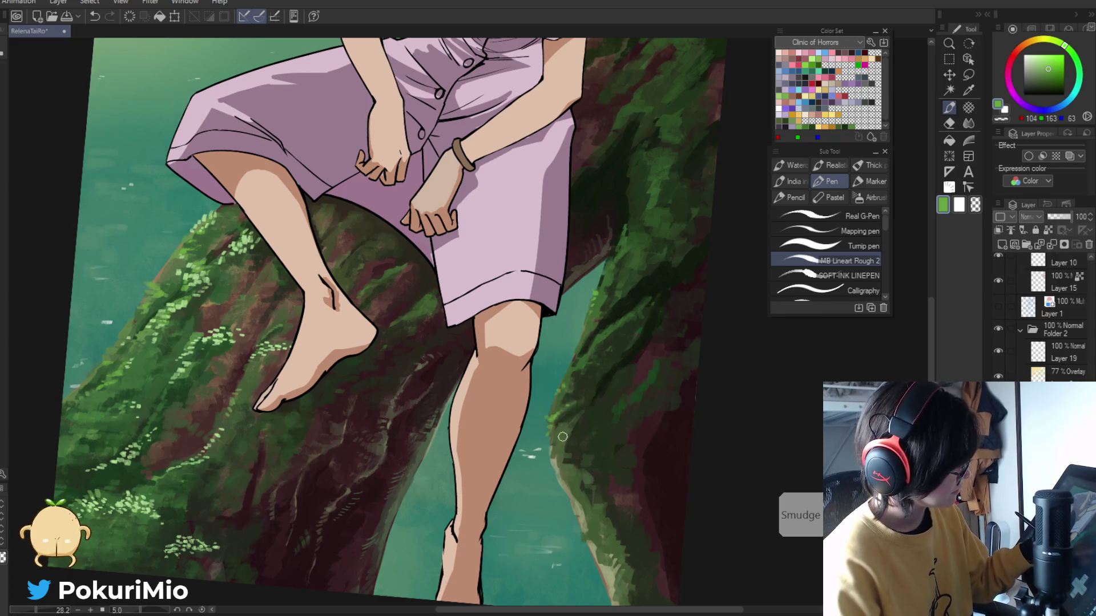
{"action": "key", "text": "ctrl+space"}
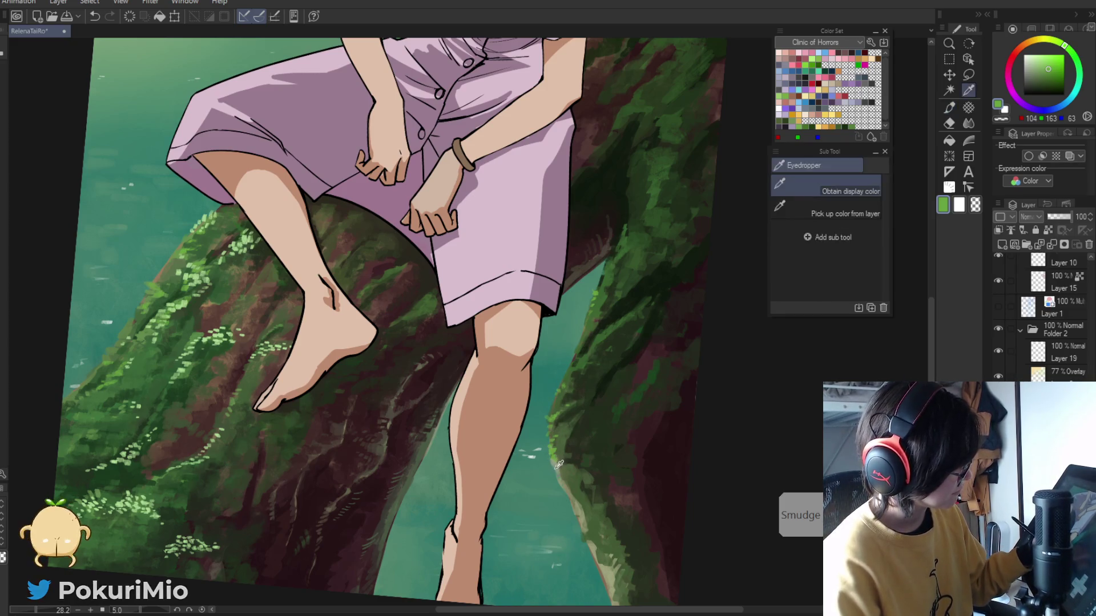
{"action": "key", "text": "ctrl+space"}
{"action": "left_click_drag", "start_coordinate": [510, 529], "coordinate": [486, 549]}
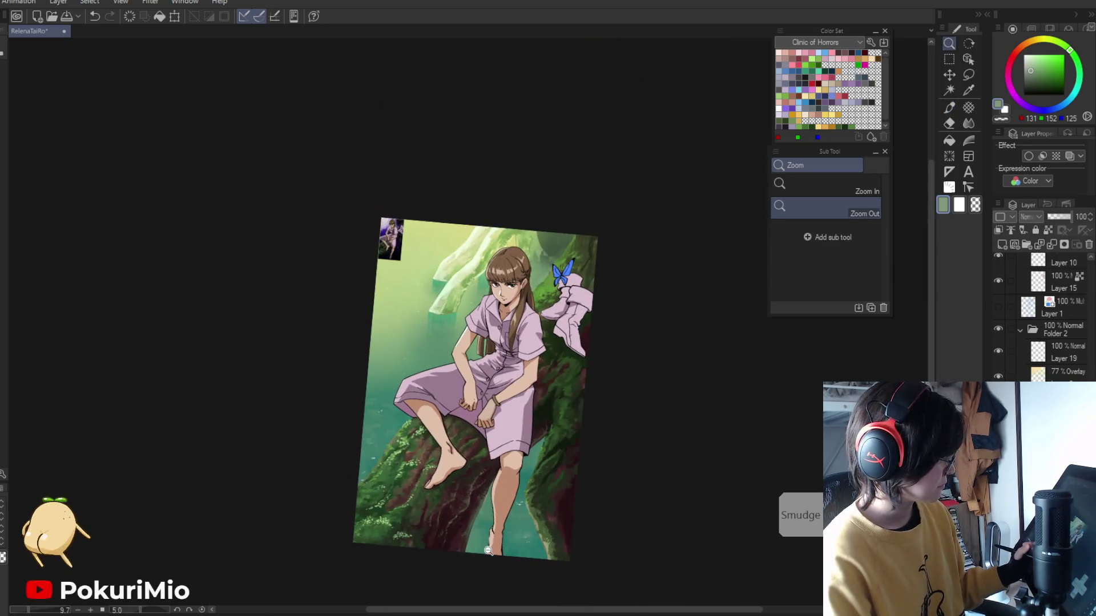
- Sample dark maroon and green, then shade down and up the right trunk
{"action": "left_click_drag", "start_coordinate": [557, 551], "coordinate": [572, 575]}
{"action": "key", "text": "alt"}
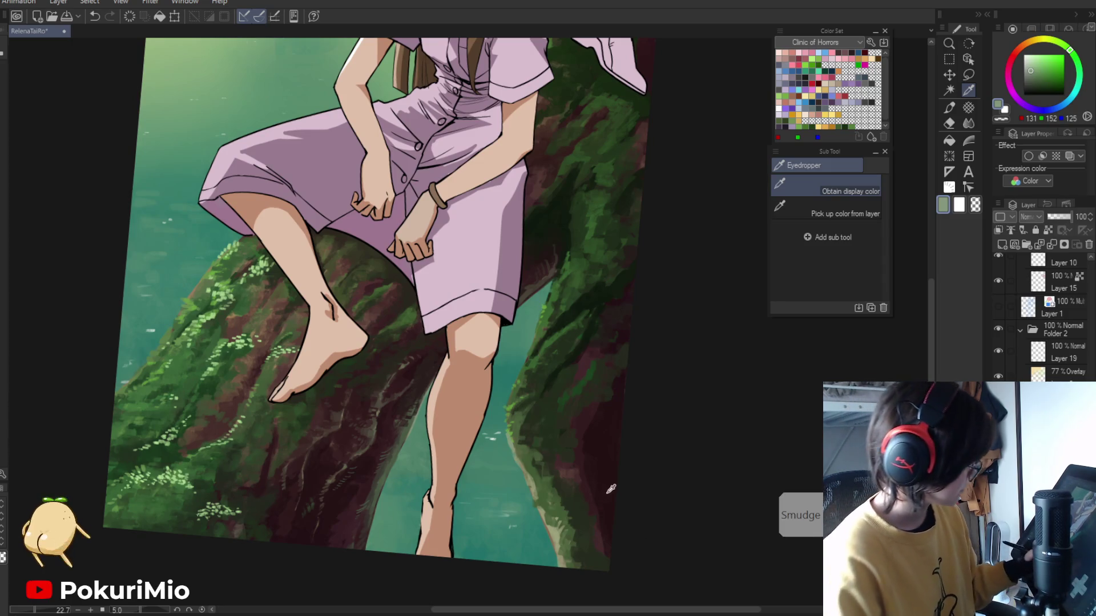
{"action": "left_click", "coordinate": [610, 489], "text": "alt"}
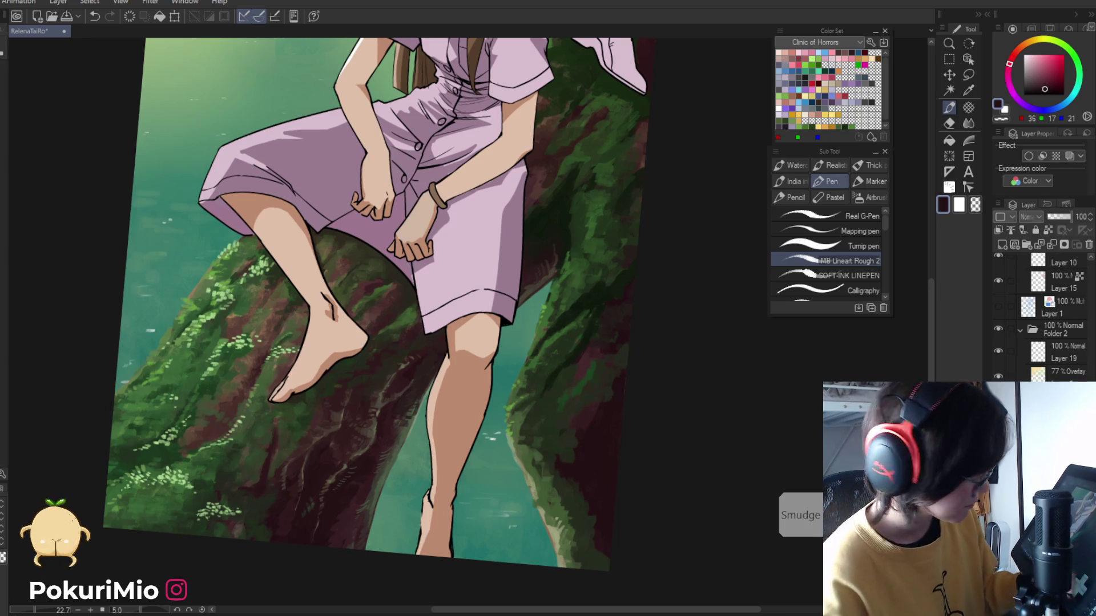
{"action": "left_click", "coordinate": [562, 498], "text": "alt"}
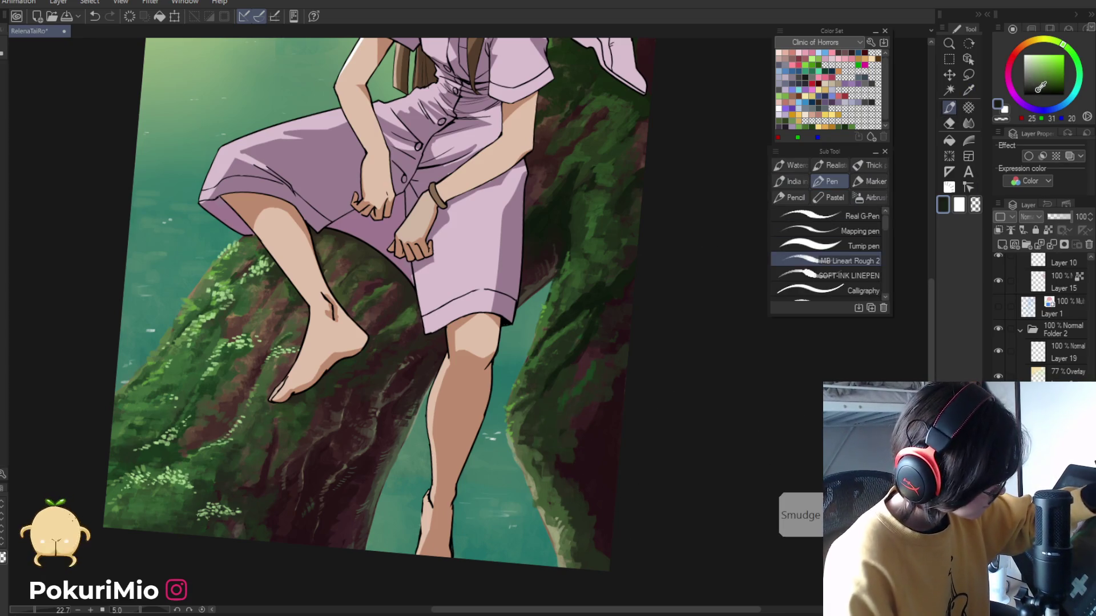
{"action": "left_click_drag", "start_coordinate": [563, 466], "coordinate": [588, 538]}
{"action": "mouse_move", "coordinate": [572, 495]}
{"action": "left_mouse_down"}
{"action": "mouse_move", "coordinate": [594, 401]}
{"action": "mouse_move", "coordinate": [565, 426]}
{"action": "mouse_move", "coordinate": [590, 399]}
{"action": "mouse_move", "coordinate": [598, 443]}
{"action": "mouse_move", "coordinate": [622, 367]}
{"action": "mouse_move", "coordinate": [607, 313]}
{"action": "mouse_move", "coordinate": [597, 336]}
{"action": "left_mouse_up"}
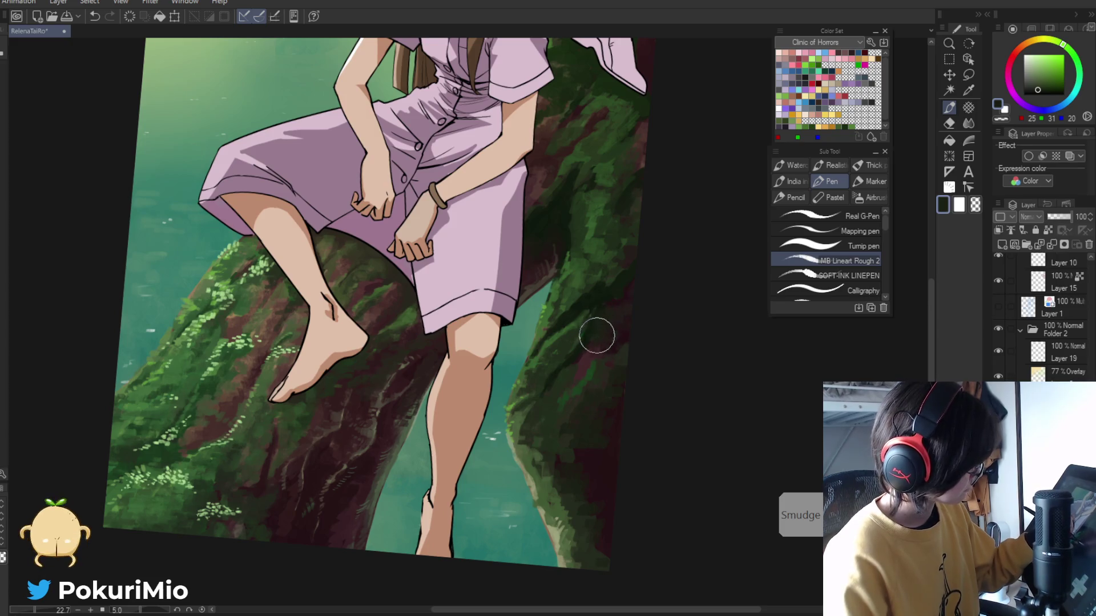
- Dab darker green strokes onto the right trunk and fit the canvas to the window
{"action": "left_click", "coordinate": [581, 309], "text": "alt"}
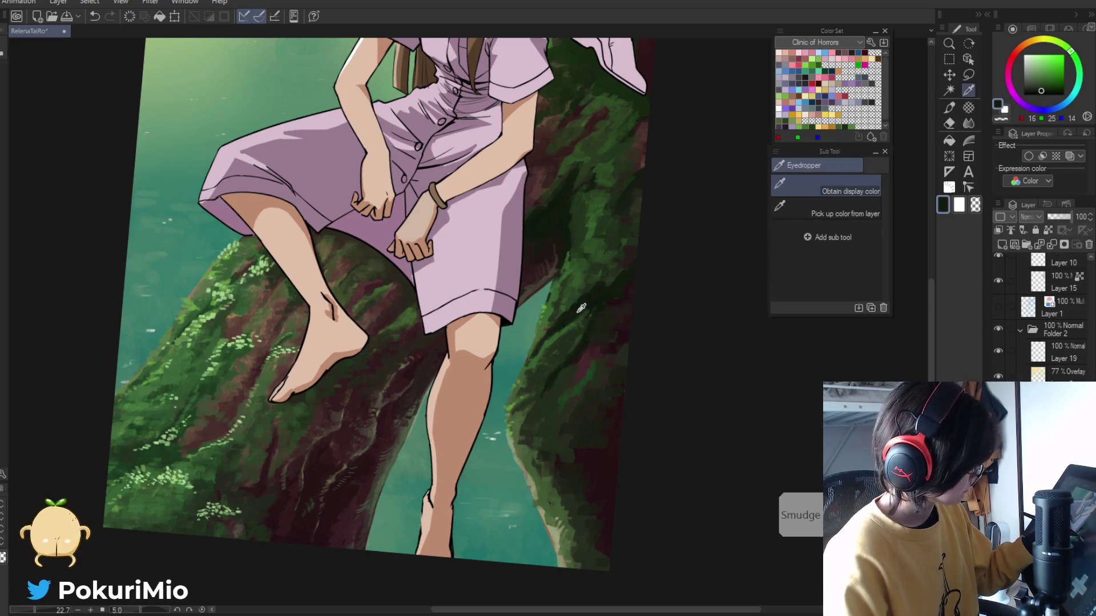
{"action": "left_click_drag", "start_coordinate": [615, 371], "coordinate": [628, 324]}
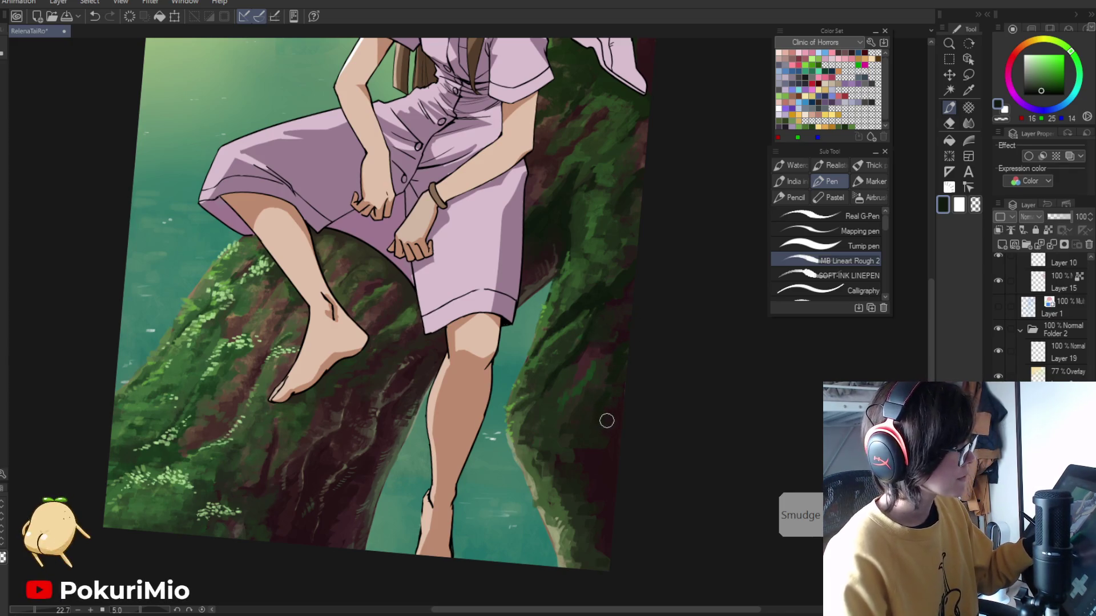
{"action": "key", "text": "i"}
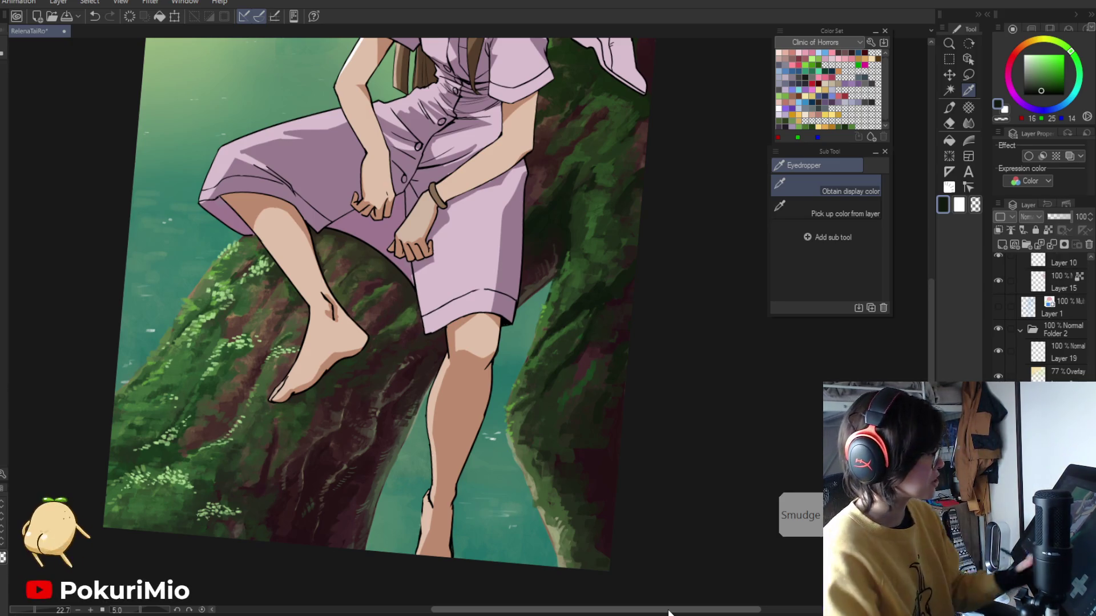
{"action": "key", "text": "ctrl+0"}
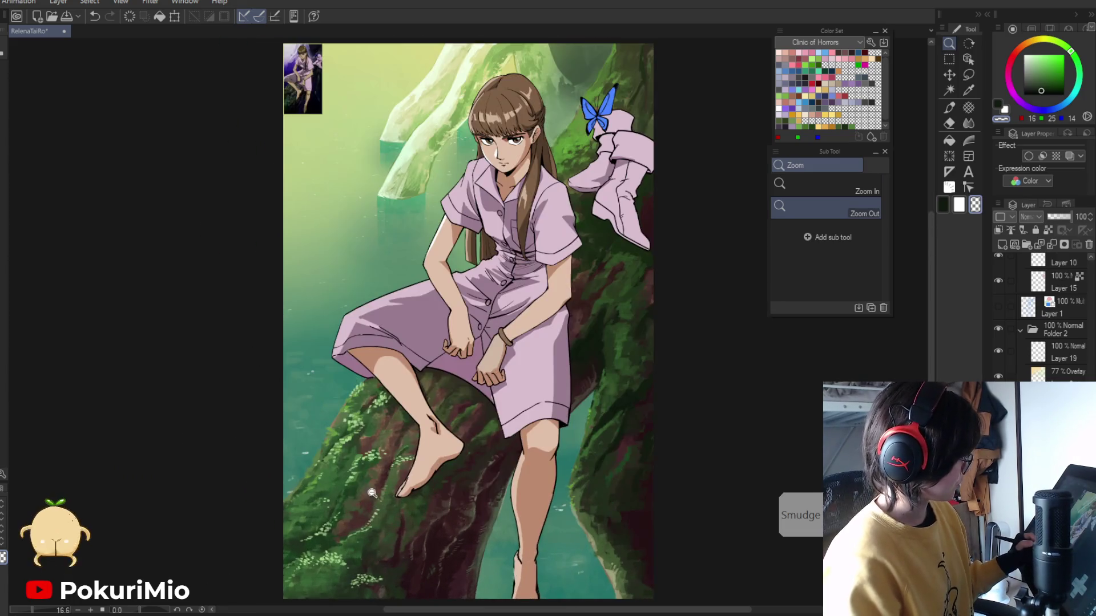
- Zoom onto the purple reference thumbnail until the girl's face and upper body fill the view
{"action": "mouse_move", "coordinate": [372, 499]}
{"action": "left_mouse_down"}
{"action": "mouse_move", "coordinate": [360, 346]}
{"action": "mouse_move", "coordinate": [399, 514]}
{"action": "mouse_move", "coordinate": [481, 512]}
{"action": "mouse_move", "coordinate": [507, 500]}
{"action": "left_mouse_up"}
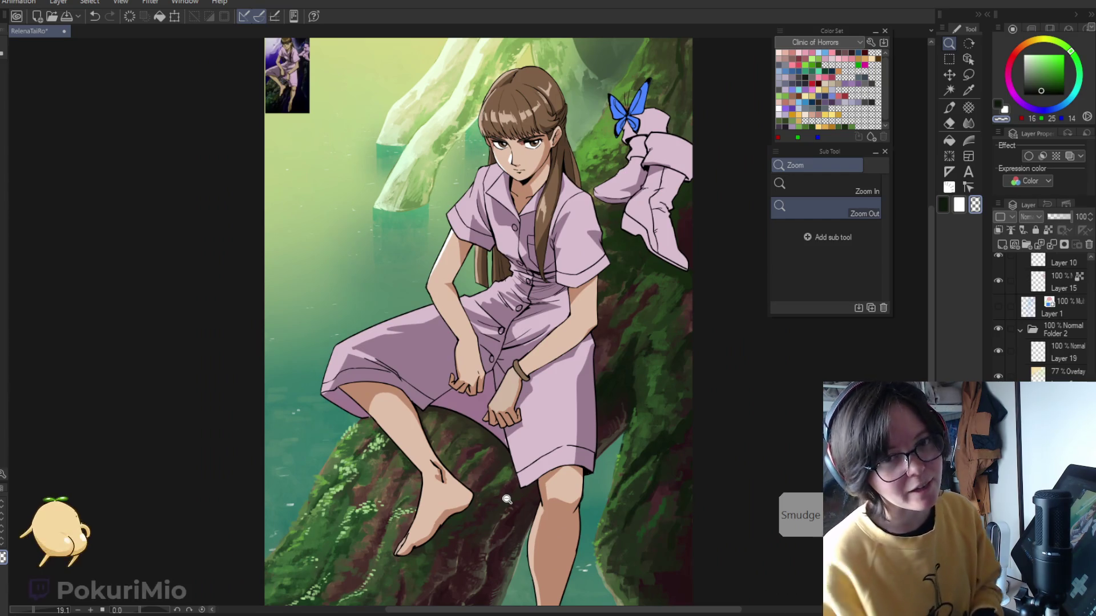
{"action": "left_click_drag", "start_coordinate": [266, 51], "coordinate": [275, 72]}
{"action": "left_click_drag", "start_coordinate": [330, 119], "coordinate": [404, 370]}
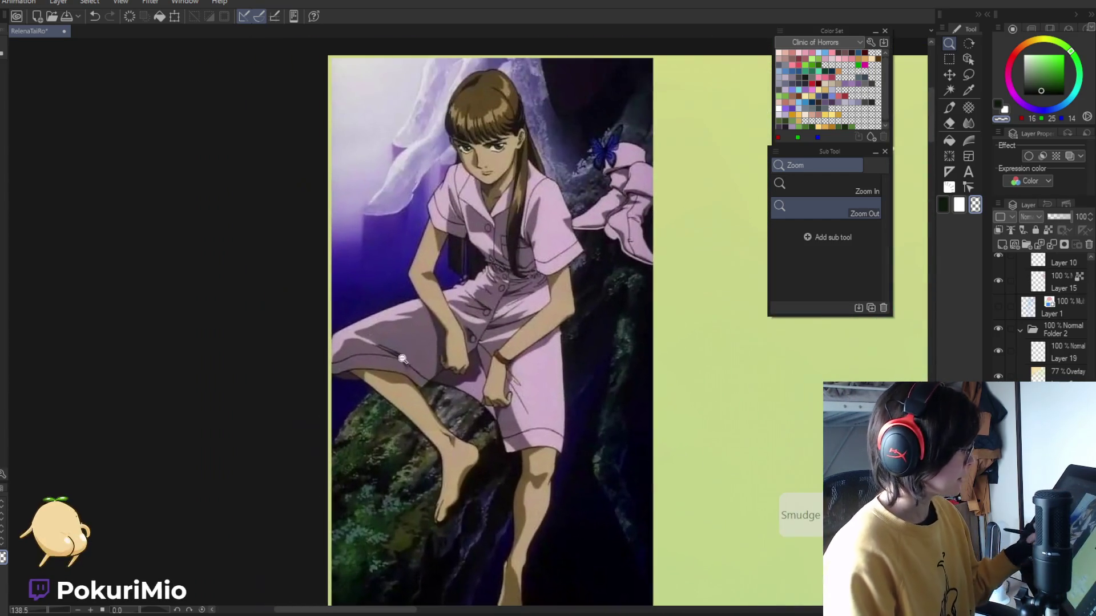
- Zoom back out until the full painting fits the window
{"action": "mouse_move", "coordinate": [483, 357]}
{"action": "left_mouse_down"}
{"action": "mouse_move", "coordinate": [443, 362]}
{"action": "mouse_move", "coordinate": [419, 438]}
{"action": "mouse_move", "coordinate": [424, 410]}
{"action": "left_mouse_up"}
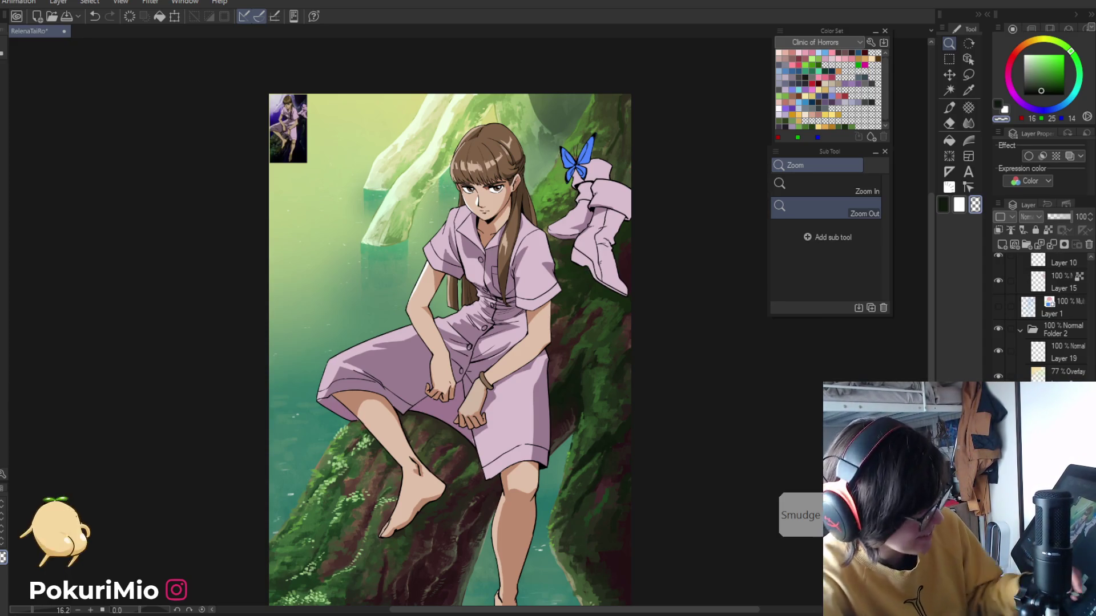
- Zoom onto the dress and right trunk and paint moss with dark and light greens sampled there
{"action": "left_click", "coordinate": [577, 423]}
{"action": "key", "text": "p"}
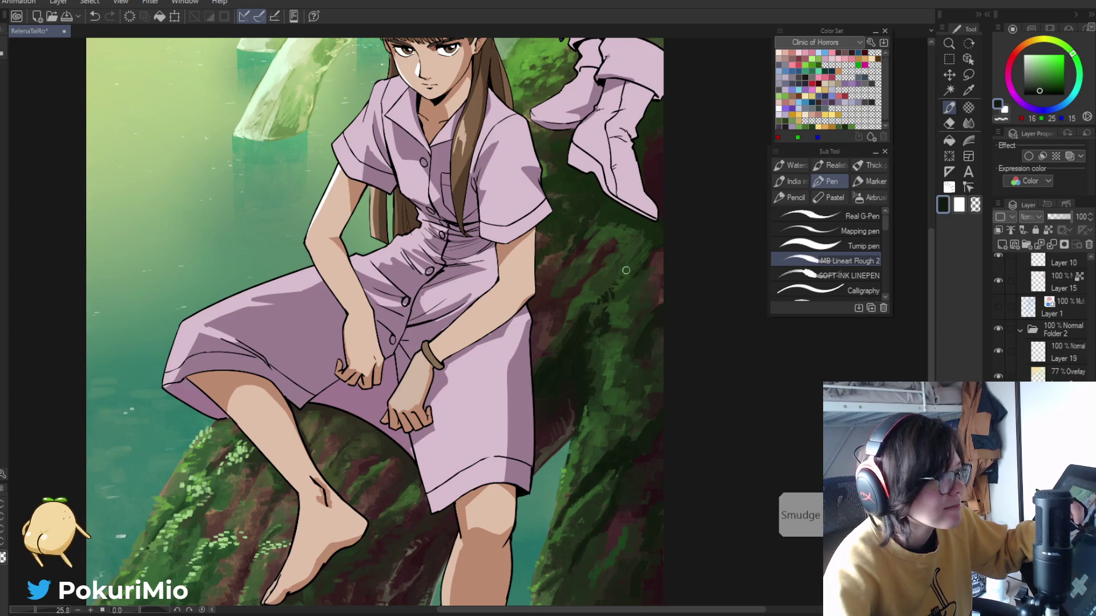
{"action": "key", "text": "ctrl+alt+space"}
{"action": "left_click", "coordinate": [590, 285]}
{"action": "left_click_drag", "start_coordinate": [533, 330], "coordinate": [456, 364]}
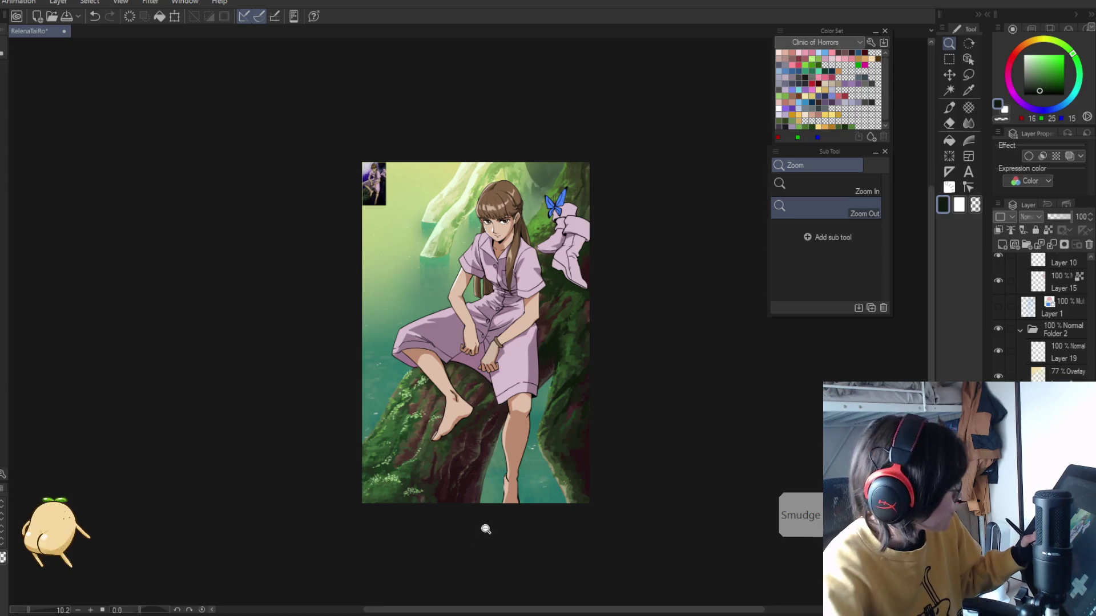
{"action": "left_click_drag", "start_coordinate": [571, 300], "coordinate": [578, 337]}
{"action": "left_click", "coordinate": [583, 406]}
{"action": "key", "text": "p"}
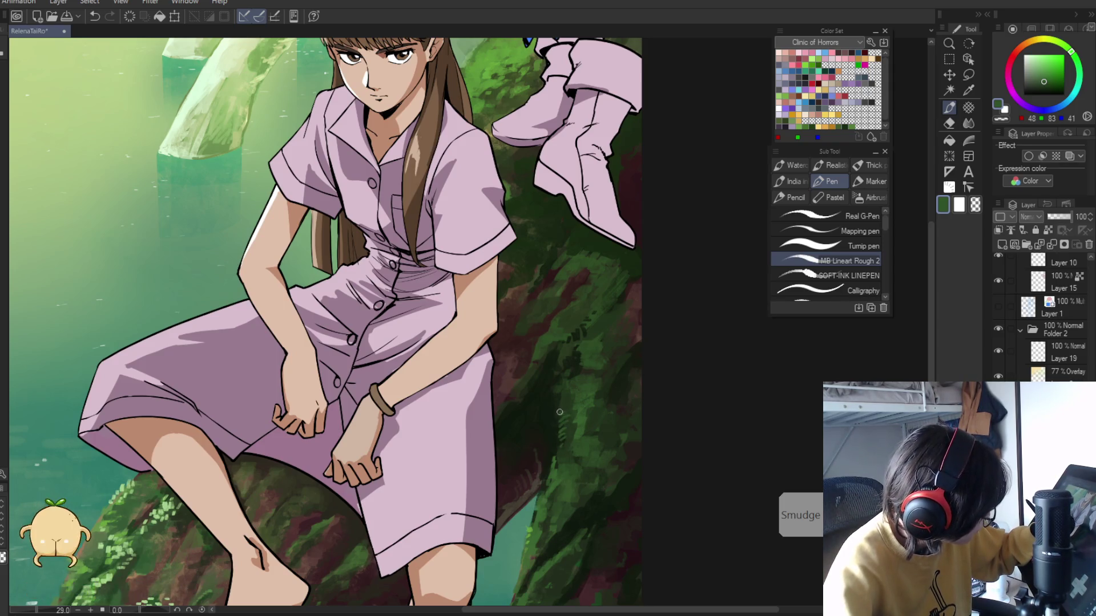
{"action": "left_click", "coordinate": [561, 353], "text": "alt"}
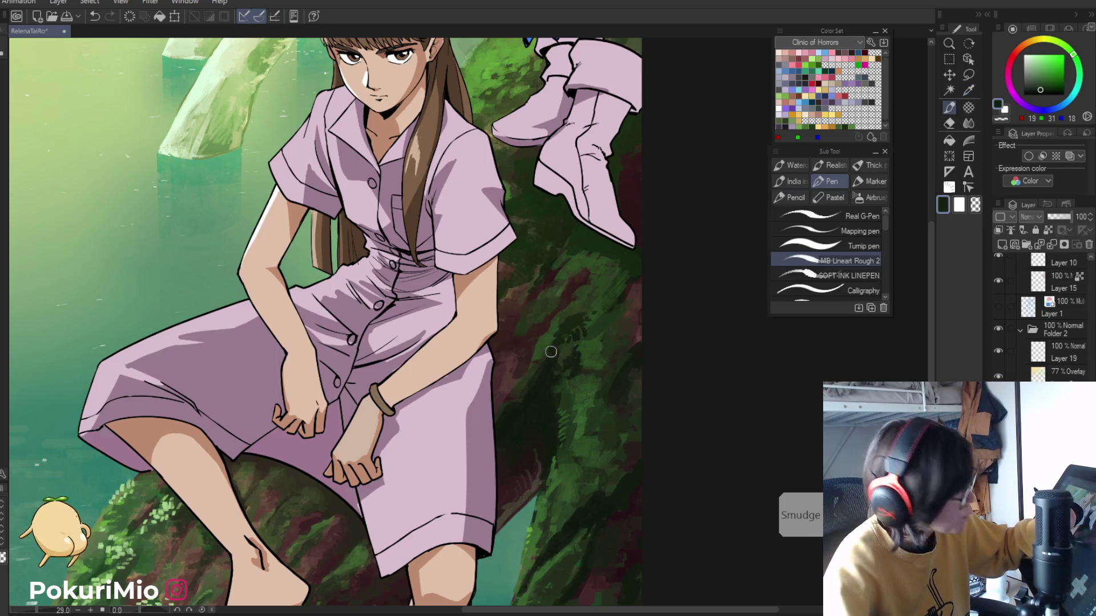
{"action": "left_click", "coordinate": [555, 337], "text": "alt"}
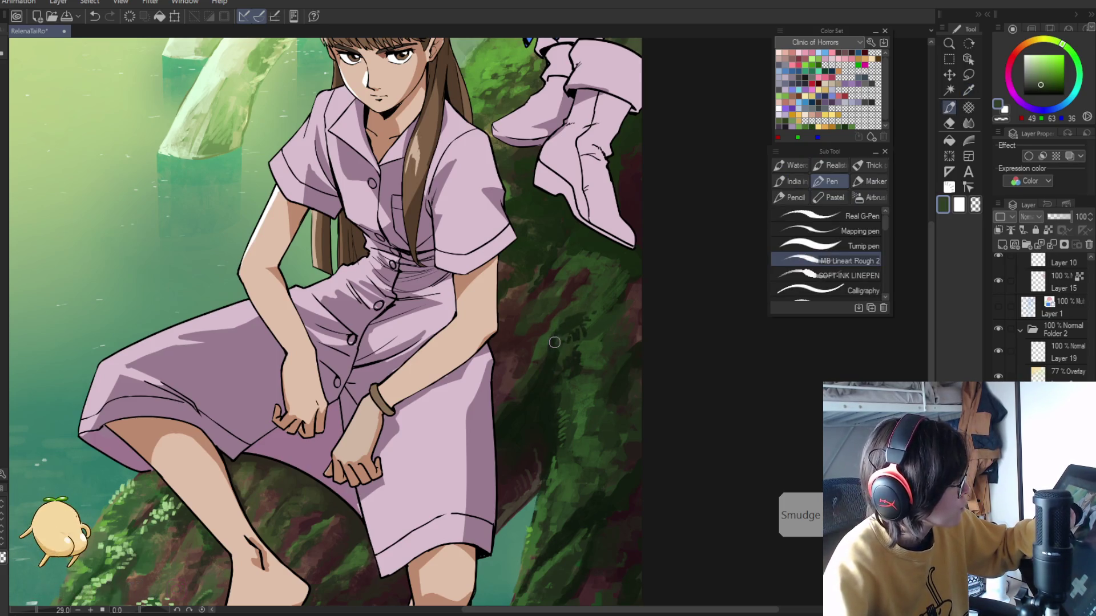
- Add darker green moss on the trunk, then save the illustration with Ctrl+S
{"action": "left_click", "coordinate": [537, 331], "text": "ctrl+alt"}
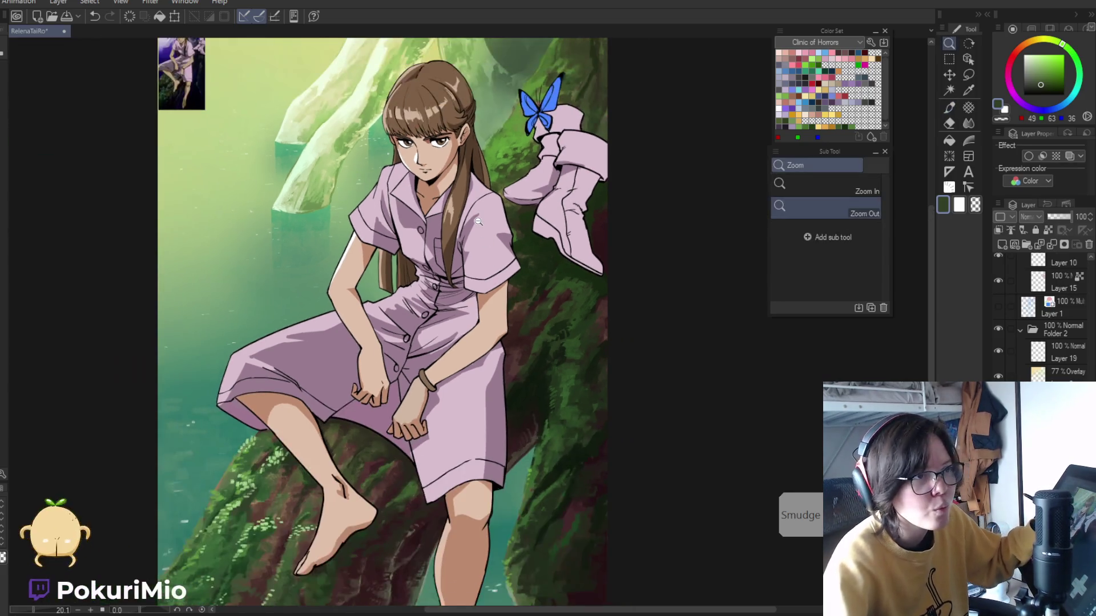
{"action": "left_click", "coordinate": [563, 91]}
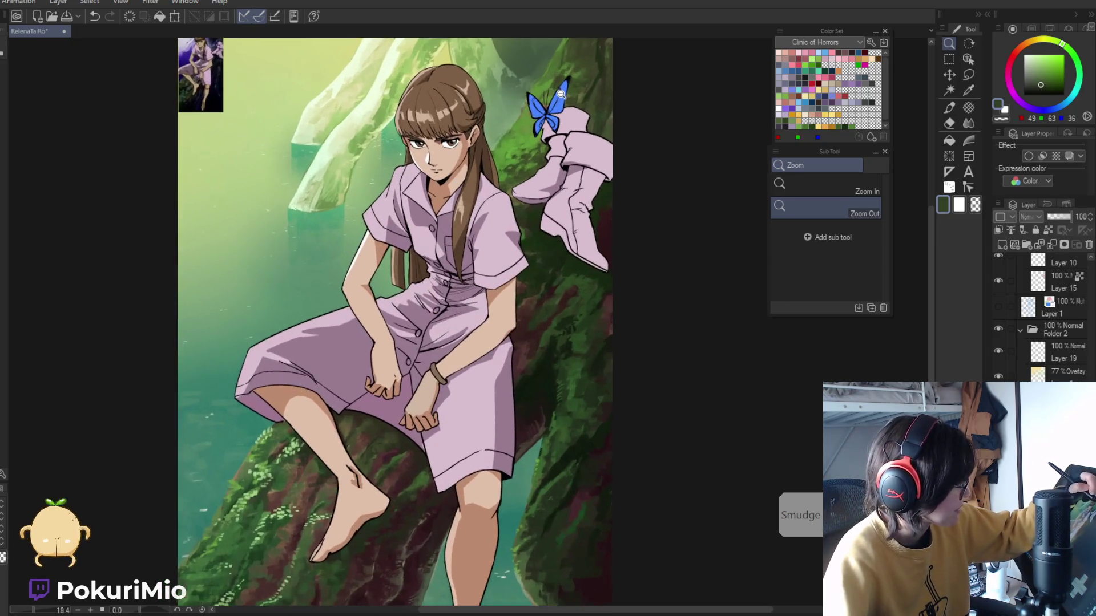
{"action": "left_click_drag", "start_coordinate": [543, 67], "coordinate": [551, 341]}
{"action": "key", "text": "i"}
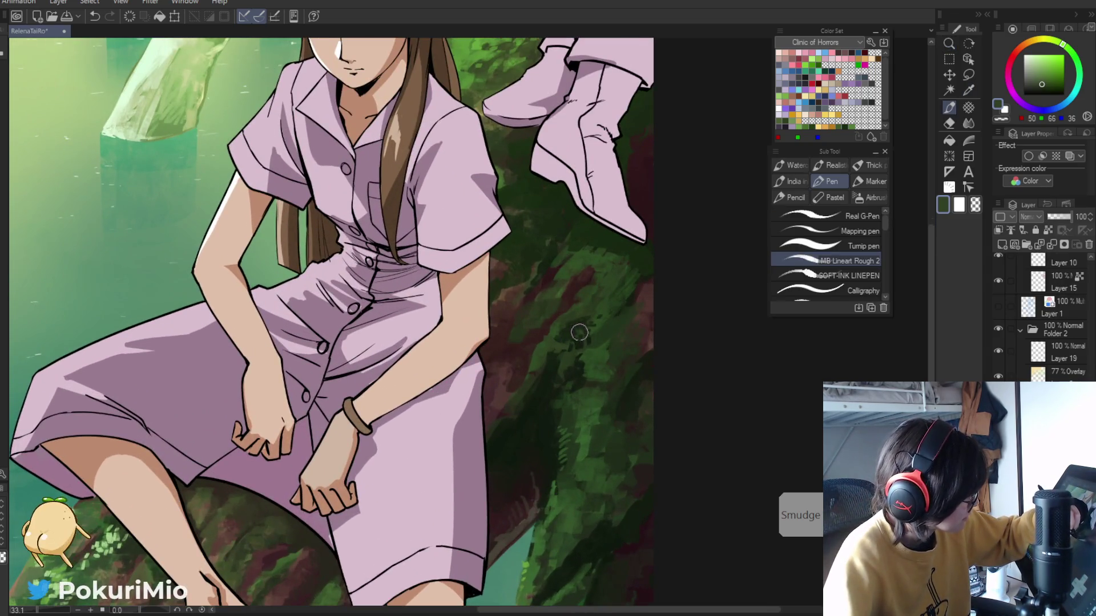
{"action": "left_click", "coordinate": [564, 337], "text": "alt"}
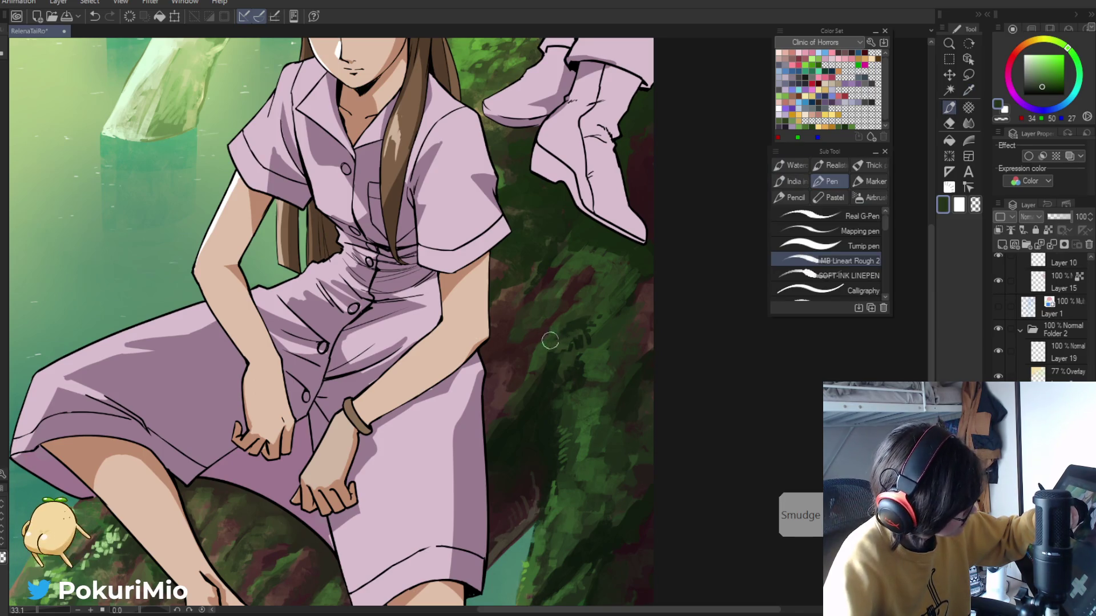
{"action": "key", "text": "/"}
{"action": "left_click", "coordinate": [589, 314]}
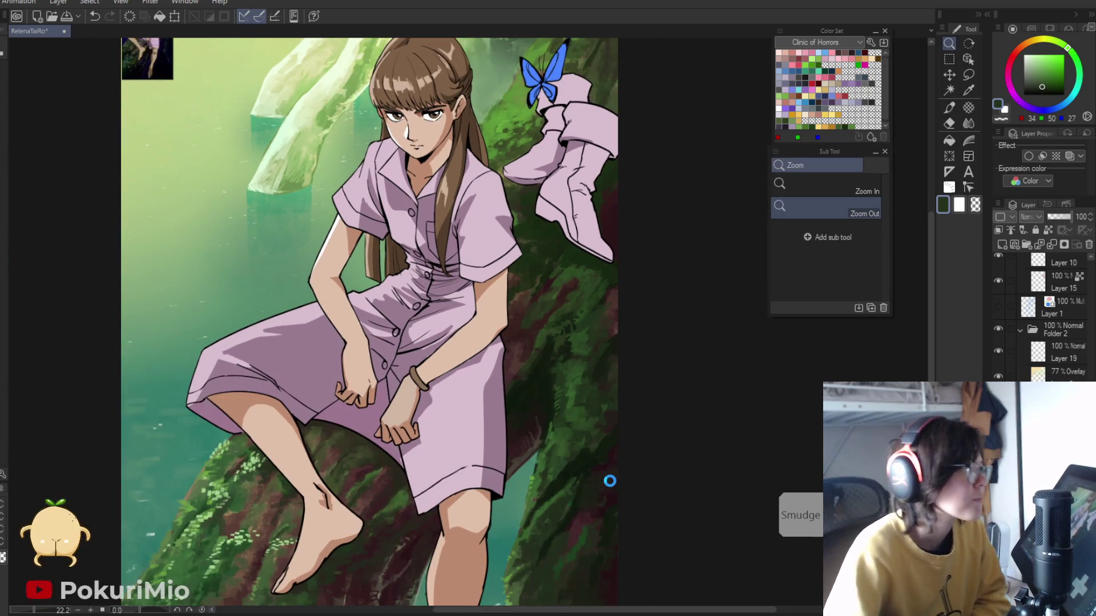
{"action": "key", "text": "ctrl+s"}
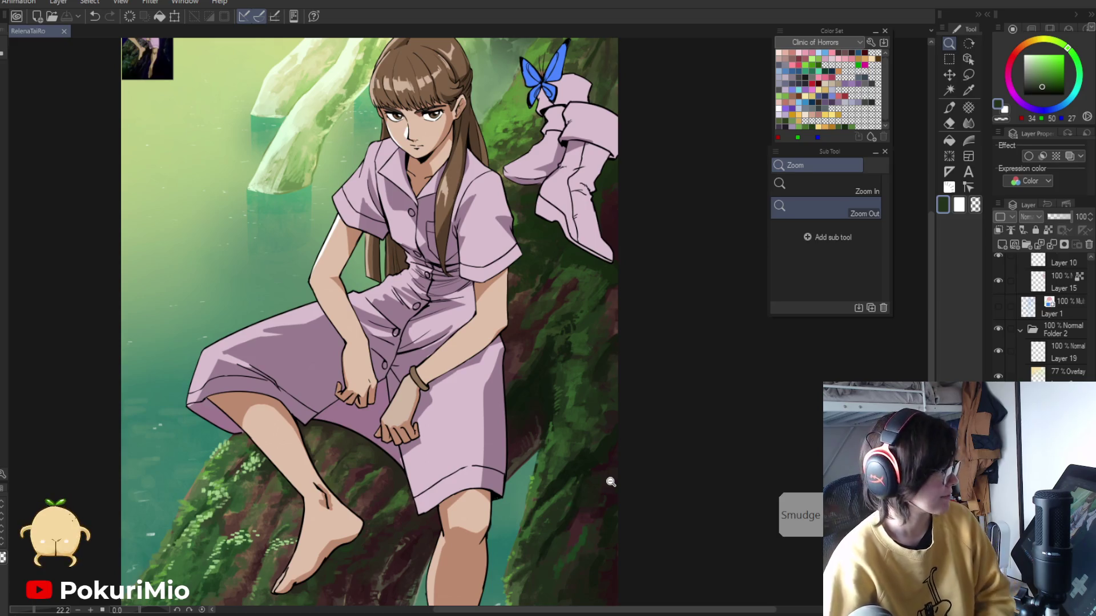
- Continue painting moss with mid and darker greens sampled from the trunk
{"action": "key", "text": "i"}
{"action": "left_click", "coordinate": [571, 282]}
{"action": "key", "text": "p"}
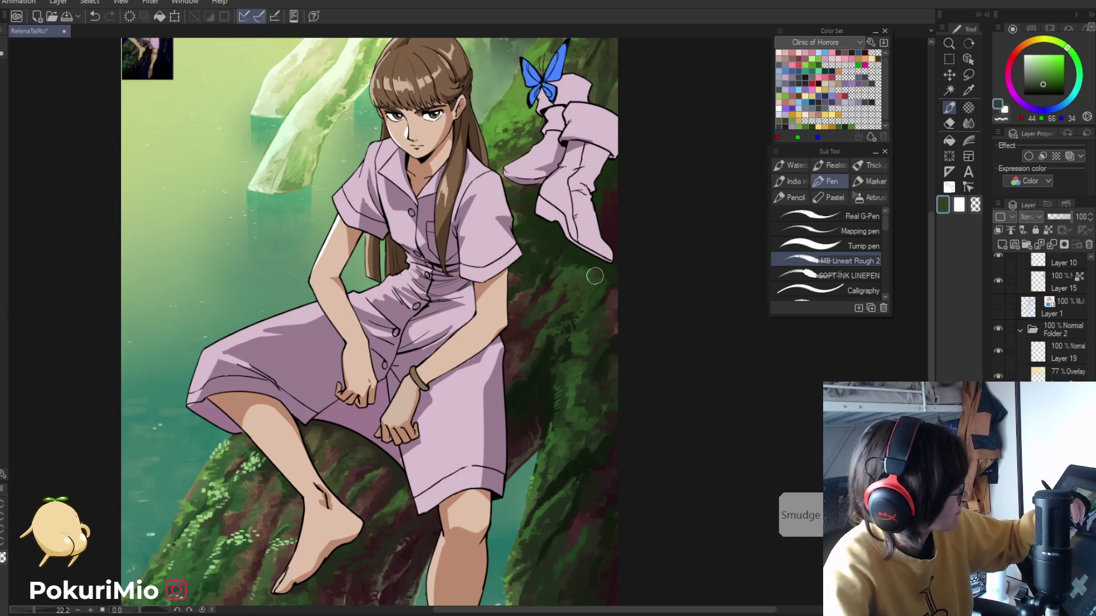
{"action": "left_click", "coordinate": [575, 263], "text": "alt"}
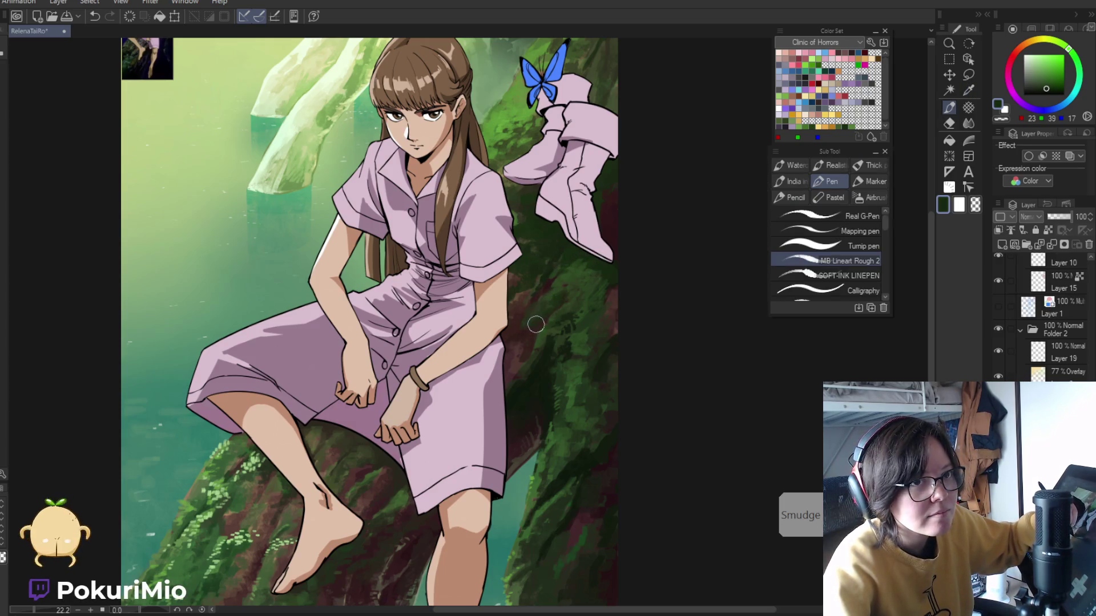
{"action": "left_click", "coordinate": [570, 286], "text": "alt"}
{"action": "left_click", "coordinate": [417, 270], "text": "ctrl+alt"}
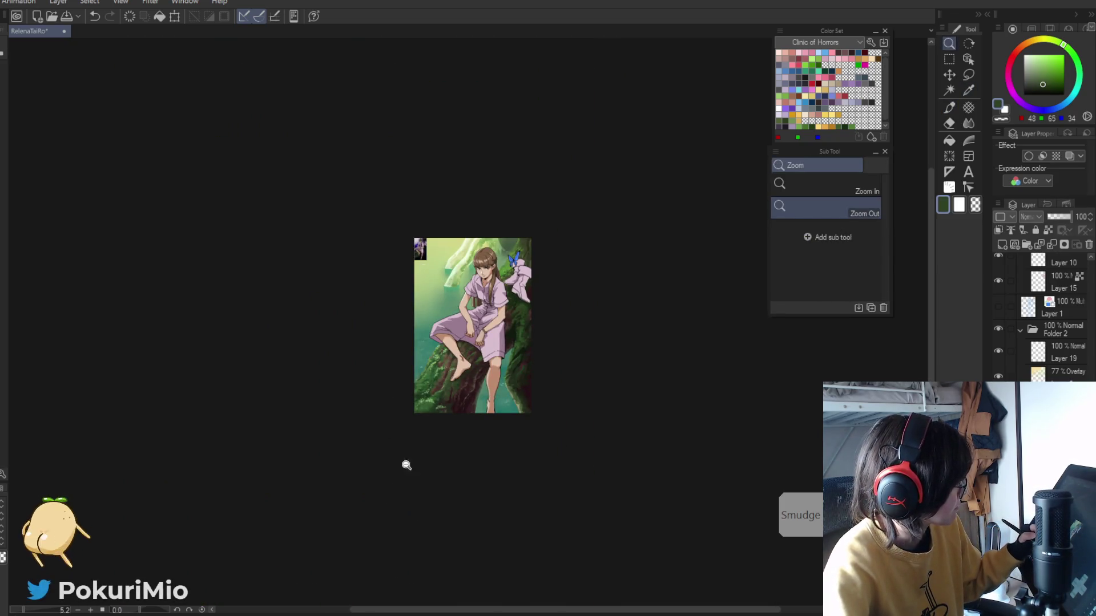
- Zoom out from the legs, fit the canvas to the window, and select a pale light green
{"action": "scroll", "coordinate": [429, 410], "scroll_direction": "up", "scroll_amount": 5}
{"action": "key", "text": "p"}
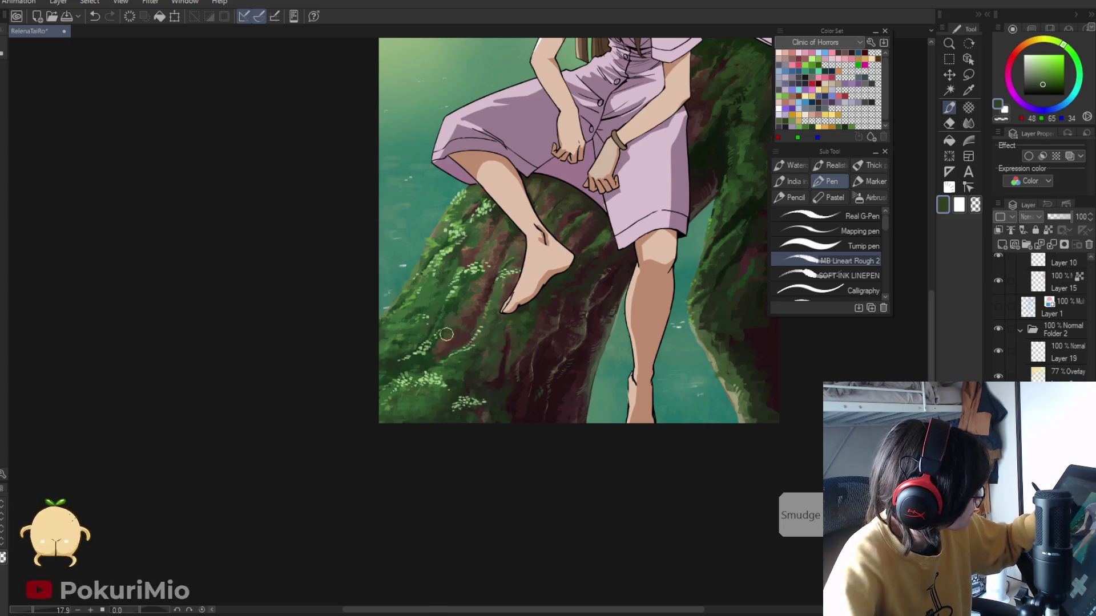
{"action": "left_click", "coordinate": [394, 311], "text": "alt"}
{"action": "left_click", "coordinate": [394, 312]}
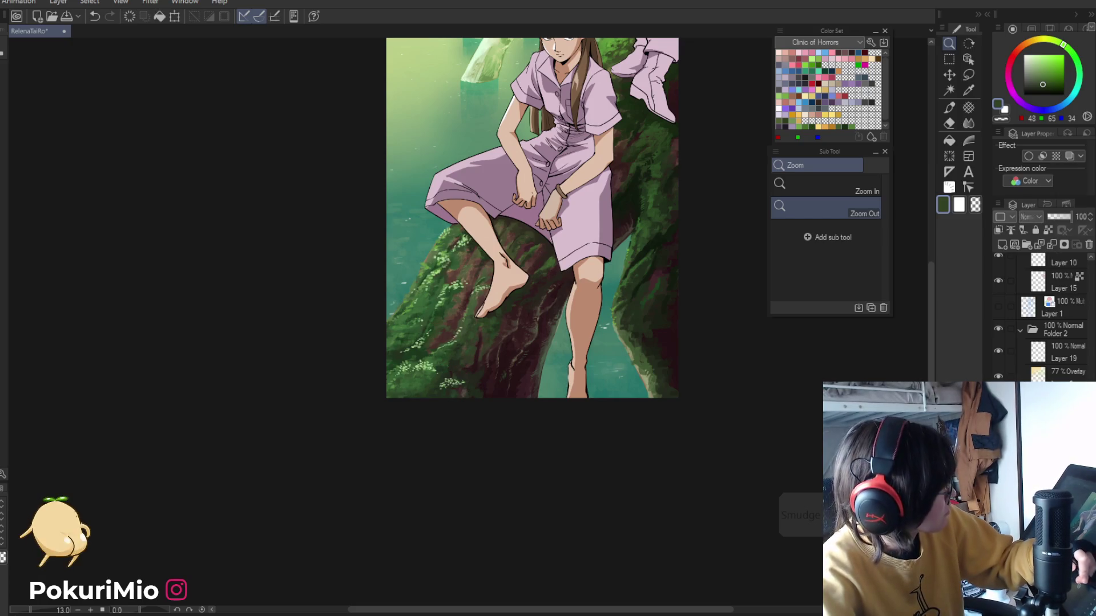
{"action": "key", "text": "ctrl+0"}
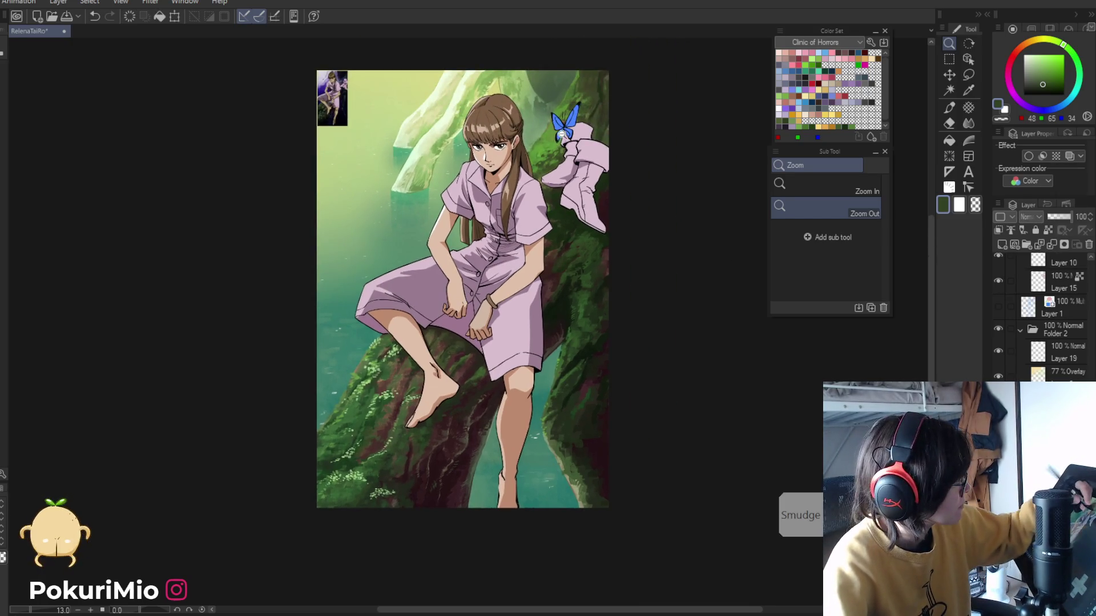
{"action": "left_click", "coordinate": [1039, 54]}
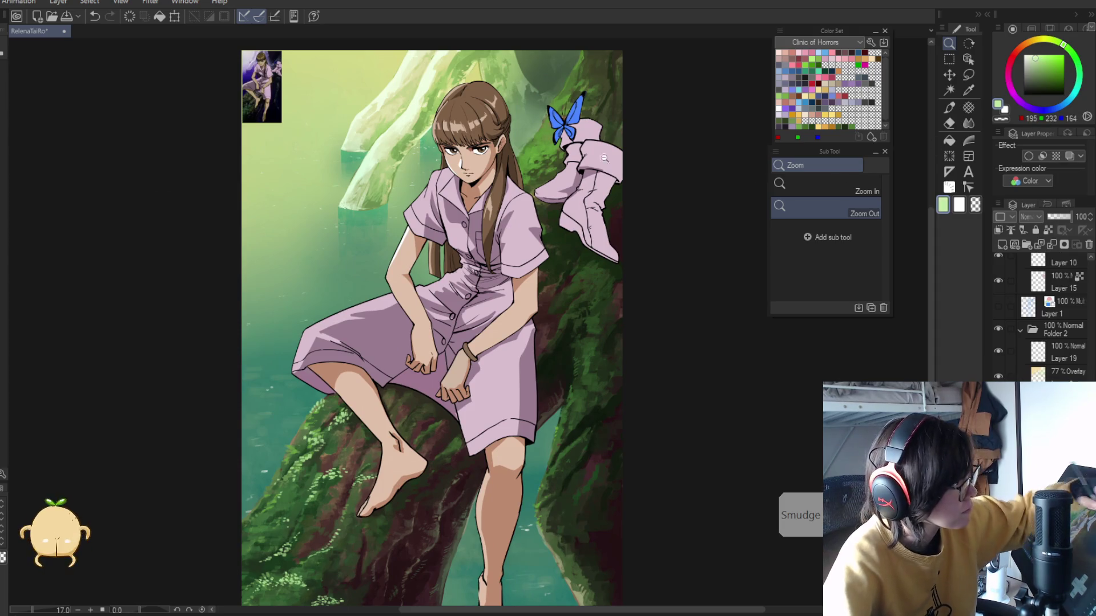
- Dab pale green highlights onto the moss behind the butterfly and boots, erasing stray marks
{"action": "scroll", "coordinate": [641, 164], "scroll_direction": "up", "scroll_amount": 5}
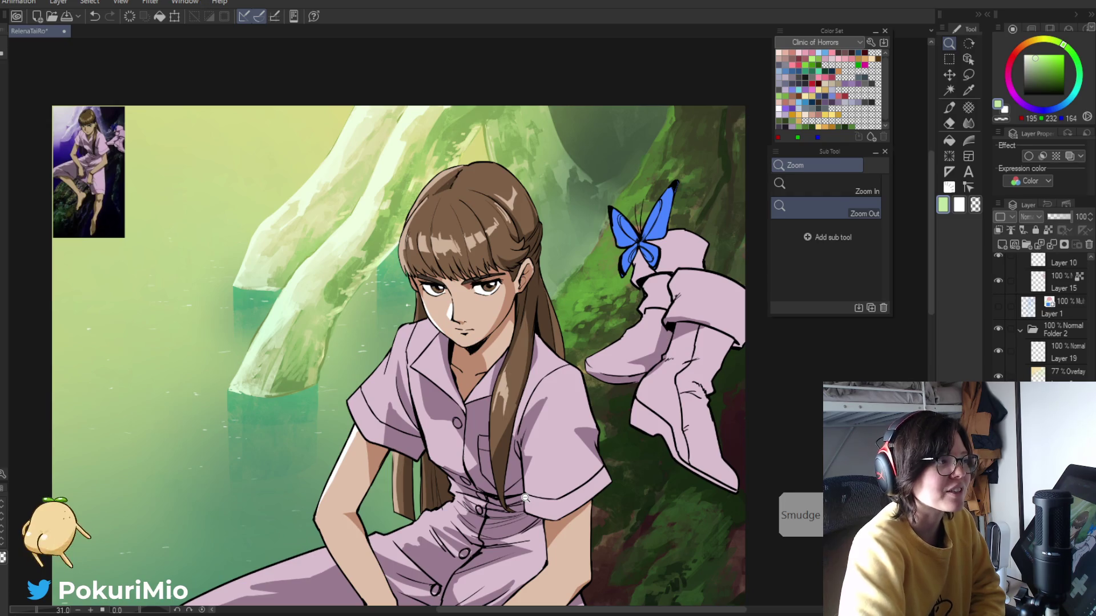
{"action": "key", "text": "p"}
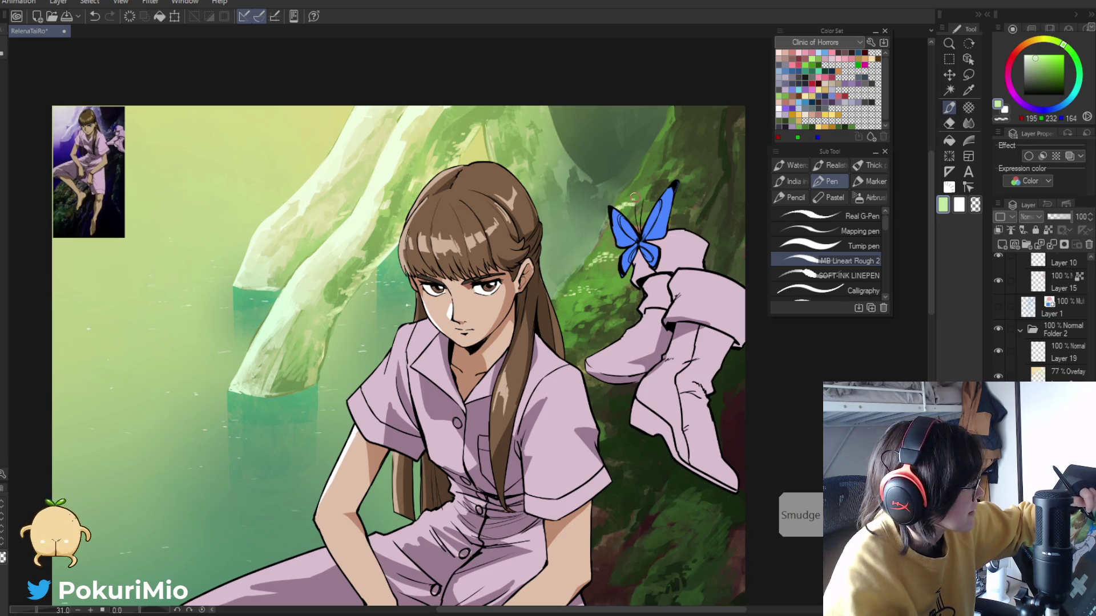
{"action": "key", "text": "e"}
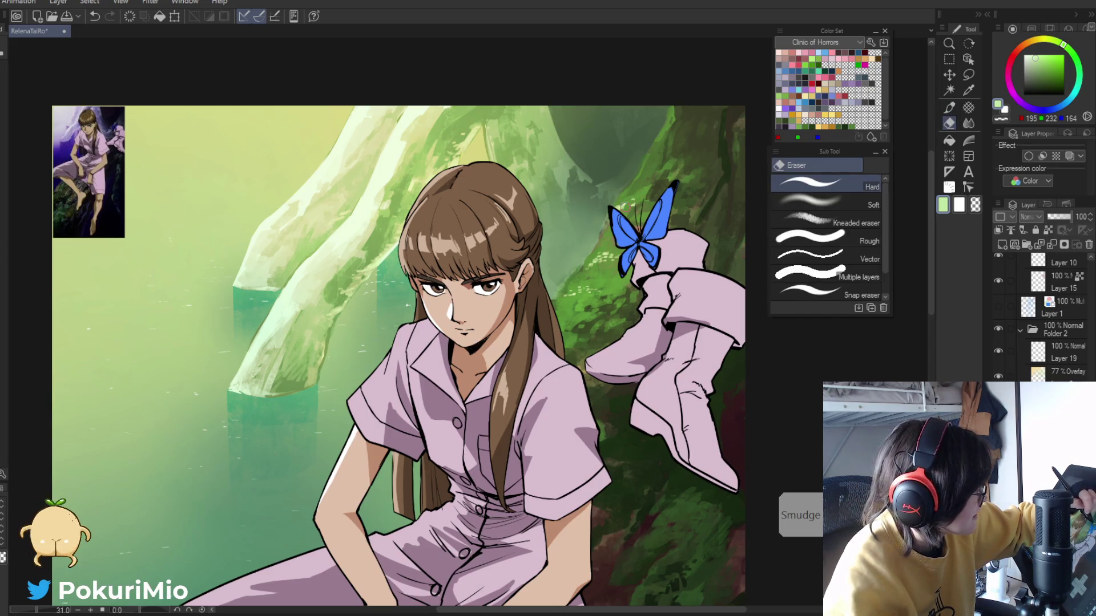
{"action": "key", "text": "p"}
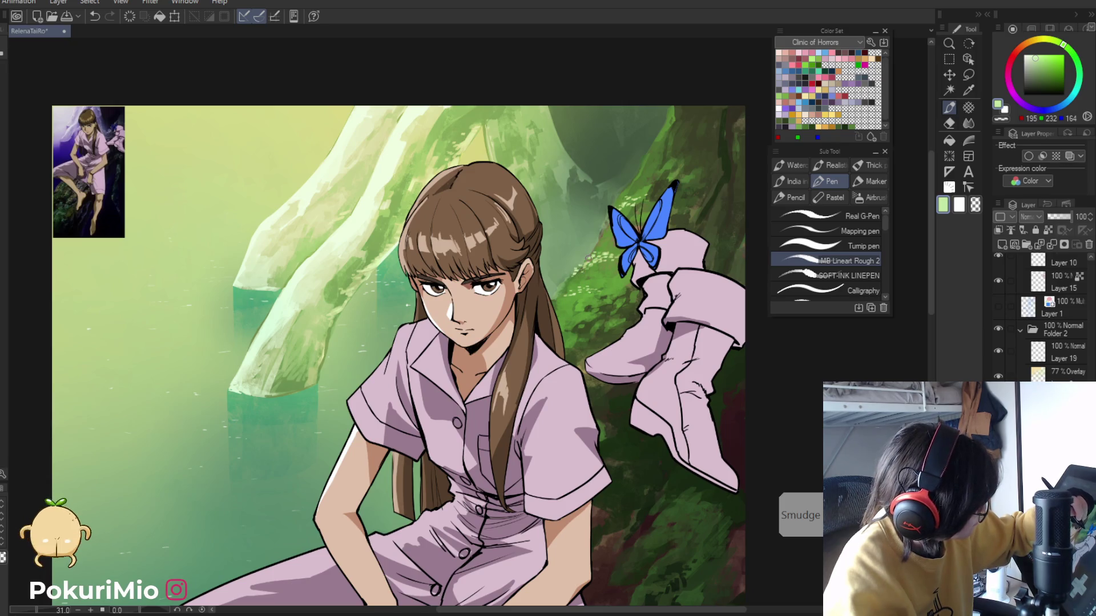
{"action": "key", "text": "e"}
{"action": "key", "text": "ctrl+0"}
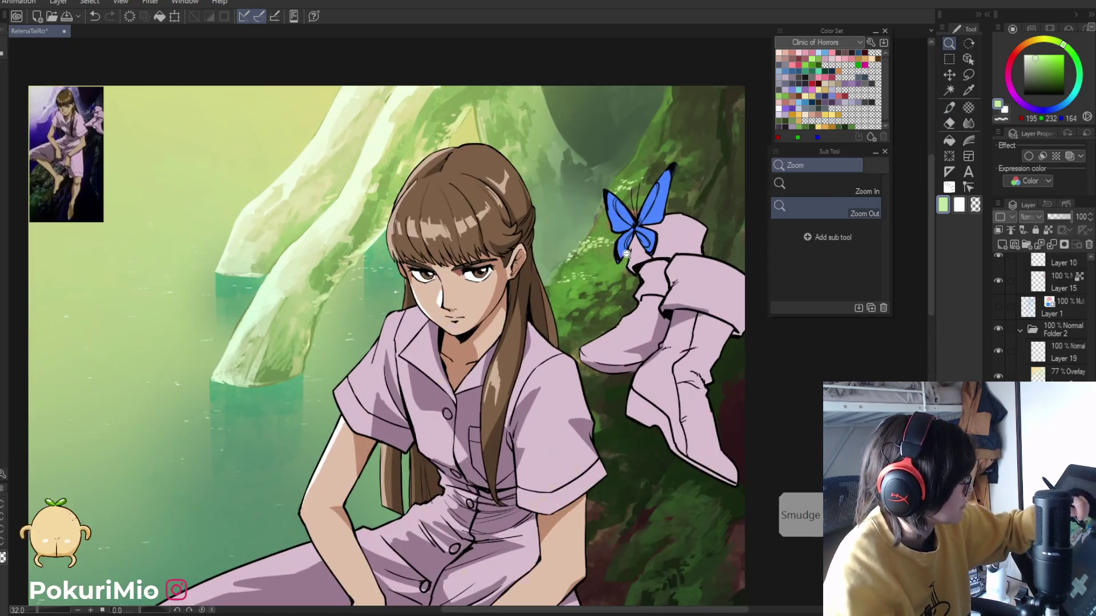
{"action": "scroll", "coordinate": [593, 276], "scroll_direction": "up", "scroll_amount": 4}
{"action": "key", "text": "ctrl+alt+space"}
{"action": "left_click", "coordinate": [361, 503]}
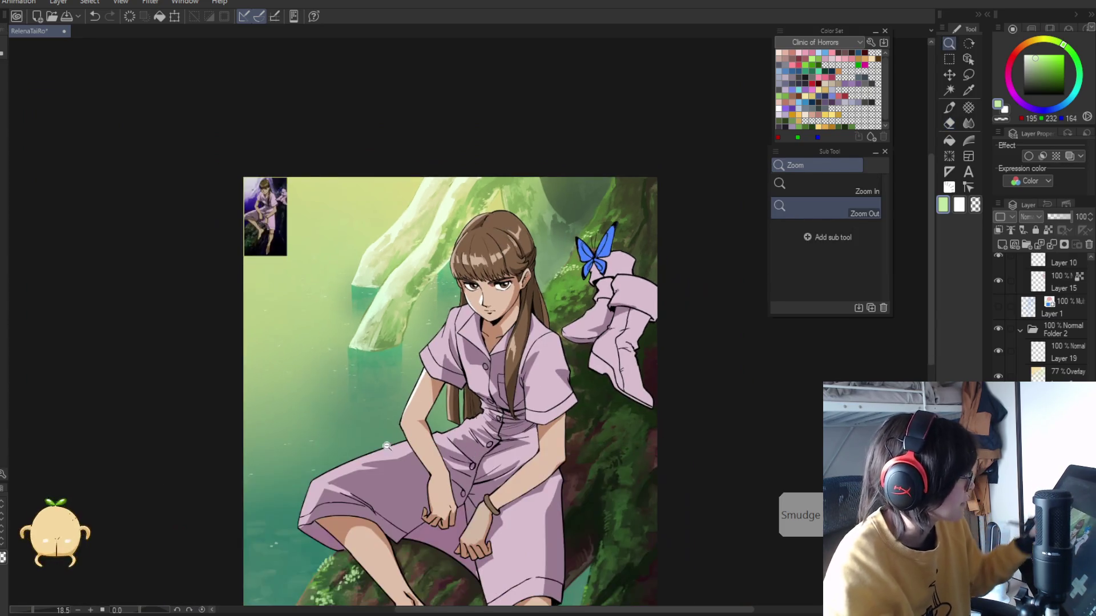
{"action": "left_click", "coordinate": [360, 503]}
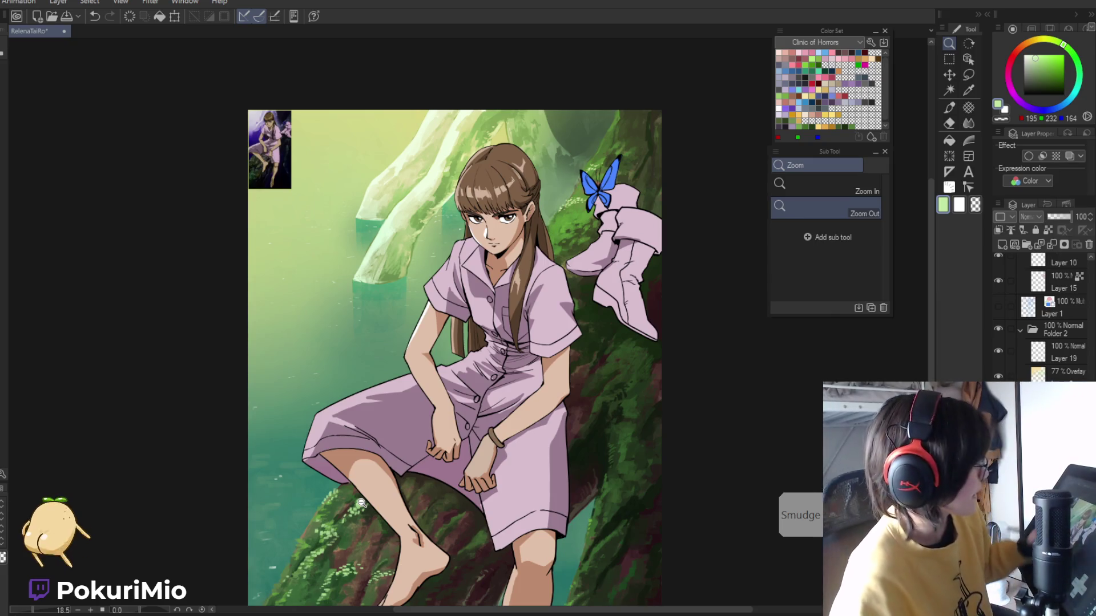
{"action": "mouse_move", "coordinate": [251, 122]}
{"action": "left_mouse_down"}
{"action": "mouse_move", "coordinate": [302, 177]}
{"action": "mouse_move", "coordinate": [348, 268]}
{"action": "left_mouse_up"}
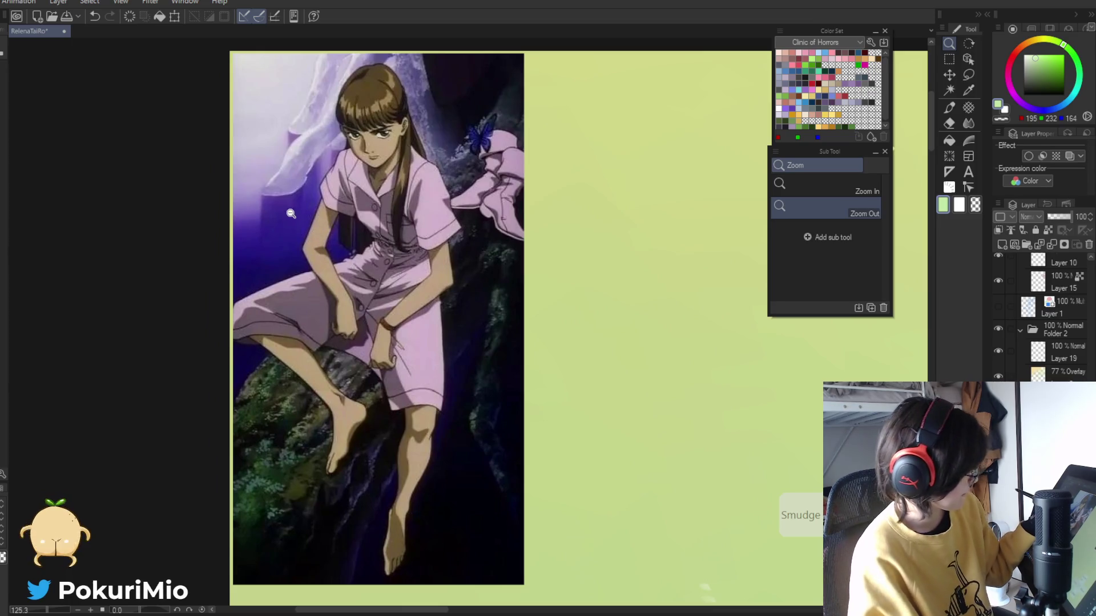
{"action": "key", "text": "ctrl+0"}
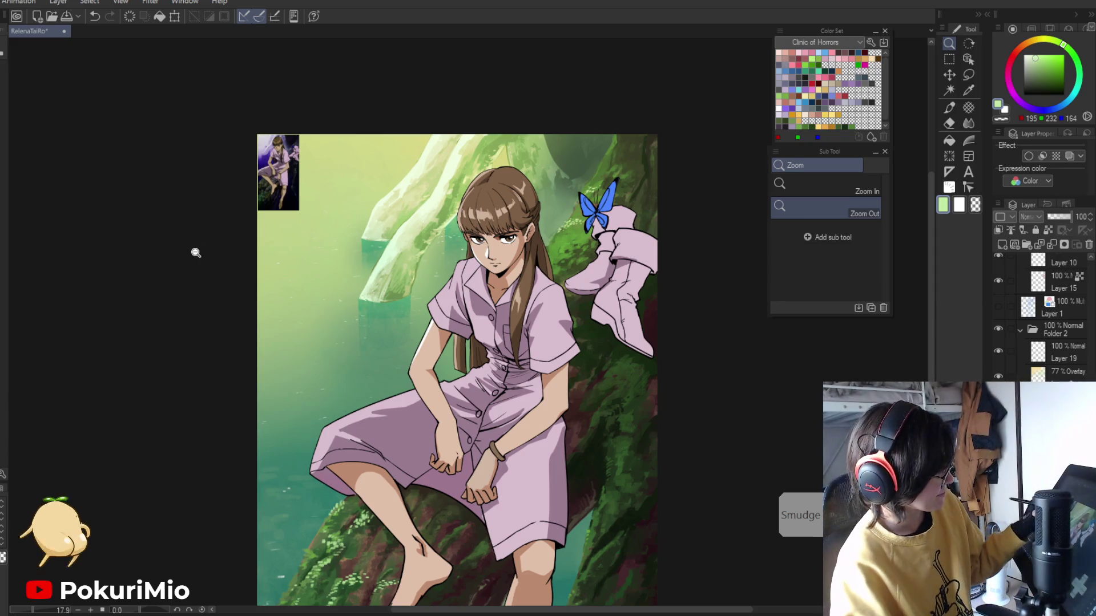
- Paint small light green moss dots on the trunk around the butterfly, fixing slips with the eraser
{"action": "left_click", "coordinate": [552, 223]}
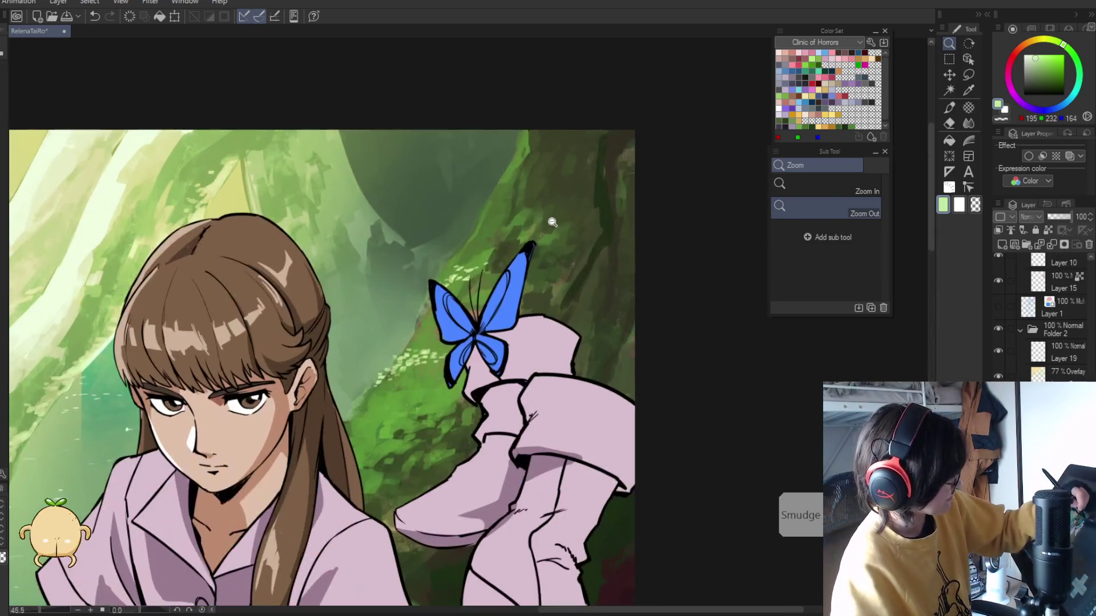
{"action": "key", "text": "p"}
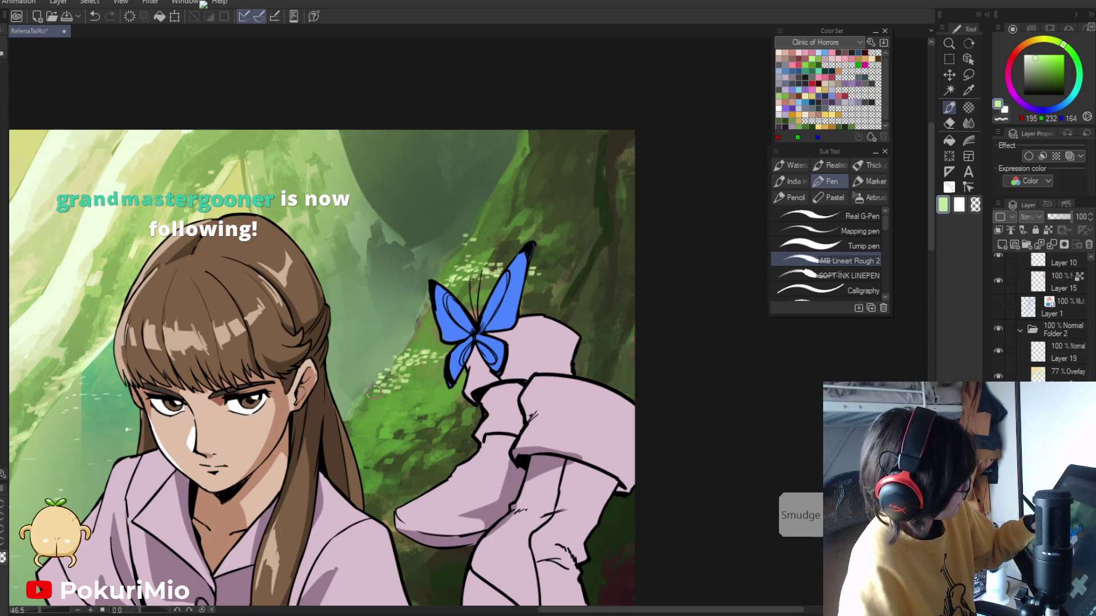
{"action": "key", "text": "e"}
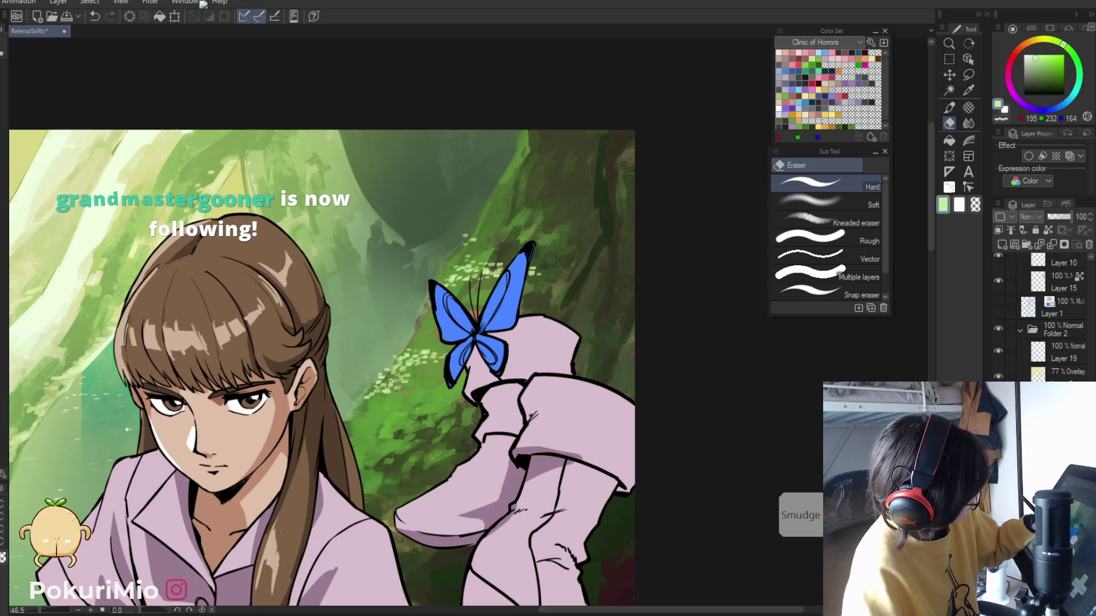
{"action": "key", "text": "p"}
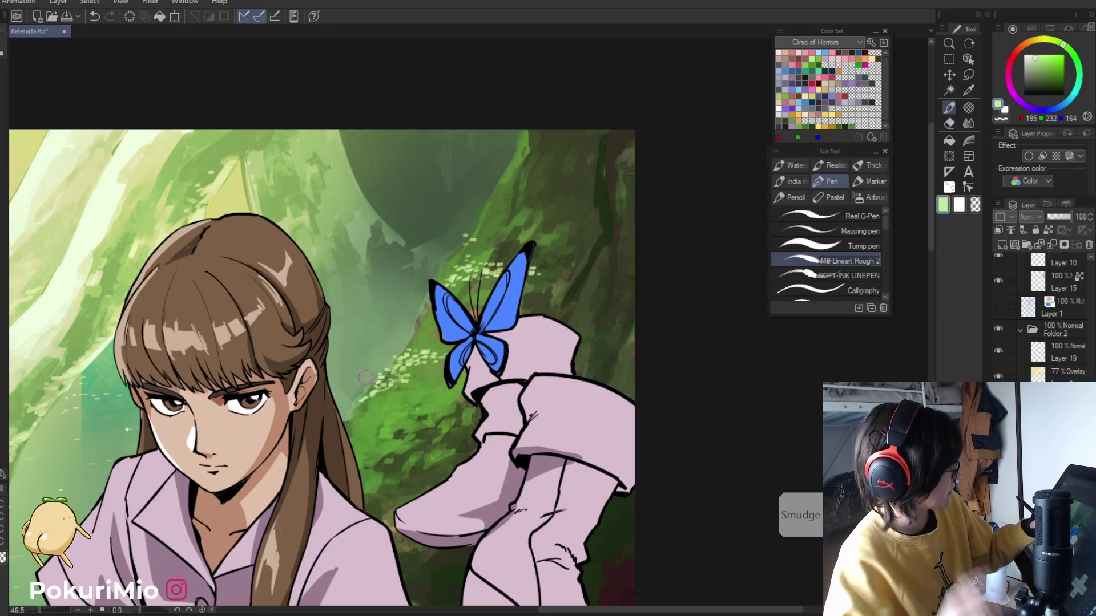
{"action": "key", "text": "/"}
{"action": "left_click_drag", "start_coordinate": [464, 238], "coordinate": [225, 294]}
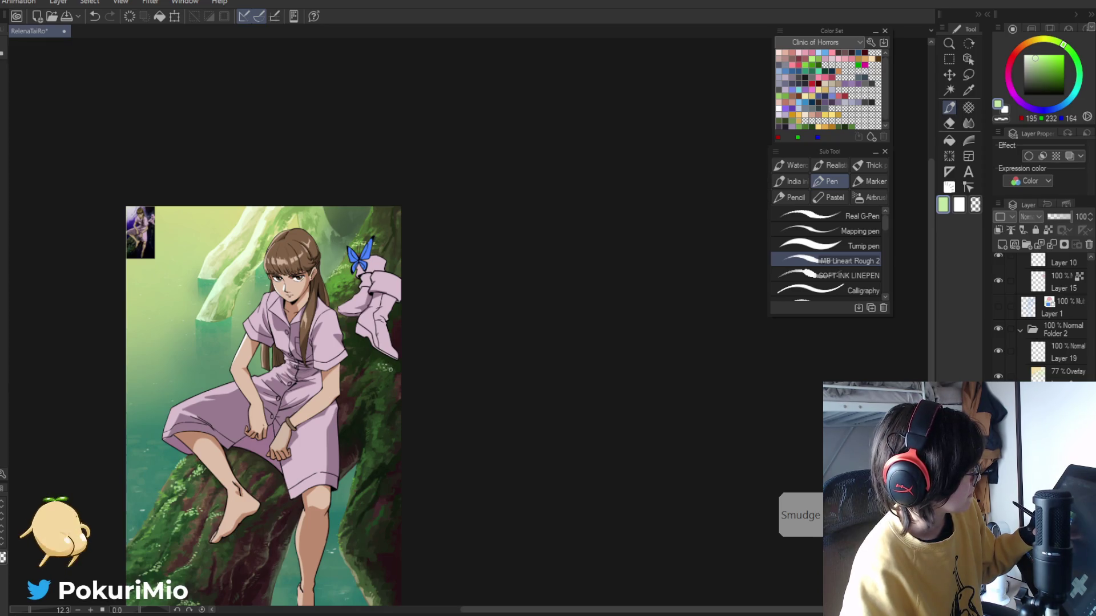
- Pick the soft-edged eraser, check the full scene, and save the illustration with Ctrl+S
{"action": "scroll", "coordinate": [363, 402], "scroll_direction": "up", "scroll_amount": 3}
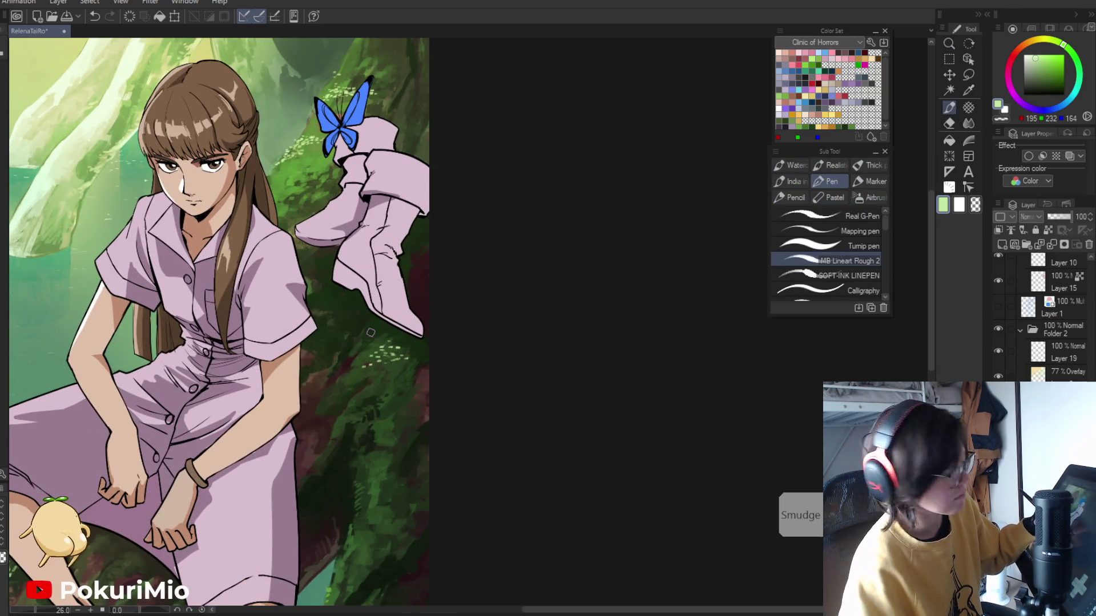
{"action": "key", "text": "e"}
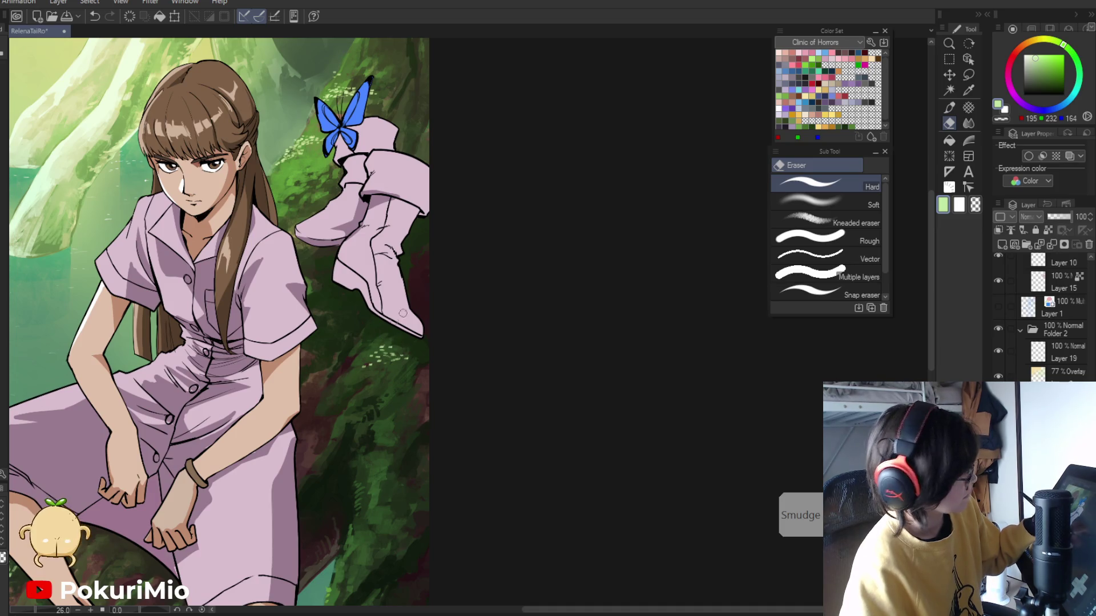
{"action": "left_click", "coordinate": [822, 201]}
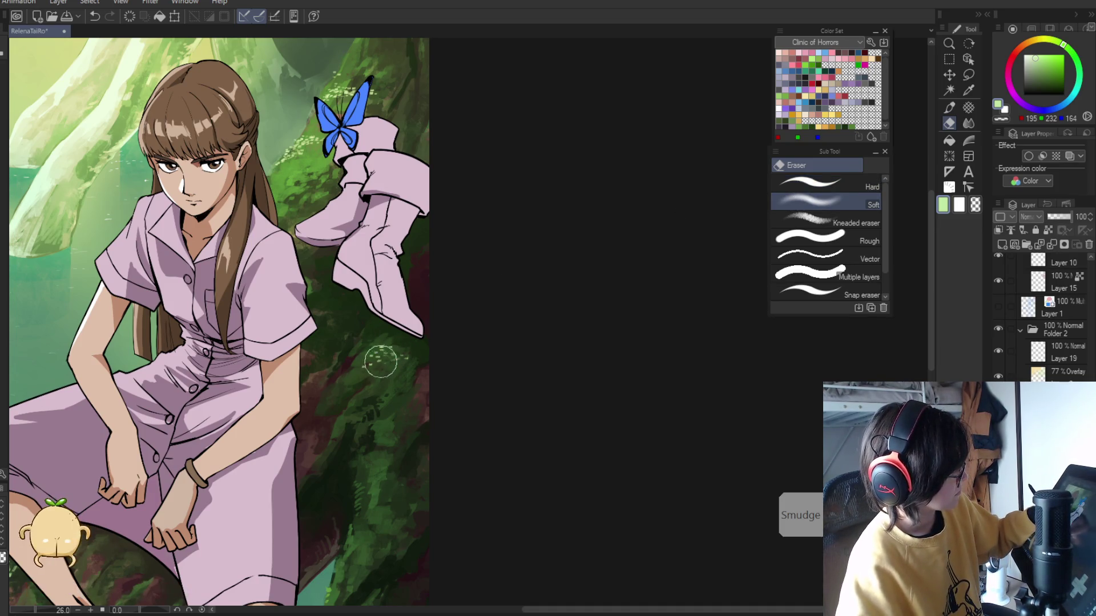
{"action": "left_click_drag", "start_coordinate": [381, 362], "coordinate": [222, 483]}
{"action": "left_click_drag", "start_coordinate": [190, 433], "coordinate": [241, 302]}
{"action": "key", "text": "ctrl+s"}
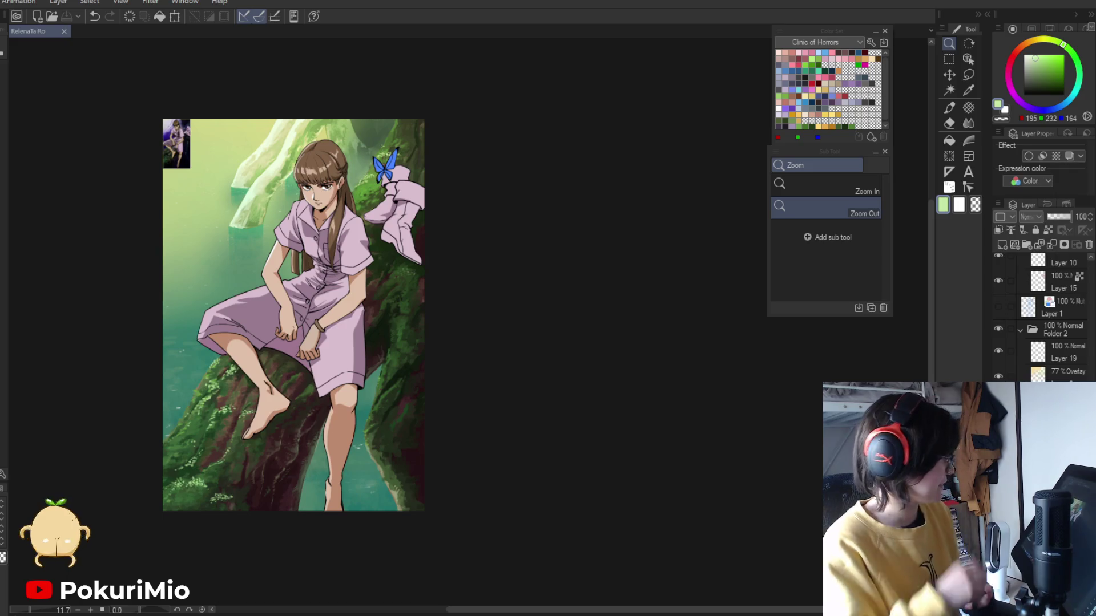
{"action": "key", "text": "j"}
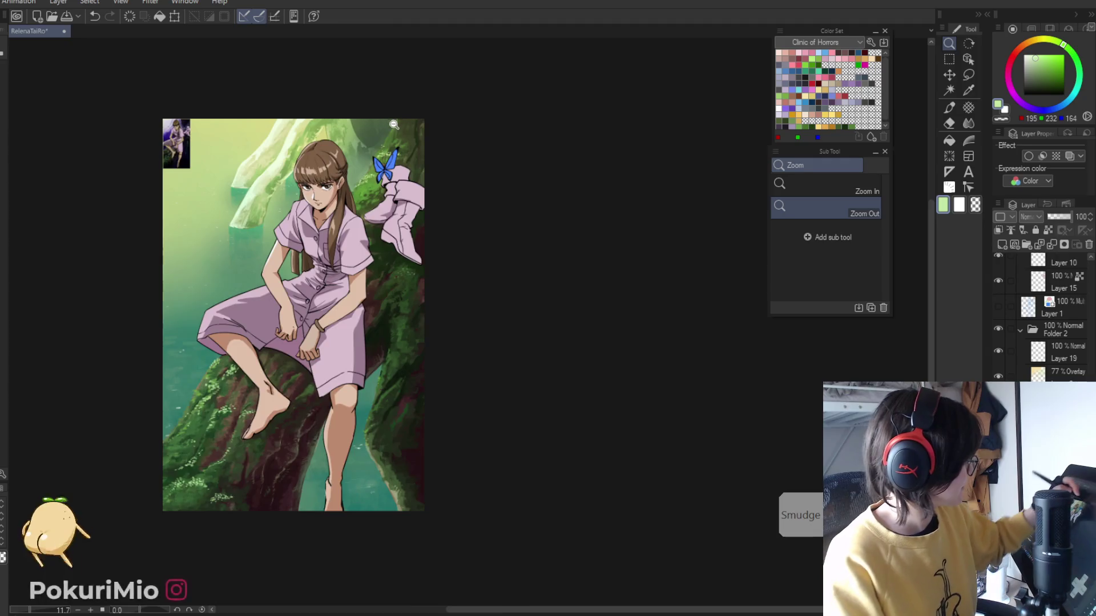
{"action": "scroll", "coordinate": [382, 121], "scroll_direction": "up", "scroll_amount": 4}
{"action": "key", "text": "p"}
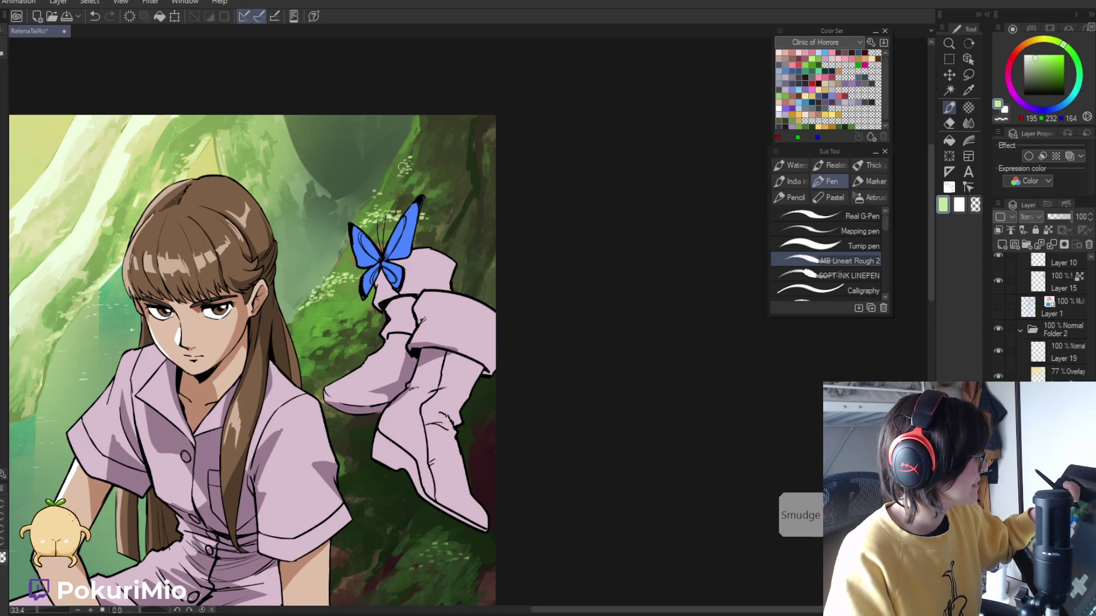
{"action": "key", "text": "e"}
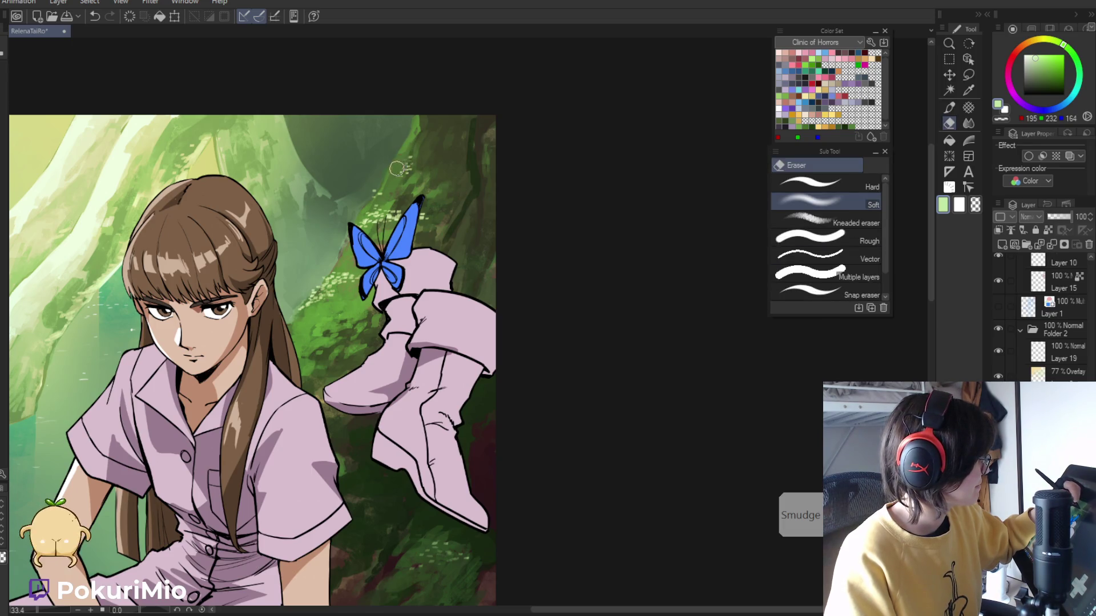
{"action": "left_click", "coordinate": [373, 208]}
{"action": "left_click", "coordinate": [371, 204]}
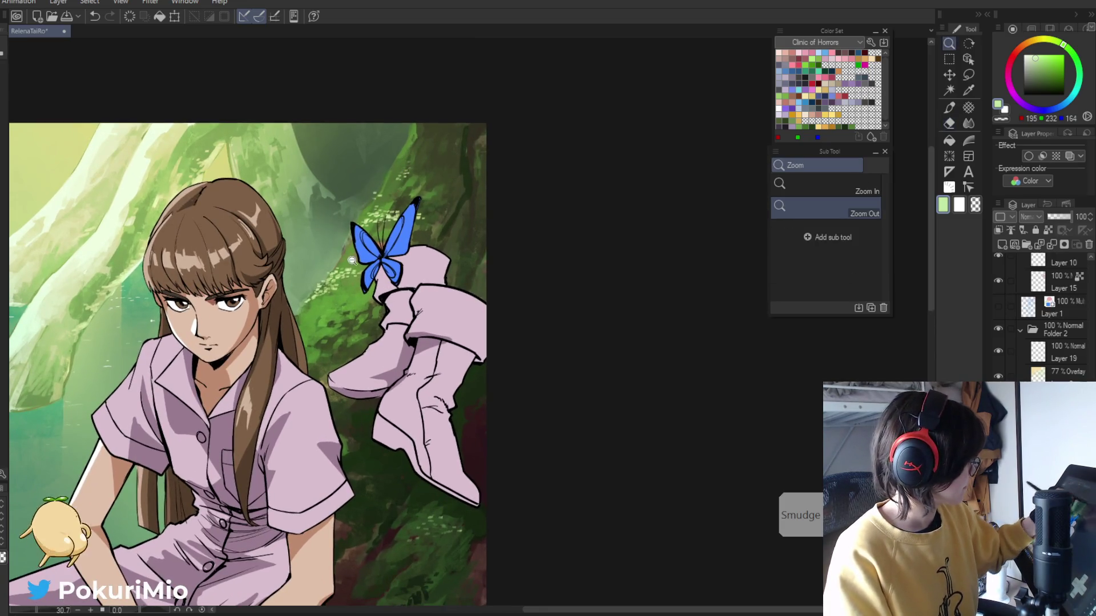
{"action": "left_click", "coordinate": [287, 340]}
{"action": "scroll", "coordinate": [308, 302], "scroll_direction": "up", "scroll_amount": 5}
{"action": "key", "text": "p"}
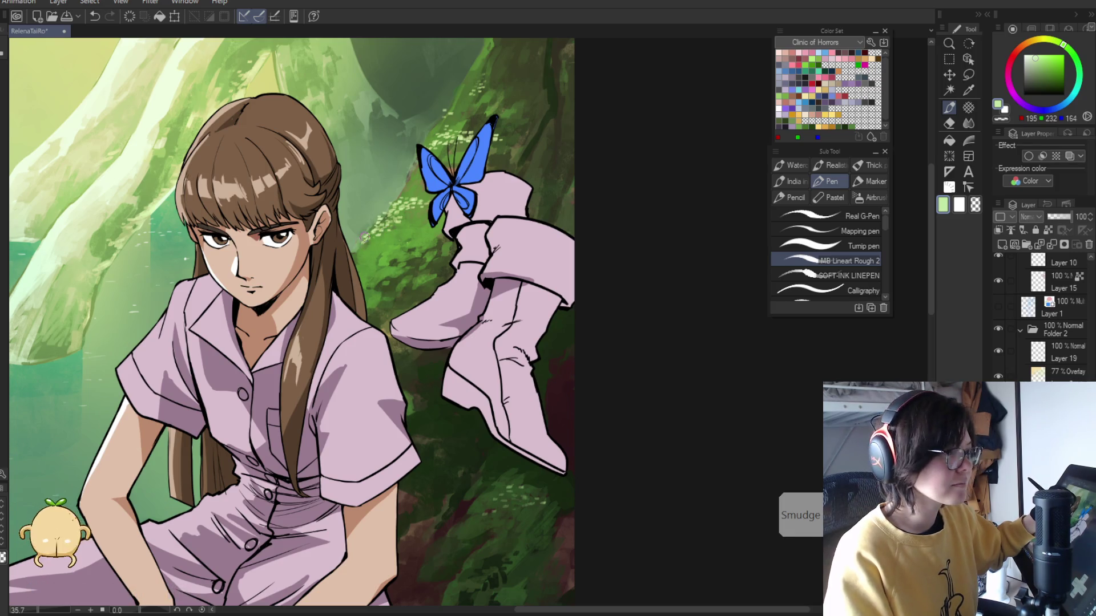
{"action": "key", "text": "e"}
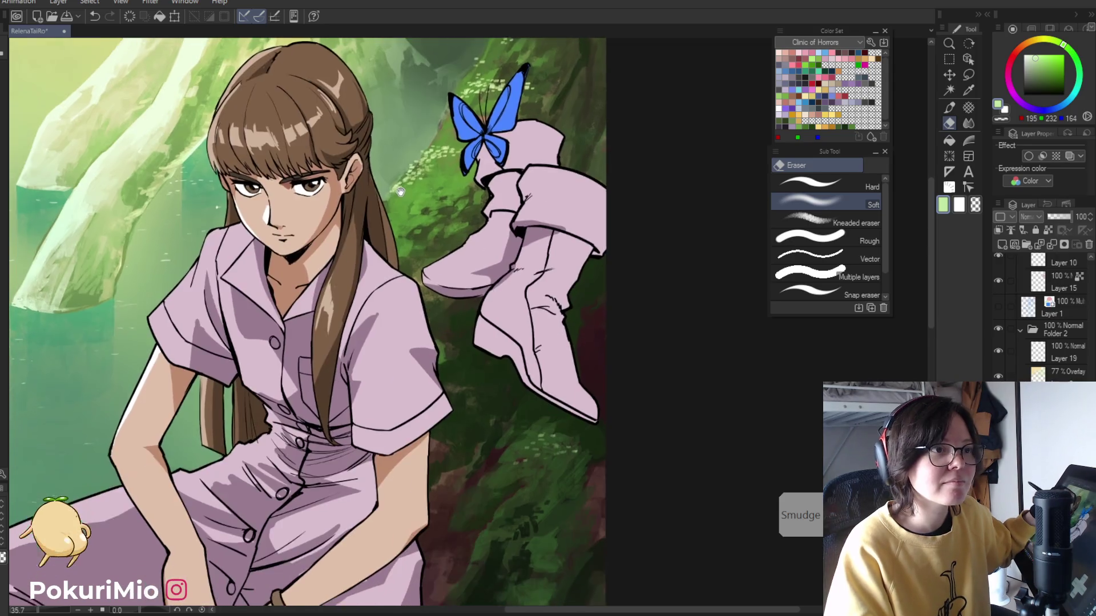
{"action": "left_click_drag", "start_coordinate": [415, 213], "coordinate": [446, 162]}
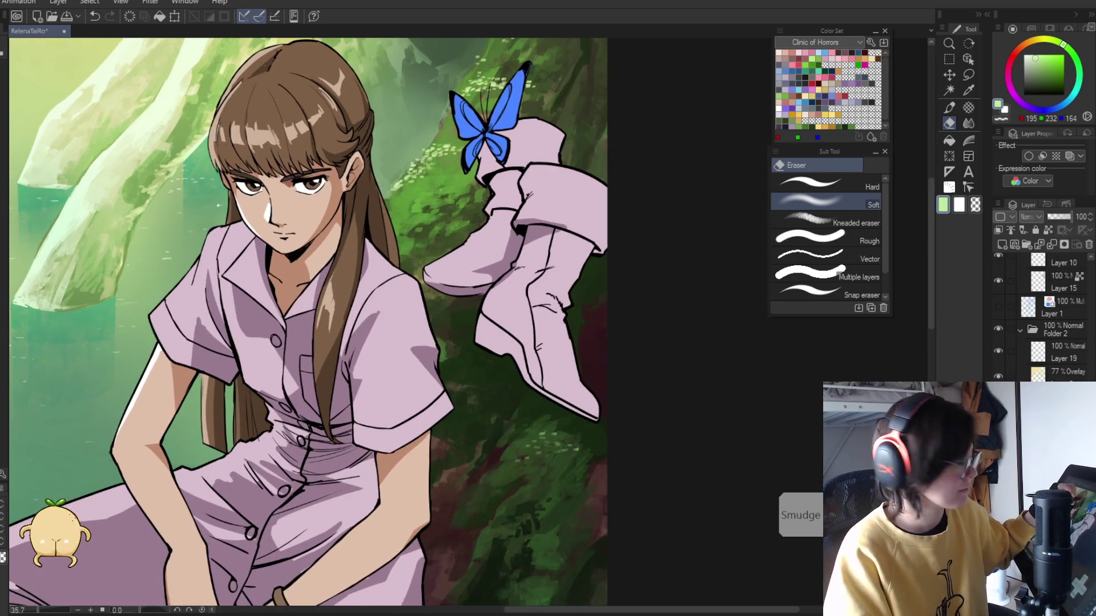
{"action": "key", "text": "p"}
{"action": "left_click_drag", "start_coordinate": [505, 455], "coordinate": [510, 301]}
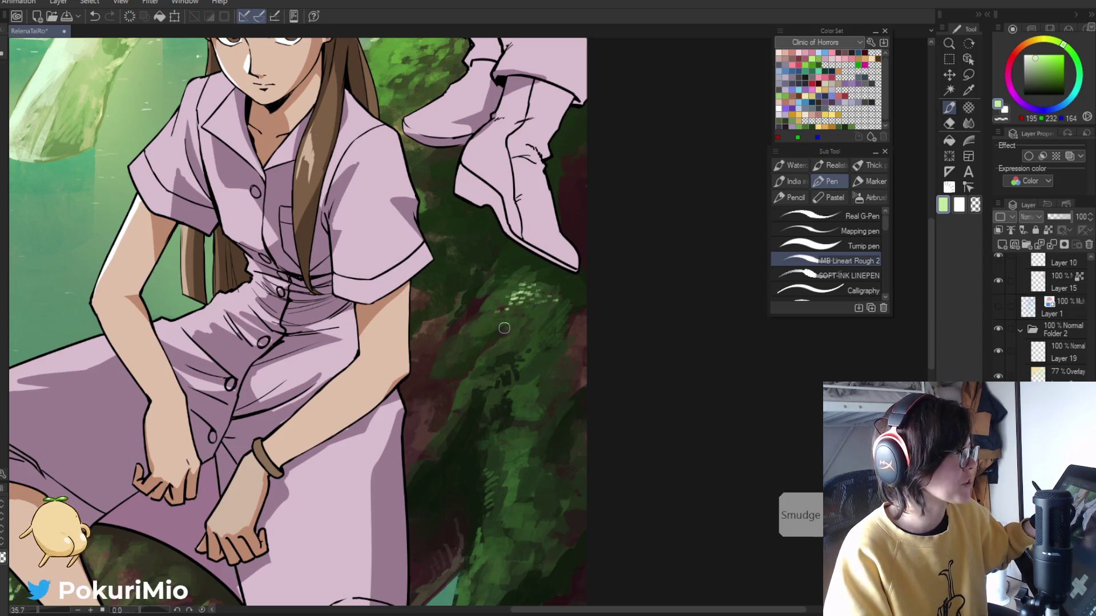
- Dab light-green moss onto the dark trunk foliage right of the dress, softening it with Blend
{"action": "left_click_drag", "start_coordinate": [477, 330], "coordinate": [504, 279]}
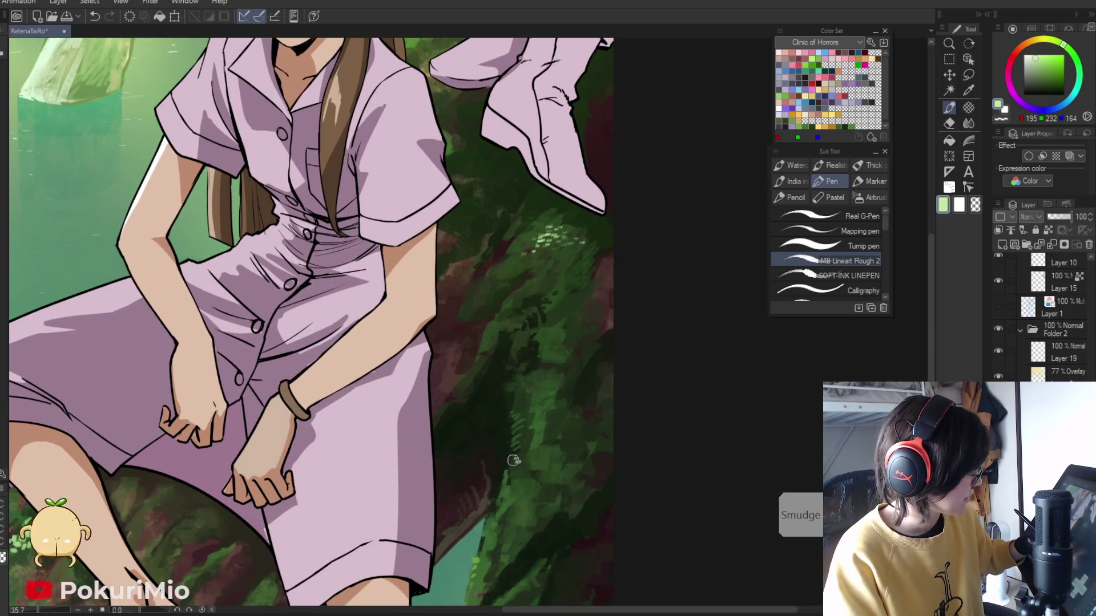
{"action": "left_click_drag", "start_coordinate": [512, 465], "coordinate": [531, 463]}
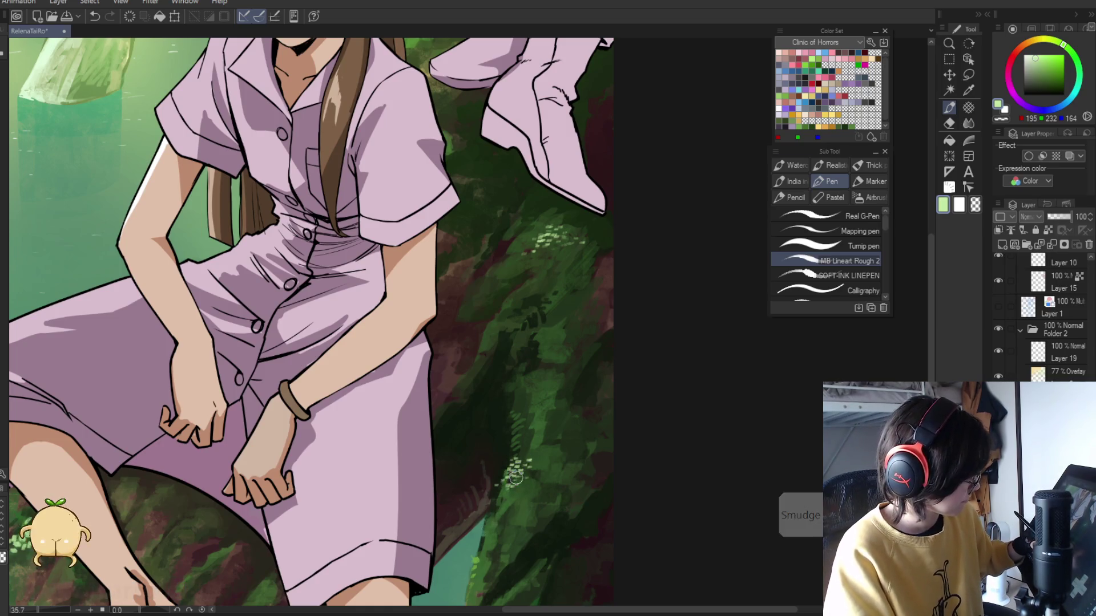
{"action": "key", "text": "j"}
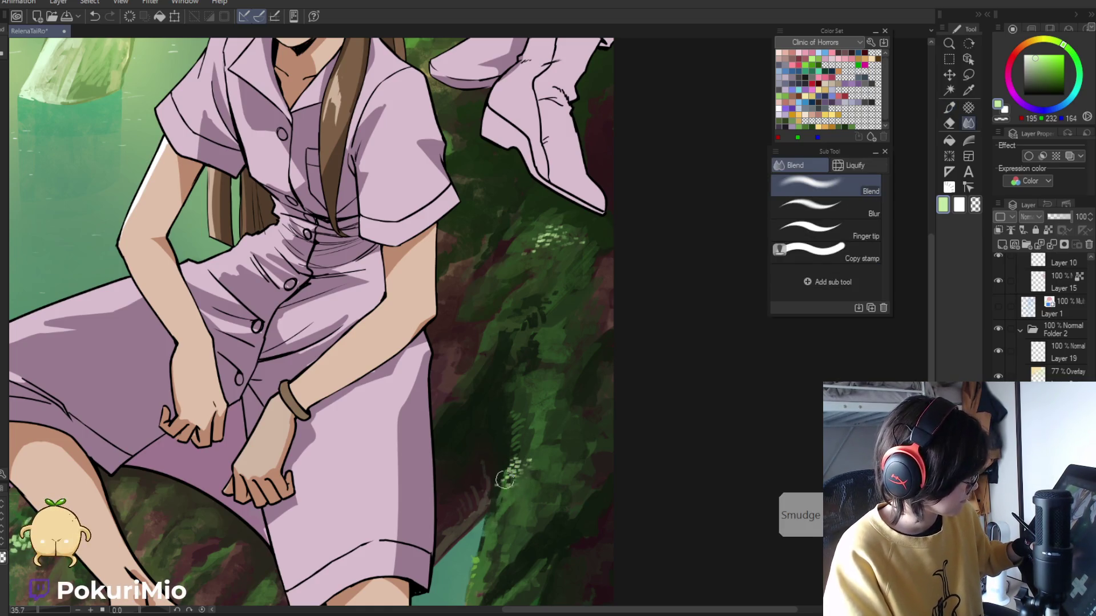
{"action": "key", "text": "p"}
{"action": "key", "text": "ctrl+0"}
{"action": "scroll", "coordinate": [517, 418], "scroll_direction": "up", "scroll_amount": 5}
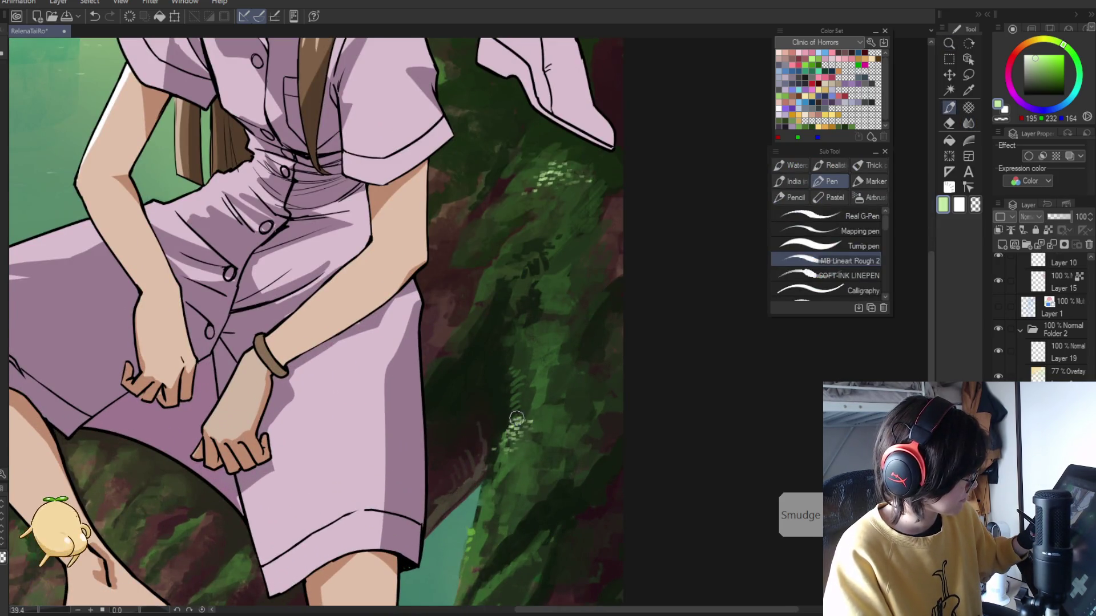
{"action": "key", "text": "j"}
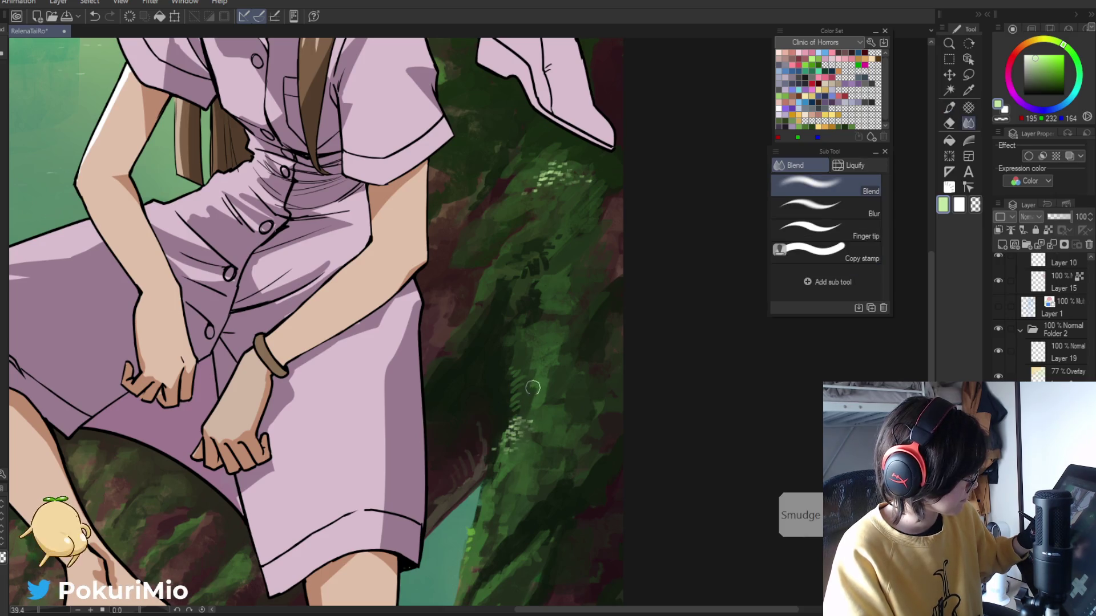
{"action": "key", "text": "p"}
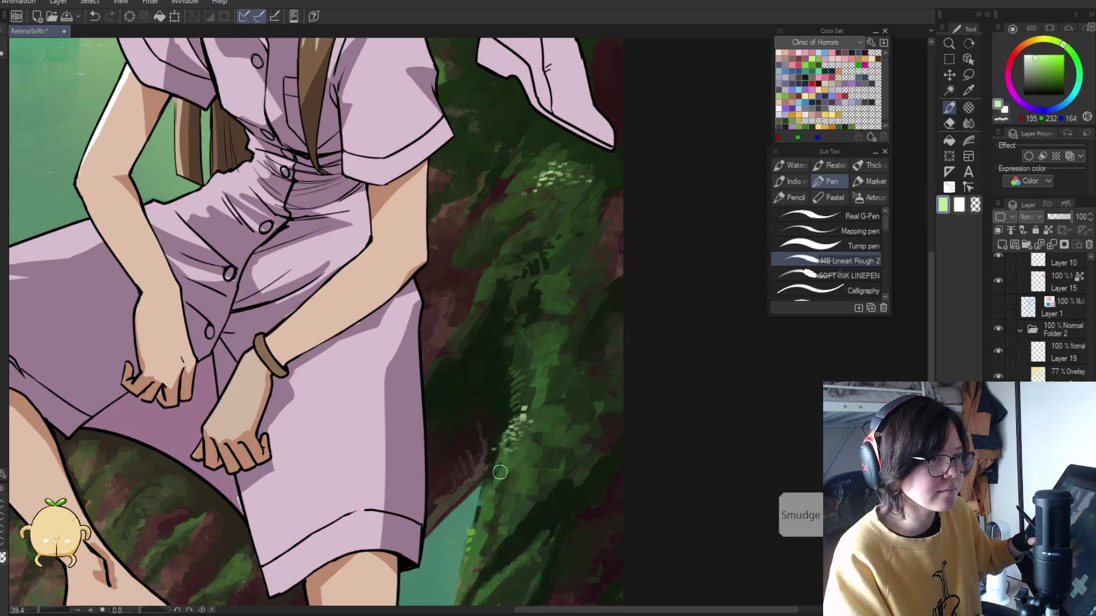
{"action": "mouse_move", "coordinate": [490, 465]}
{"action": "left_mouse_down"}
{"action": "mouse_move", "coordinate": [499, 475]}
{"action": "mouse_move", "coordinate": [486, 476]}
{"action": "left_mouse_up"}
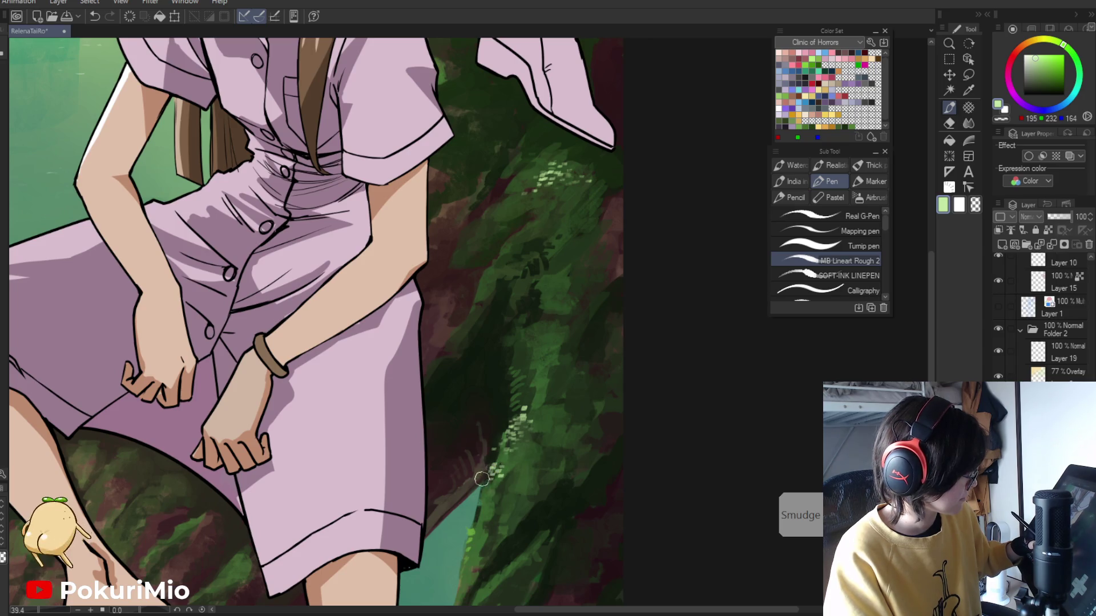
{"action": "key", "text": "ctrl+alt+space"}
{"action": "left_click", "coordinate": [475, 463]}
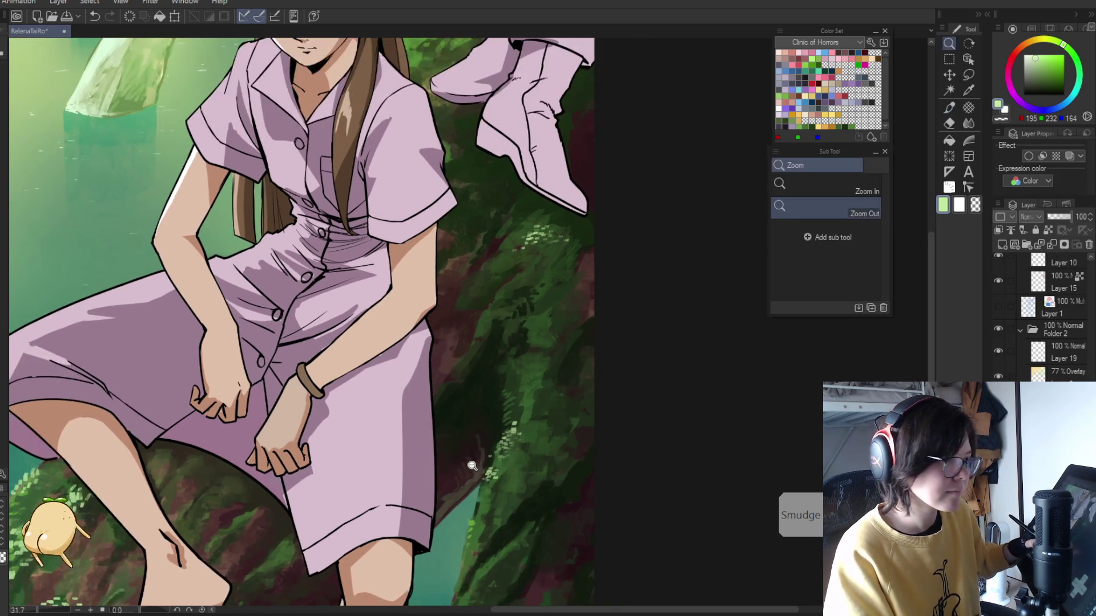
- Paint green moss dabs along the trunk edge beside the lower leg, erasing slips, then view the whole picture
{"action": "left_click_drag", "start_coordinate": [474, 462], "coordinate": [439, 389]}
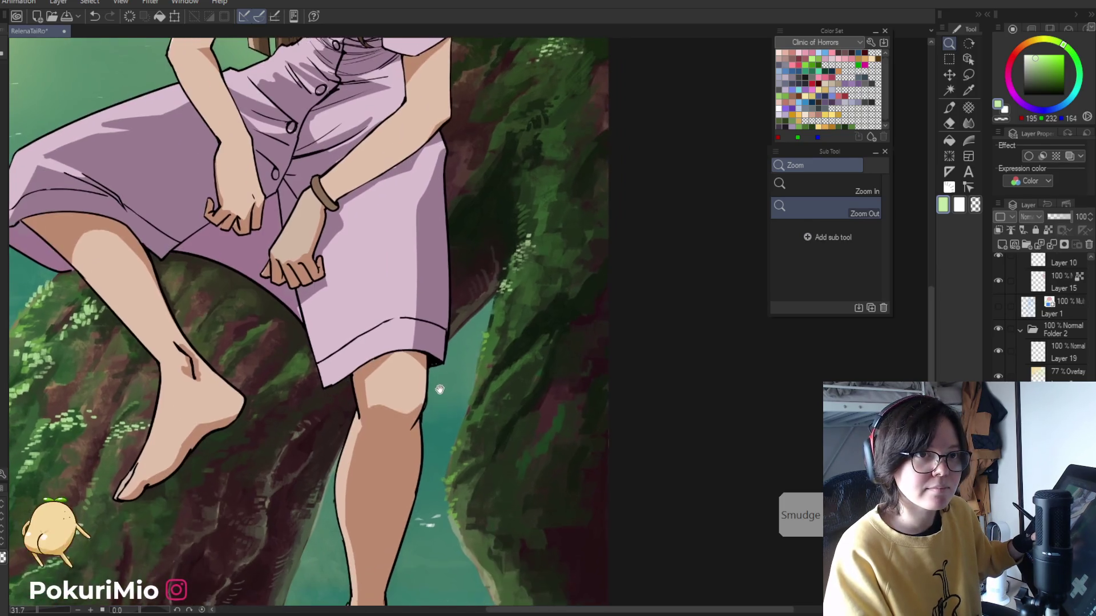
{"action": "key", "text": "p"}
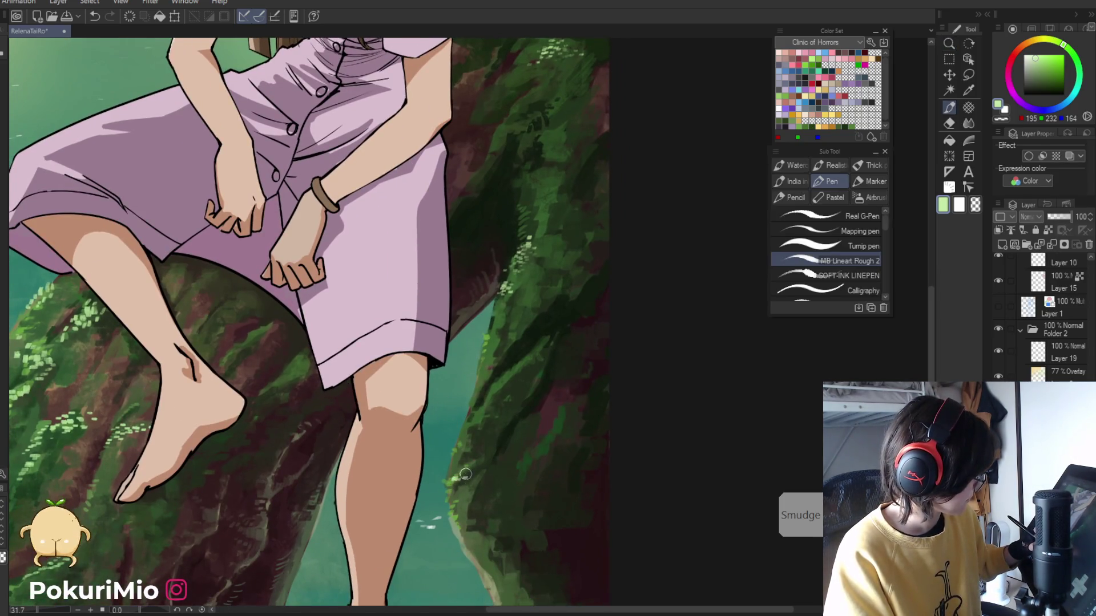
{"action": "left_click_drag", "start_coordinate": [465, 475], "coordinate": [455, 484]}
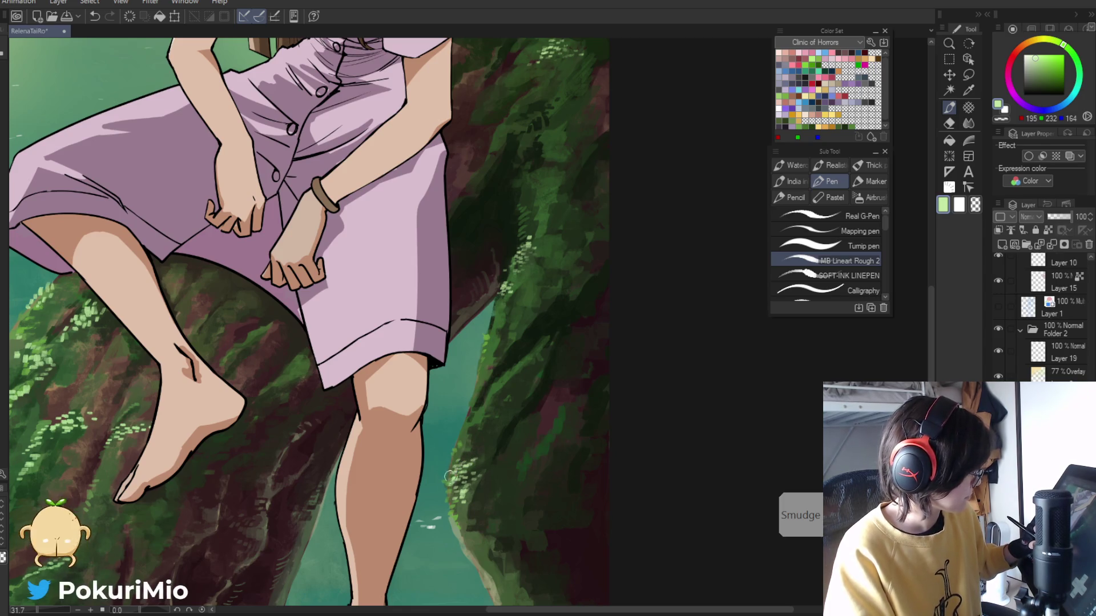
{"action": "key", "text": "e"}
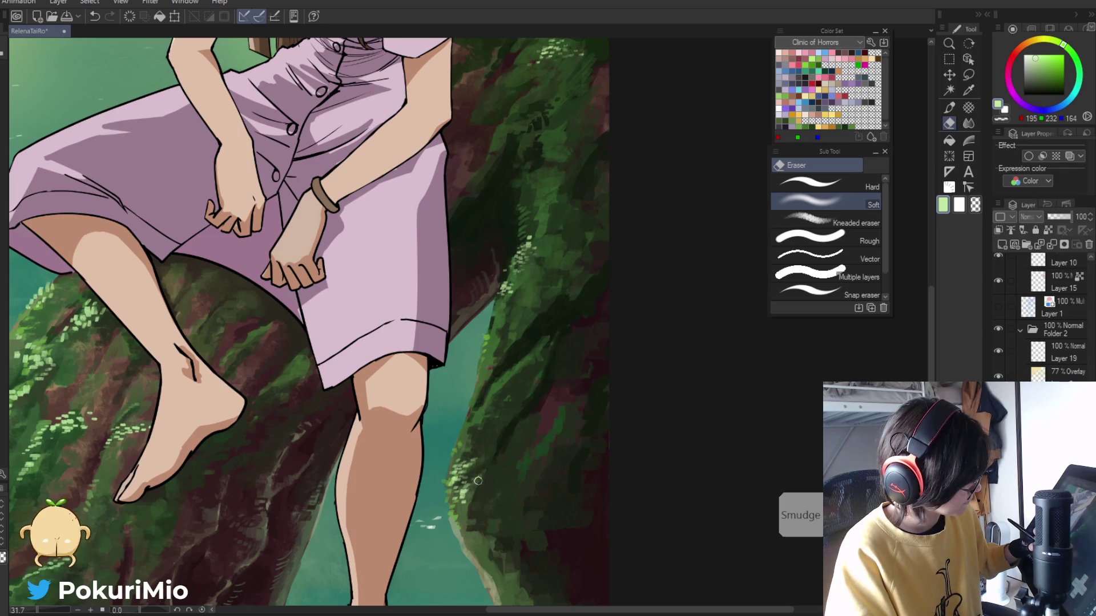
{"action": "key", "text": "/"}
{"action": "mouse_move", "coordinate": [478, 481]}
{"action": "left_mouse_down"}
{"action": "mouse_move", "coordinate": [469, 550]}
{"action": "mouse_move", "coordinate": [451, 482]}
{"action": "left_mouse_up"}
{"action": "key", "text": "p"}
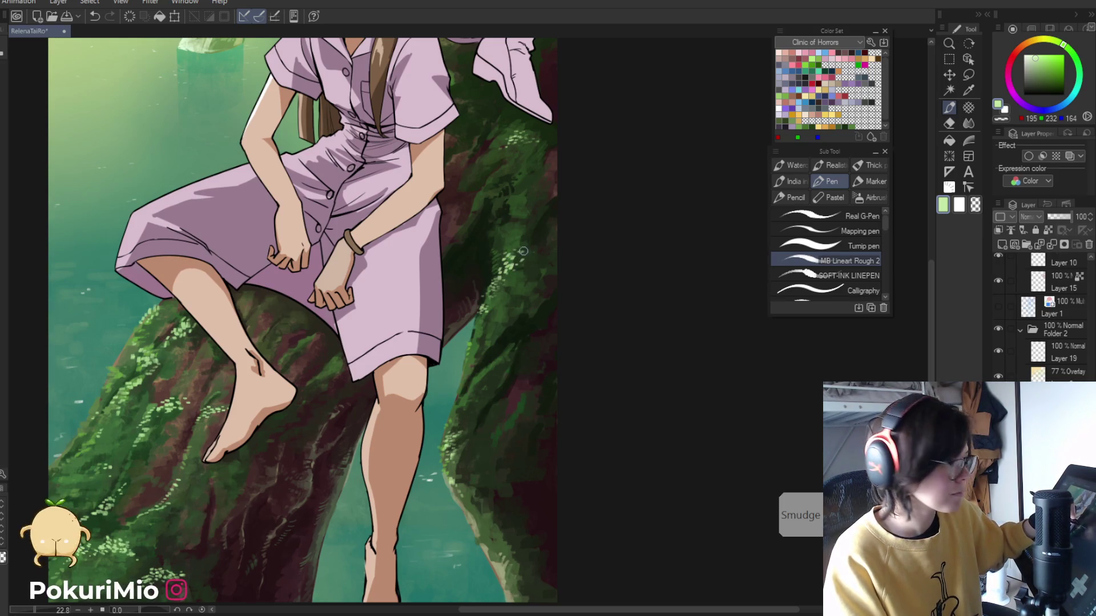
{"action": "key", "text": "e"}
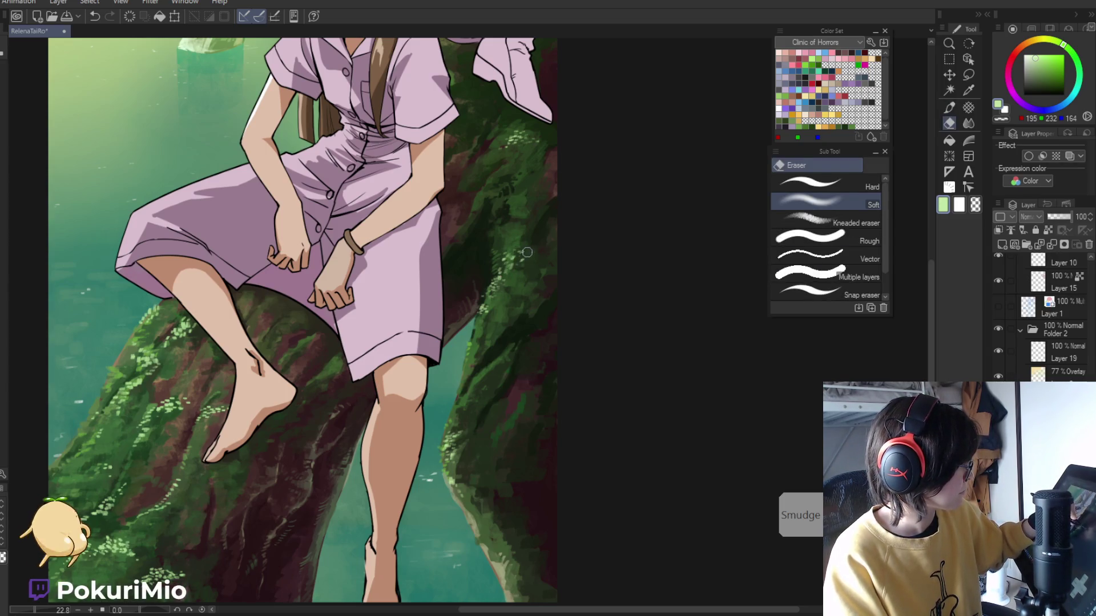
{"action": "key", "text": "/"}
{"action": "left_click_drag", "start_coordinate": [425, 301], "coordinate": [320, 415]}
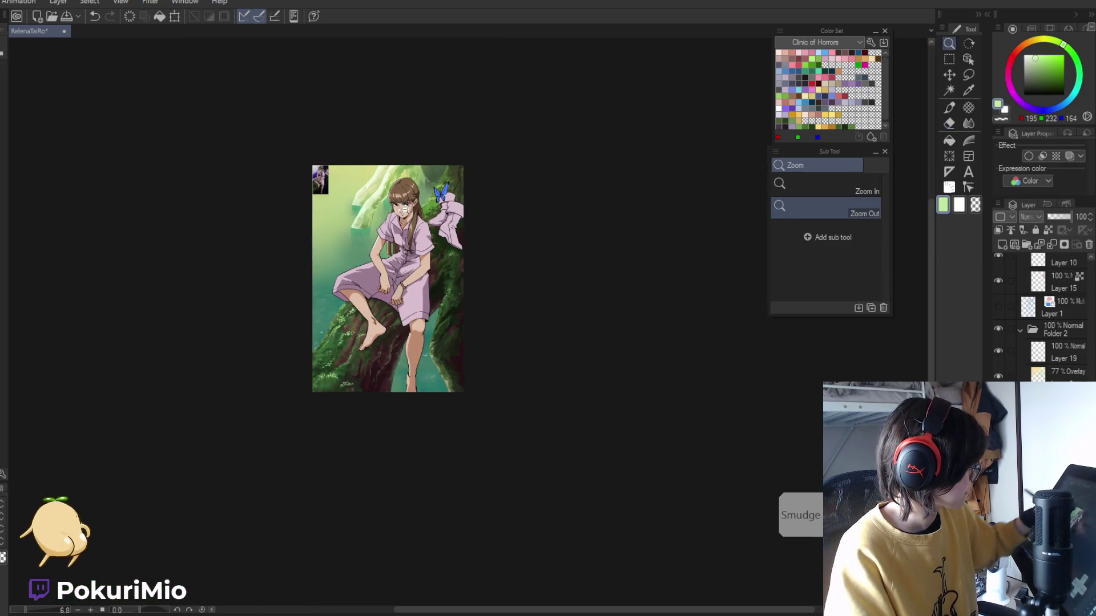
- Zoom in on the girl's face and the butterfly and touch them up with pen and eraser
{"action": "left_click", "coordinate": [446, 168]}
{"action": "key", "text": "p"}
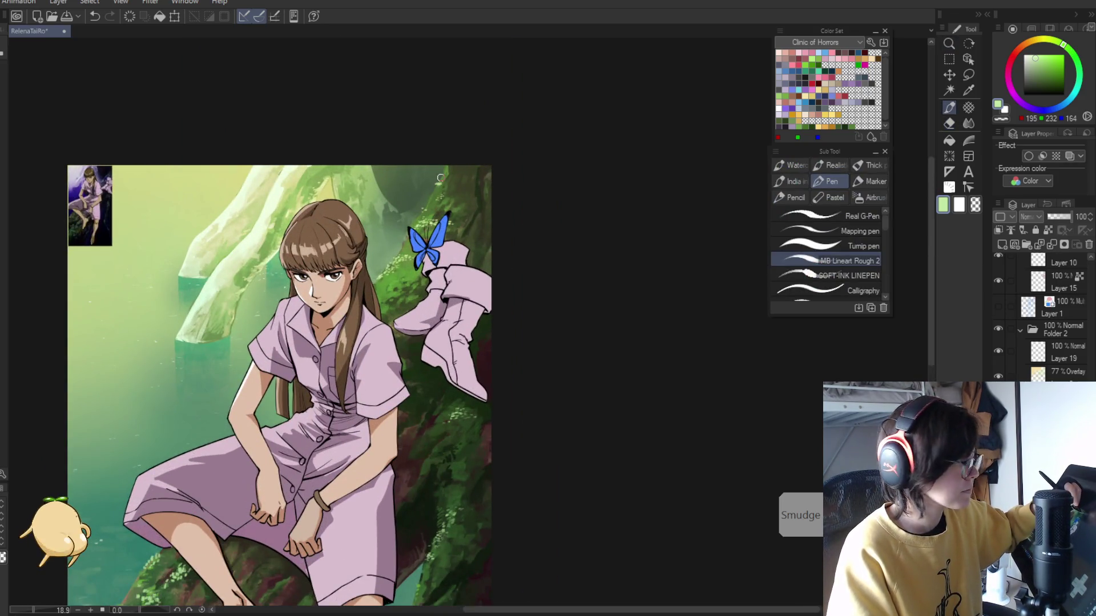
{"action": "key", "text": "/"}
{"action": "left_click", "coordinate": [446, 176], "text": "alt"}
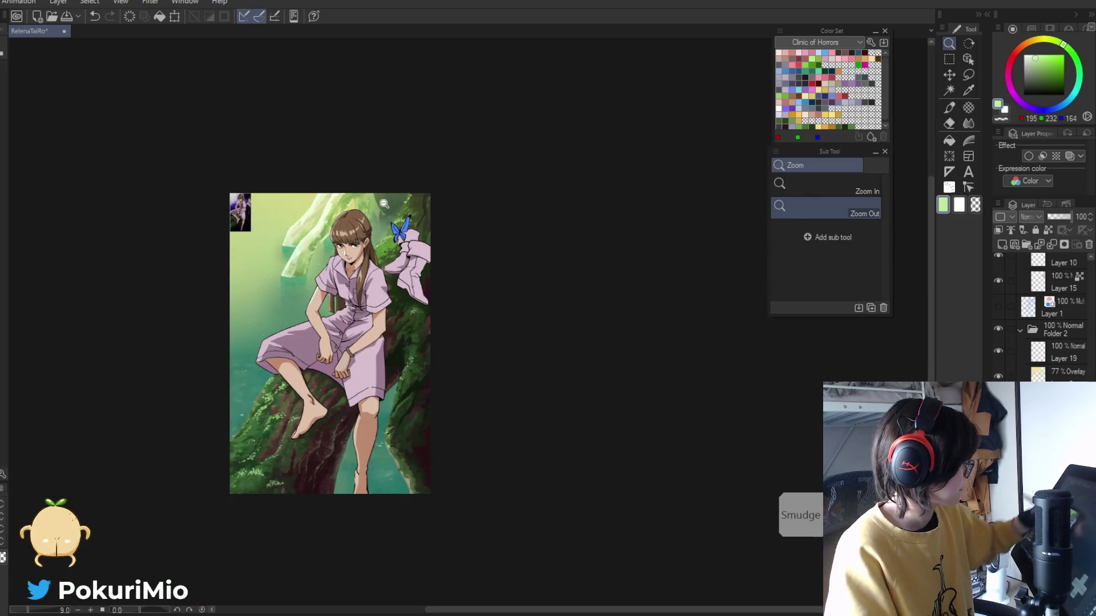
{"action": "left_click", "coordinate": [480, 181]}
{"action": "key", "text": "e"}
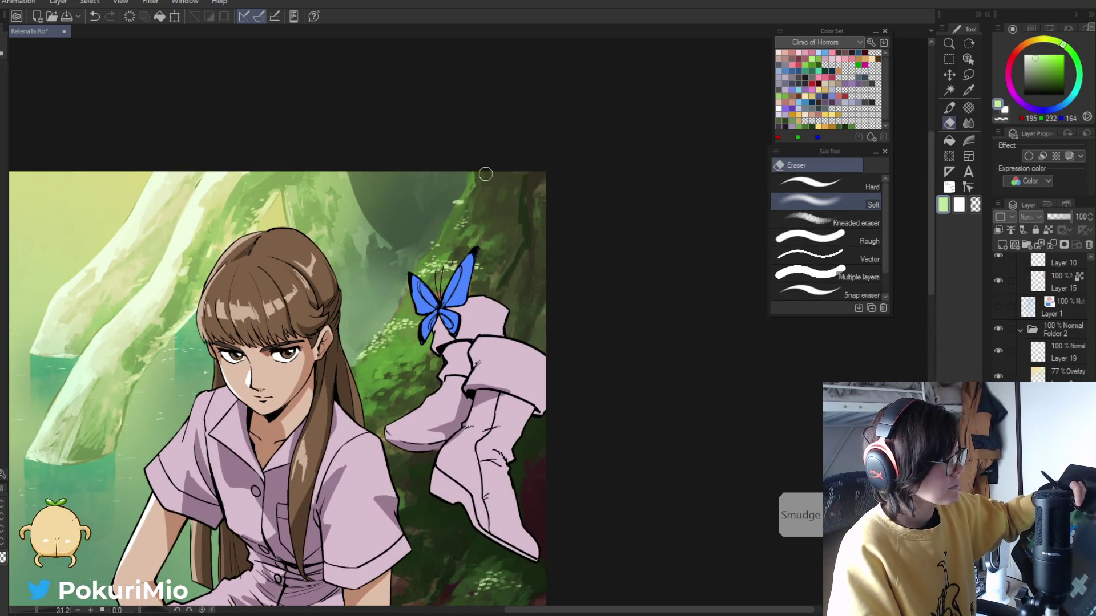
{"action": "key", "text": "p"}
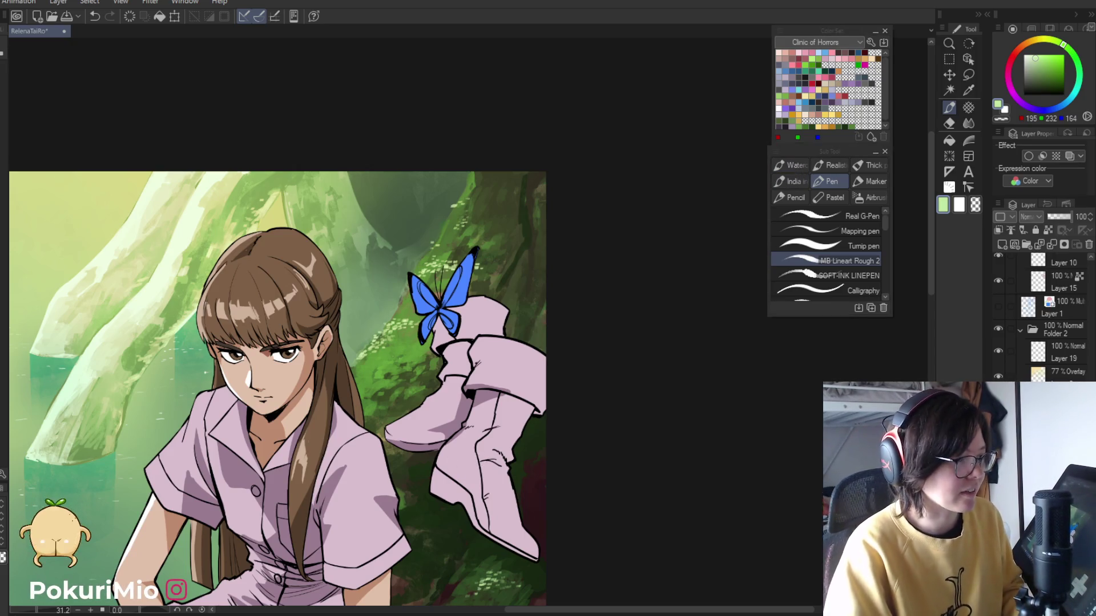
- Frame the whole figure down to her feet and sample a grey olive colour from the painting
{"action": "key", "text": "/"}
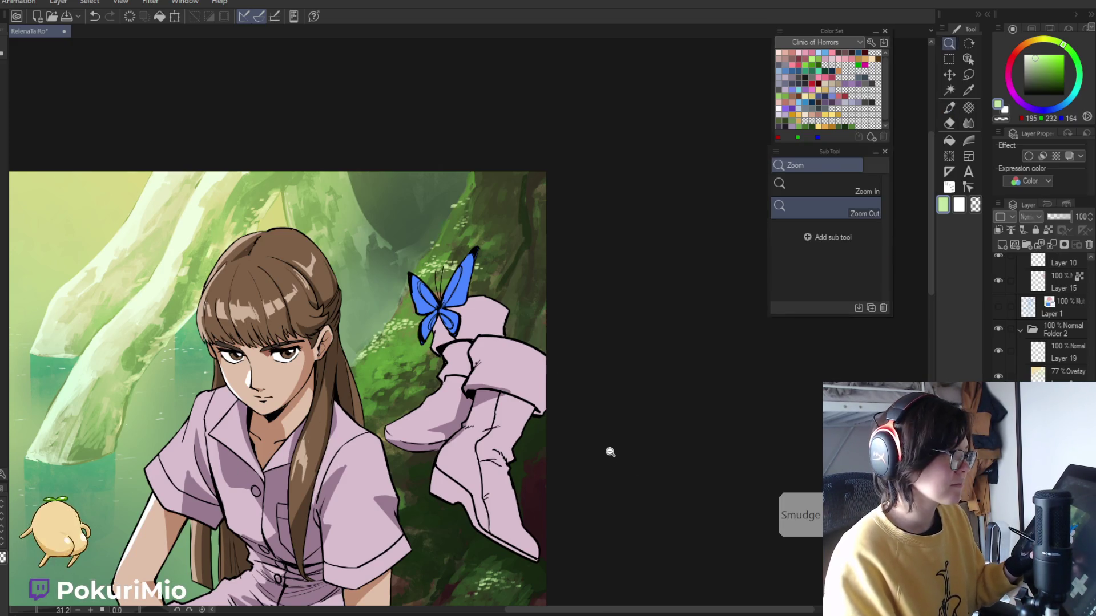
{"action": "scroll", "coordinate": [607, 451], "scroll_direction": "down", "scroll_amount": 2}
{"action": "scroll", "coordinate": [464, 561], "scroll_direction": "down", "scroll_amount": 2}
{"action": "left_click_drag", "start_coordinate": [464, 561], "coordinate": [477, 360]}
{"action": "scroll", "coordinate": [478, 531], "scroll_direction": "down", "scroll_amount": 1}
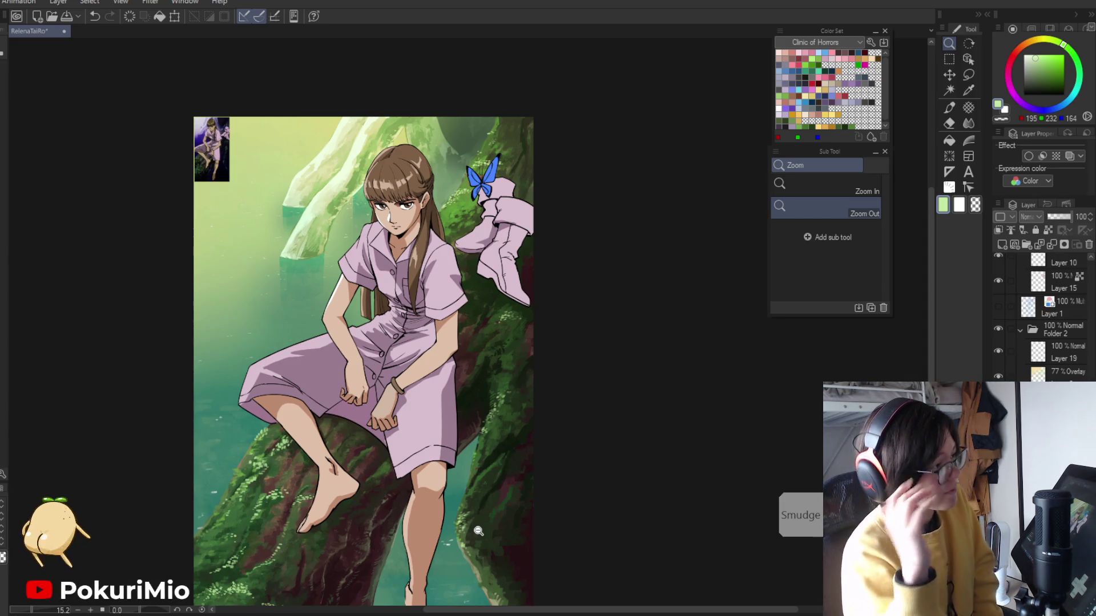
{"action": "left_click", "coordinate": [121, 305]}
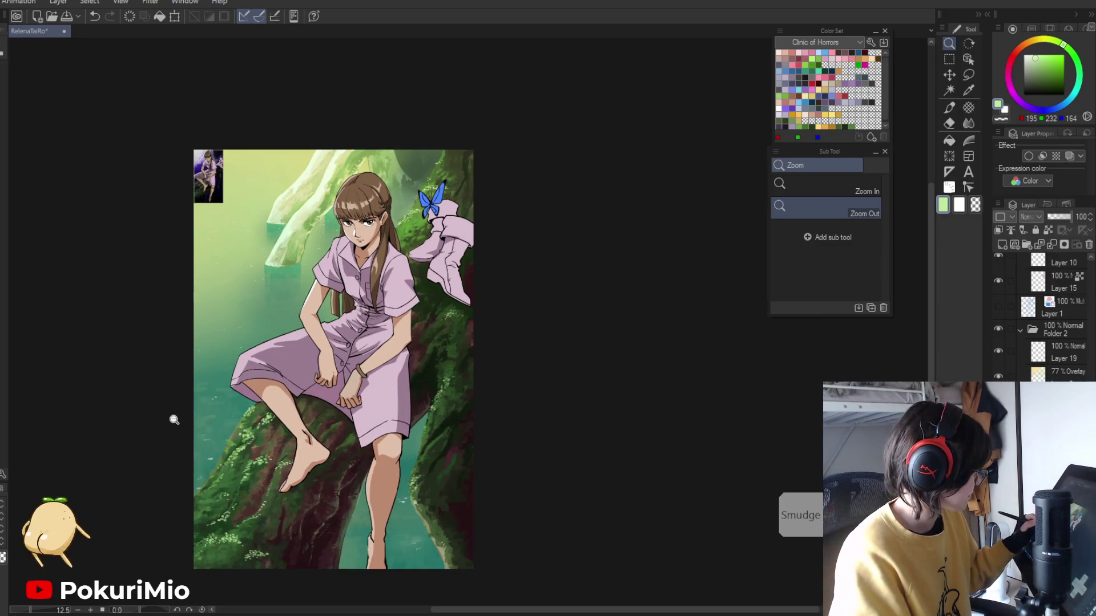
{"action": "left_click", "coordinate": [230, 449]}
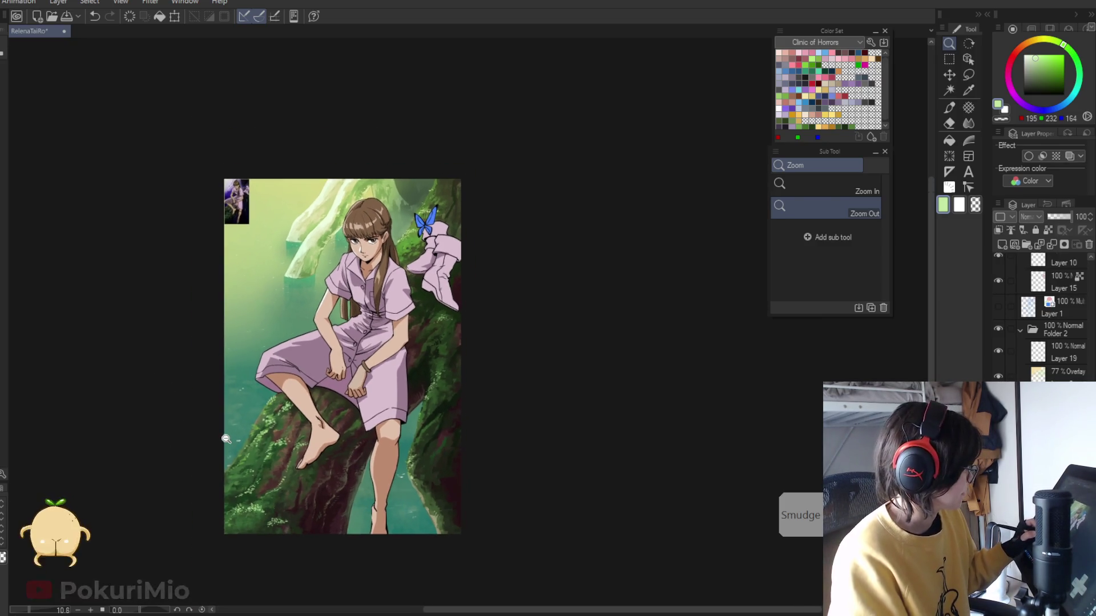
{"action": "left_click_drag", "start_coordinate": [223, 423], "coordinate": [225, 416]}
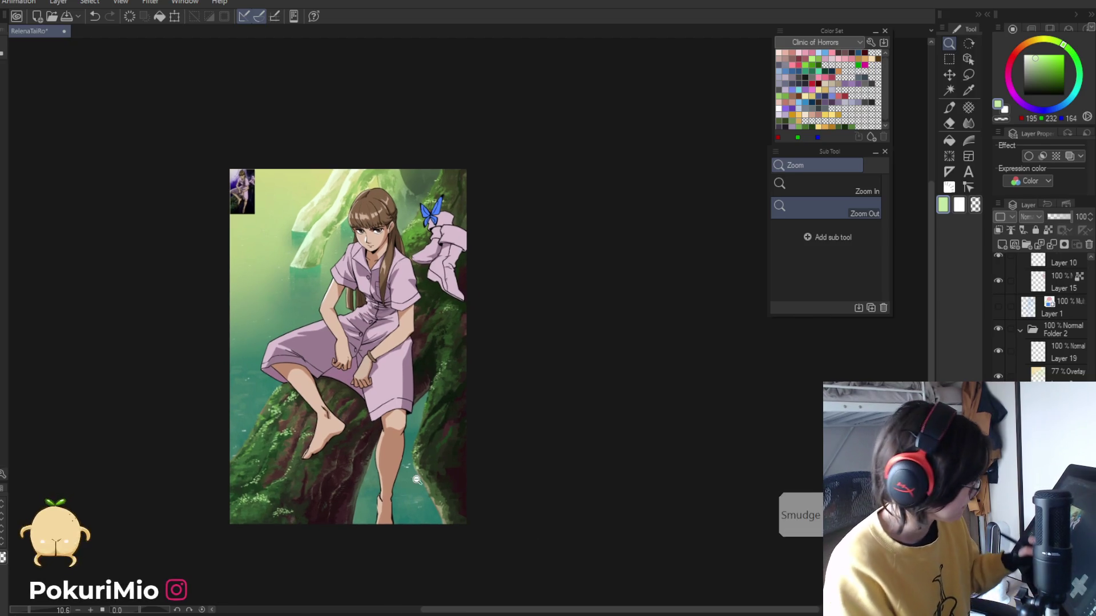
{"action": "scroll", "coordinate": [396, 428], "scroll_direction": "up", "scroll_amount": 5}
{"action": "key", "text": "i"}
{"action": "left_click", "coordinate": [505, 296]}
{"action": "key", "text": "p"}
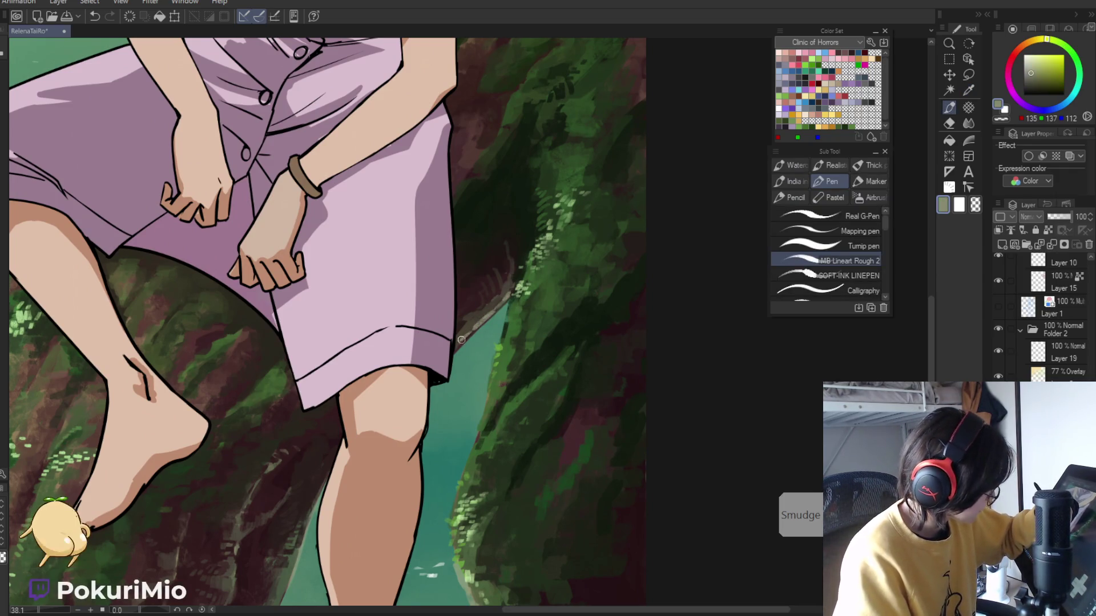
- Draw a thin grey olive line along the dress hem edge, resampling two darker olive tones
{"action": "left_click_drag", "start_coordinate": [457, 345], "coordinate": [494, 309]}
{"action": "key", "text": "i"}
{"action": "left_click", "coordinate": [502, 299]}
{"action": "key", "text": "p"}
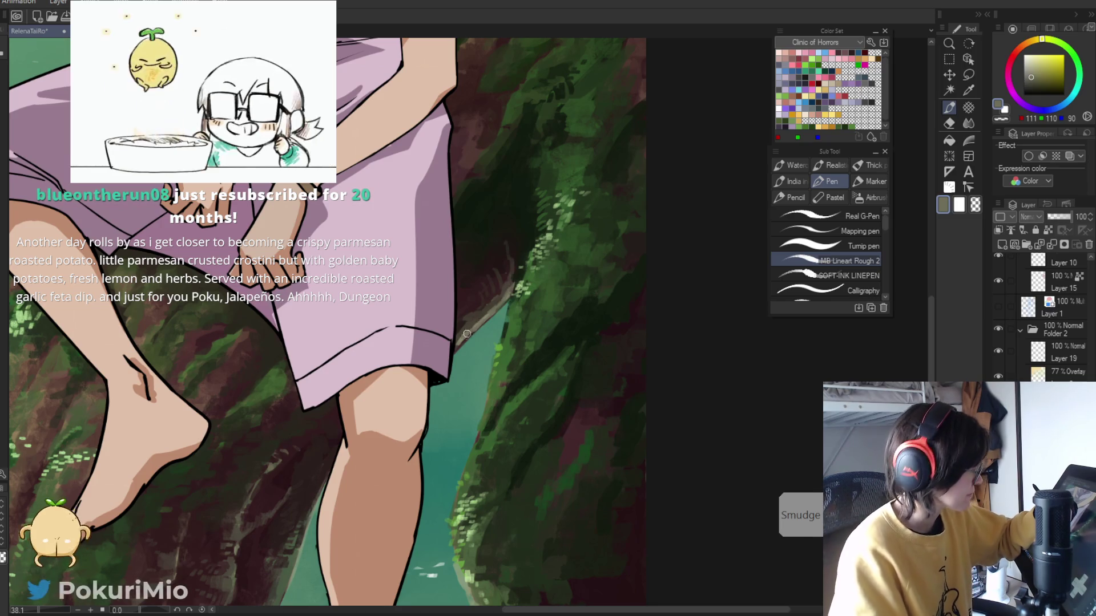
{"action": "key", "text": "i"}
{"action": "left_click", "coordinate": [485, 316]}
{"action": "key", "text": "p"}
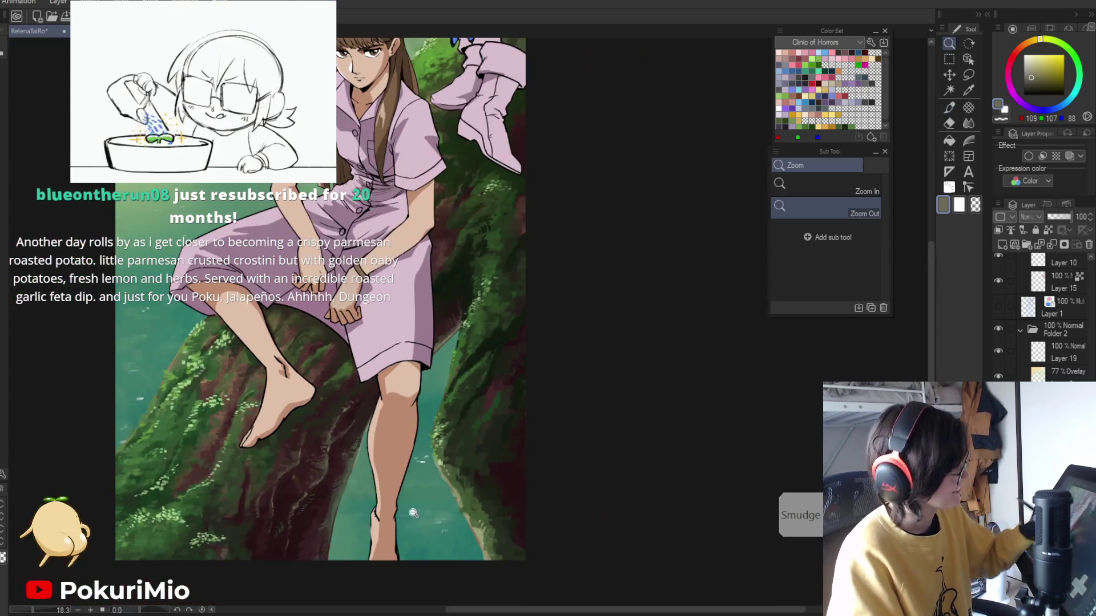
{"action": "left_click", "coordinate": [407, 349], "text": "alt"}
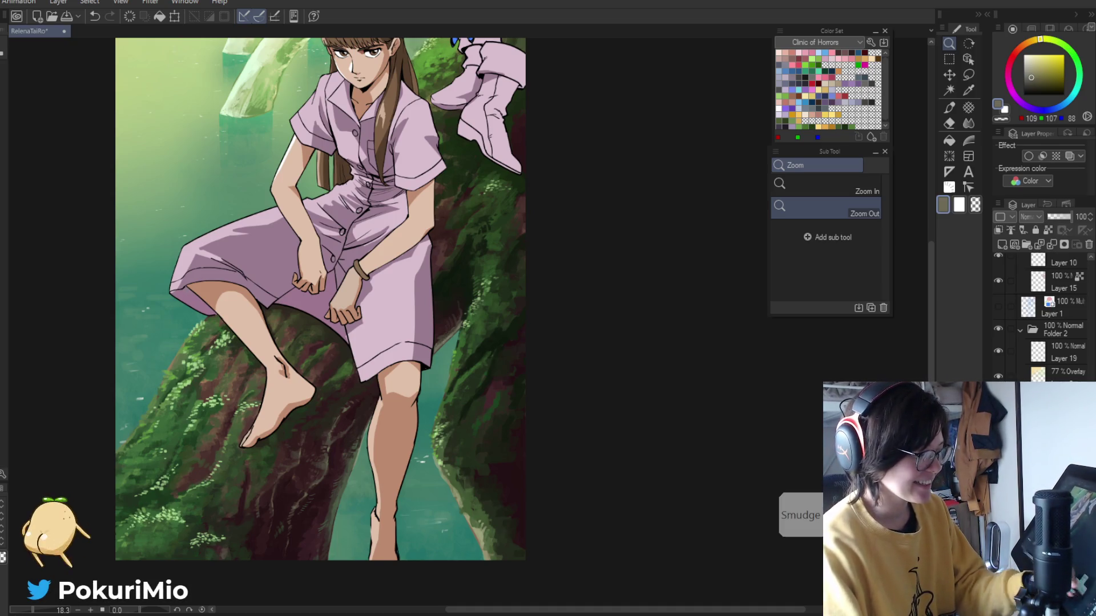
- Sample dark moss greens from the trunk and paint moss, then zoom in on the upper body and boots
{"action": "scroll", "coordinate": [440, 164], "scroll_direction": "up", "scroll_amount": 1}
{"action": "scroll", "coordinate": [440, 164], "scroll_direction": "up", "scroll_amount": 3}
{"action": "left_click", "coordinate": [469, 198], "text": "alt"}
{"action": "key", "text": "p"}
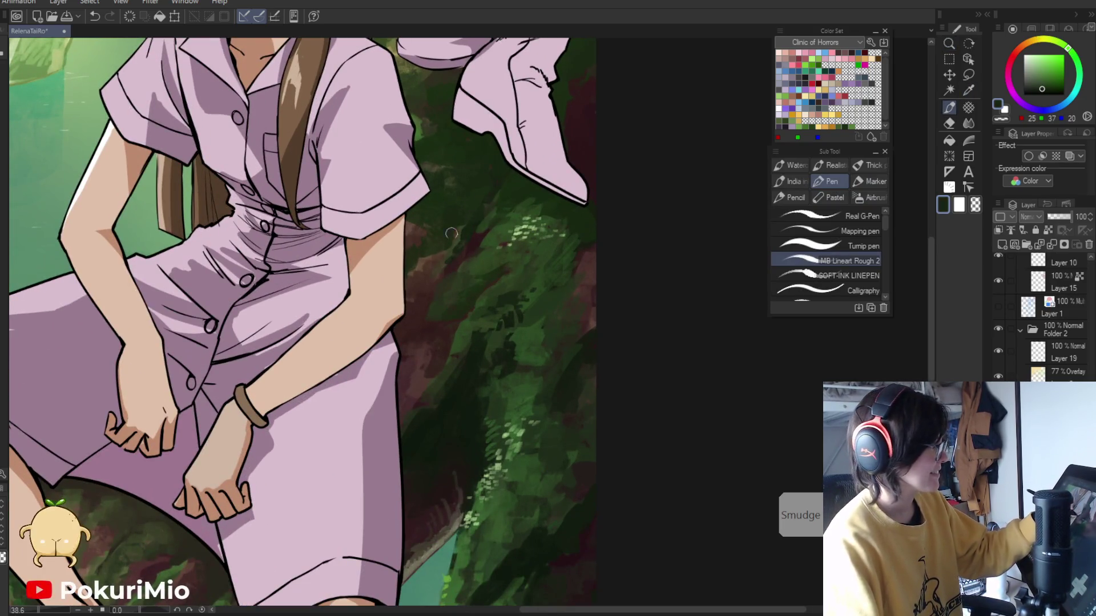
{"action": "left_click", "coordinate": [470, 230], "text": "alt"}
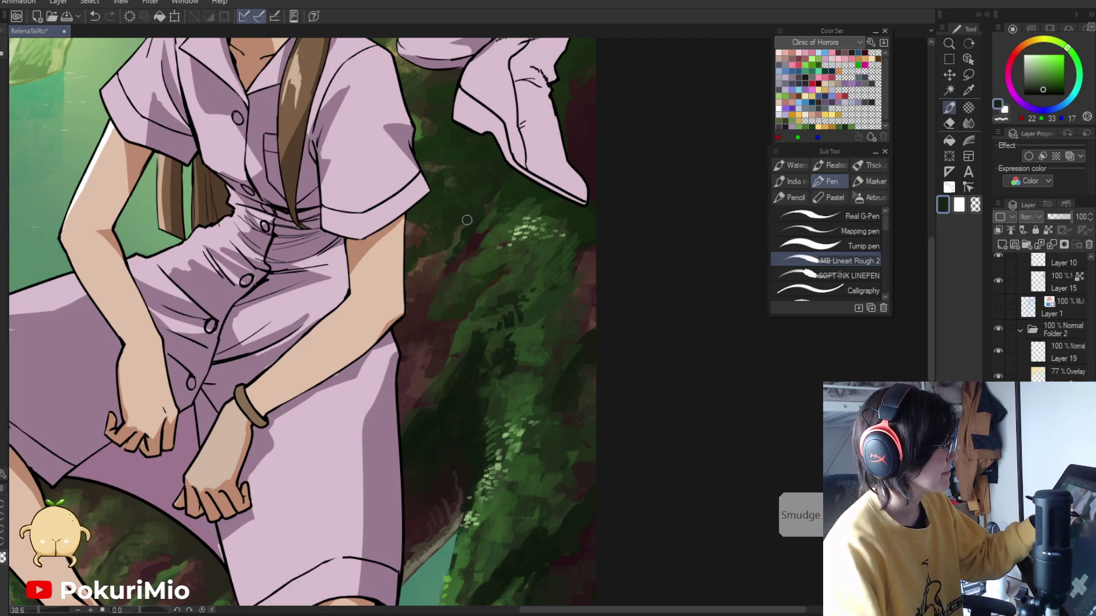
{"action": "left_click", "coordinate": [451, 246], "text": "alt"}
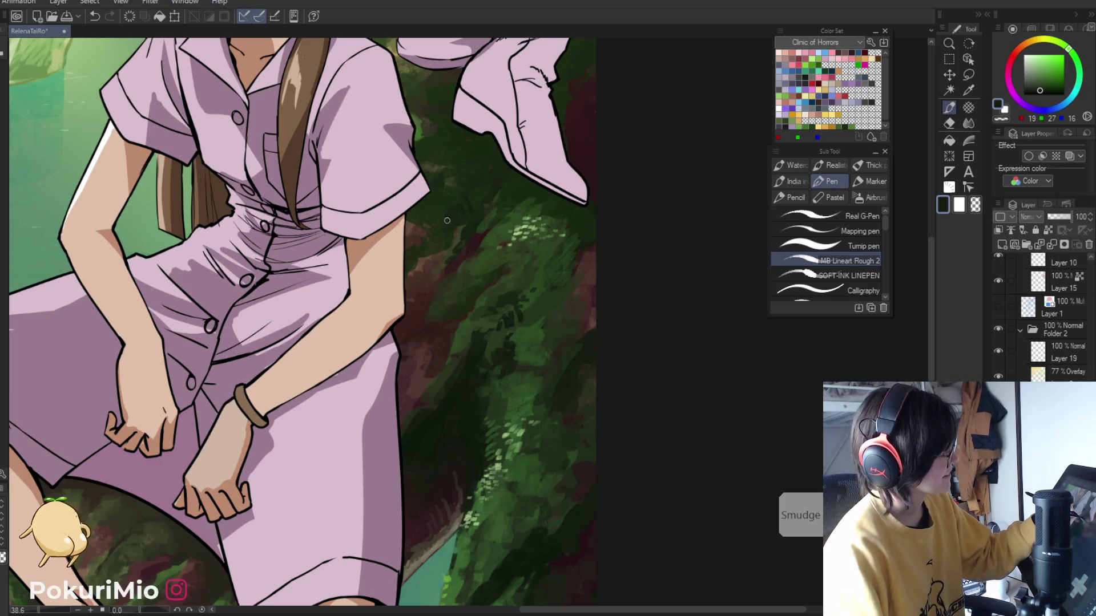
{"action": "key", "text": "ctrl+alt+space"}
{"action": "left_click_drag", "start_coordinate": [429, 220], "coordinate": [382, 280]}
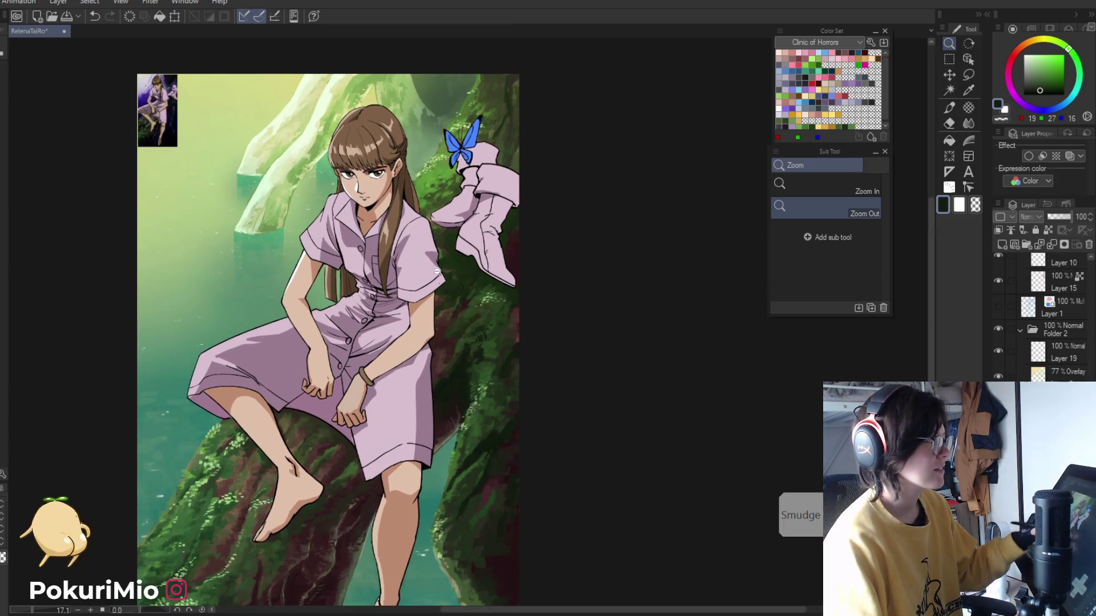
{"action": "left_click_drag", "start_coordinate": [398, 141], "coordinate": [509, 402]}
- Paint moss near the boots using dark, mid olive and lighter greens sampled from the trunk
{"action": "key", "text": "alt"}
{"action": "left_click", "coordinate": [509, 401], "text": "alt"}
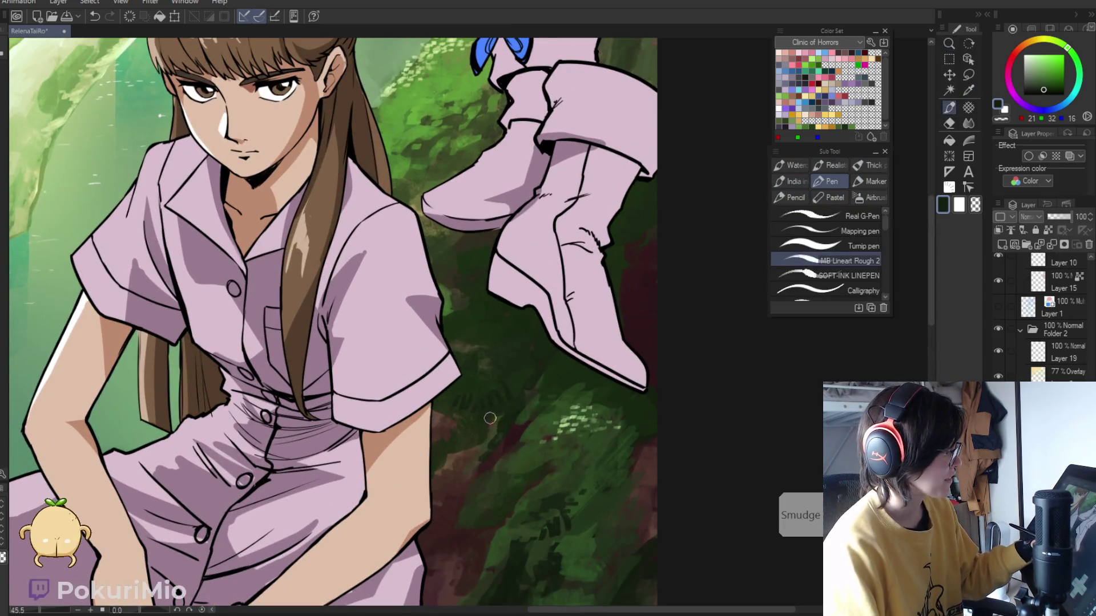
{"action": "key", "text": "alt"}
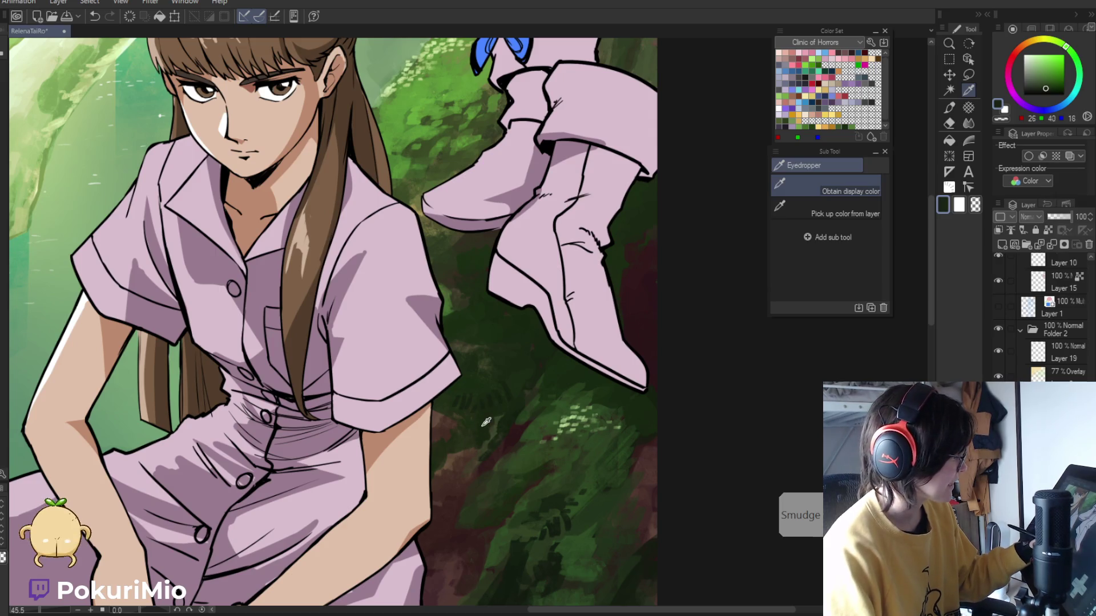
{"action": "left_click", "coordinate": [496, 432], "text": "alt"}
{"action": "left_click", "coordinate": [496, 430], "text": "alt"}
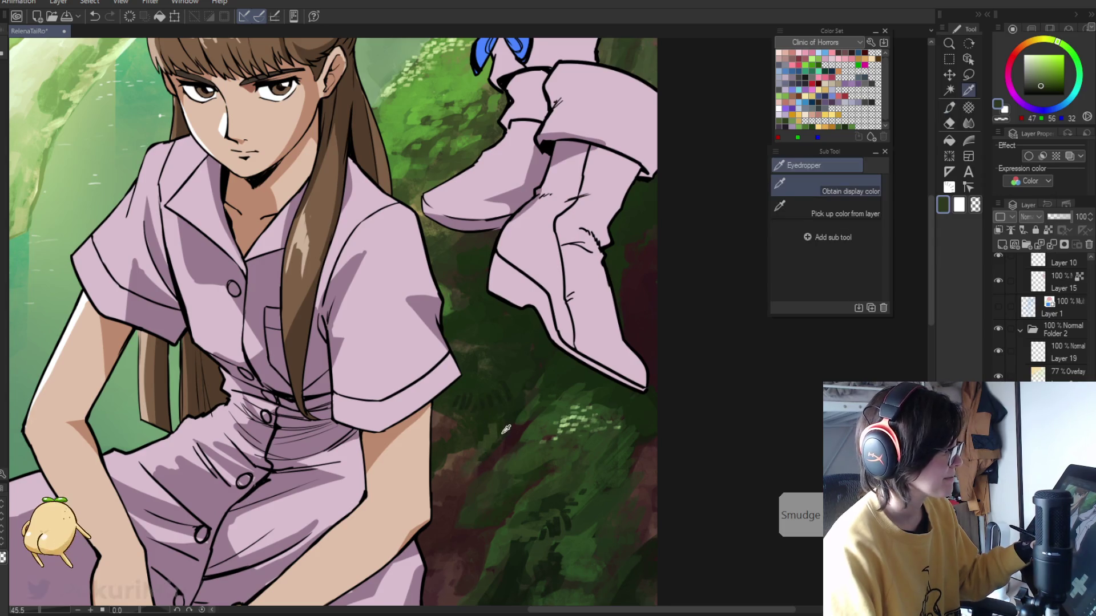
{"action": "left_click", "coordinate": [506, 428], "text": "alt"}
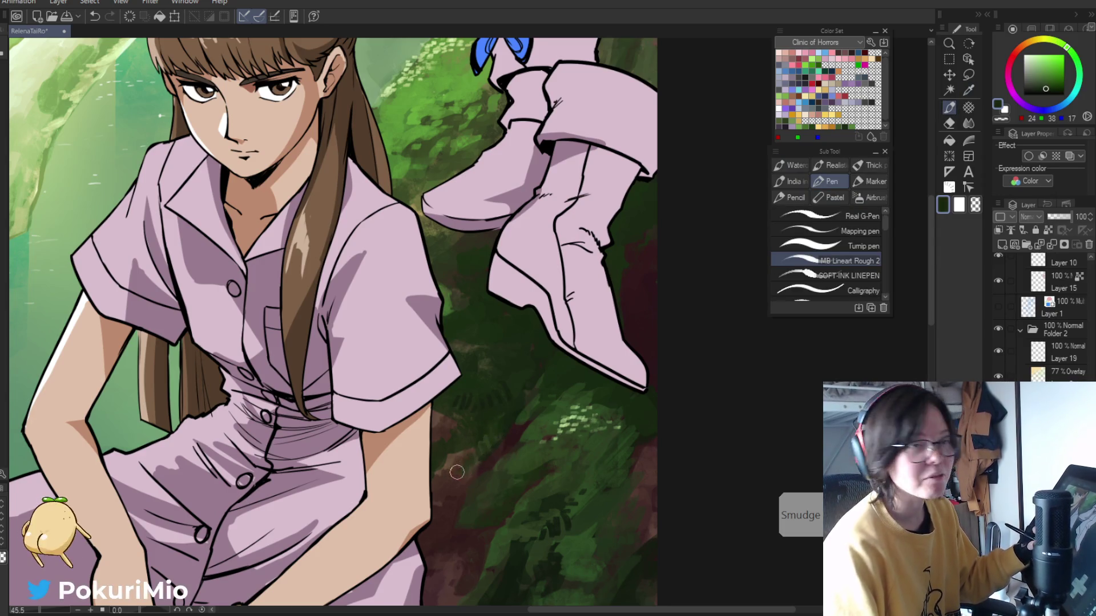
{"action": "left_click", "coordinate": [474, 530], "text": "ctrl+alt"}
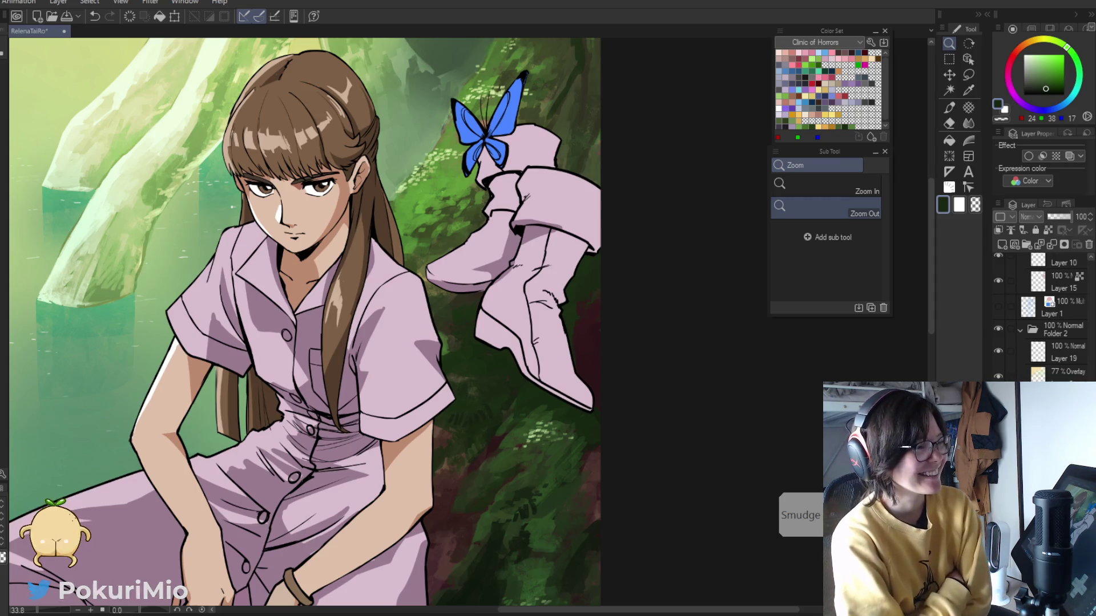
{"action": "left_click", "coordinate": [442, 370]}
{"action": "left_click", "coordinate": [442, 370]}
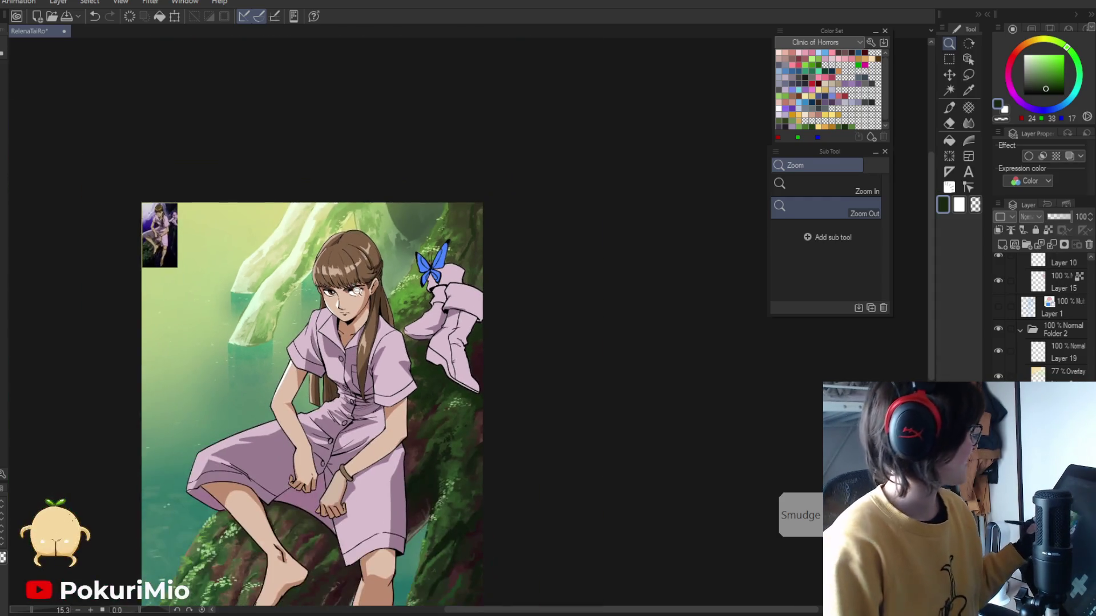
{"action": "scroll", "coordinate": [514, 286], "scroll_direction": "up", "scroll_amount": 1}
{"action": "scroll", "coordinate": [547, 247], "scroll_direction": "up", "scroll_amount": 3}
{"action": "scroll", "coordinate": [547, 247], "scroll_direction": "up", "scroll_amount": 1}
- Paint light and darker green moss sampled near the boots, erasing rough edges
{"action": "key", "text": "i"}
{"action": "left_click", "coordinate": [517, 200]}
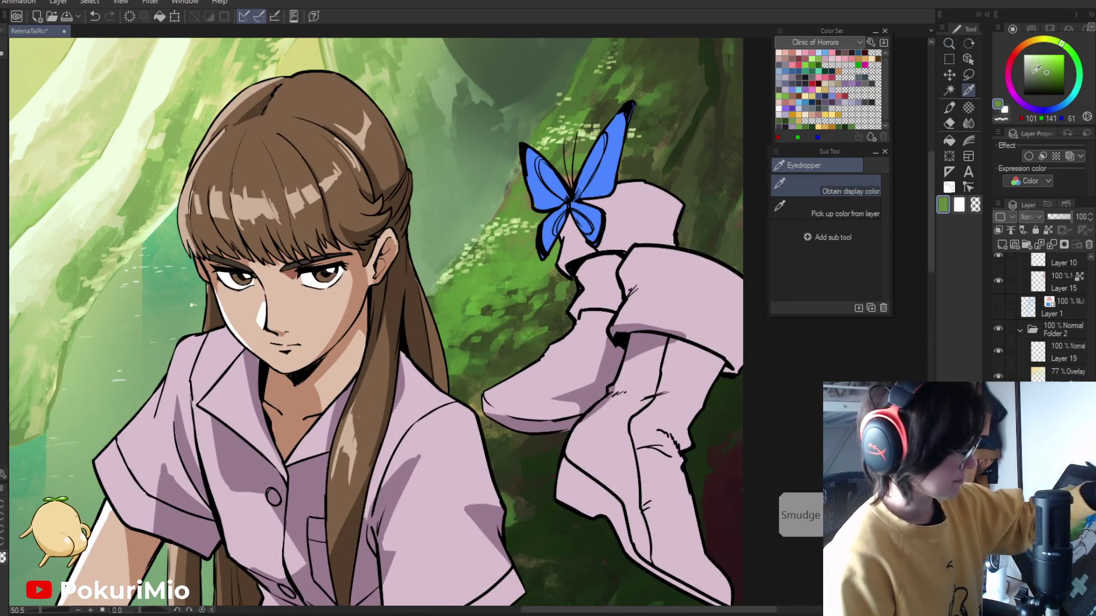
{"action": "left_click", "coordinate": [518, 169]}
{"action": "key", "text": "p"}
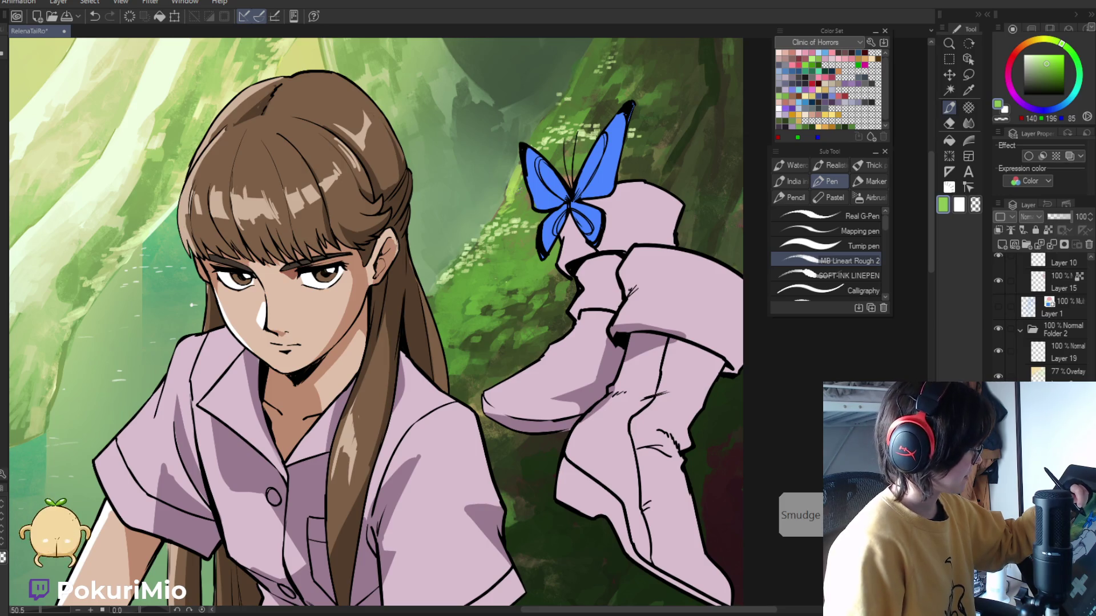
{"action": "left_click", "coordinate": [518, 195], "text": "alt"}
{"action": "left_click", "coordinate": [512, 194], "text": "alt"}
{"action": "key", "text": "e"}
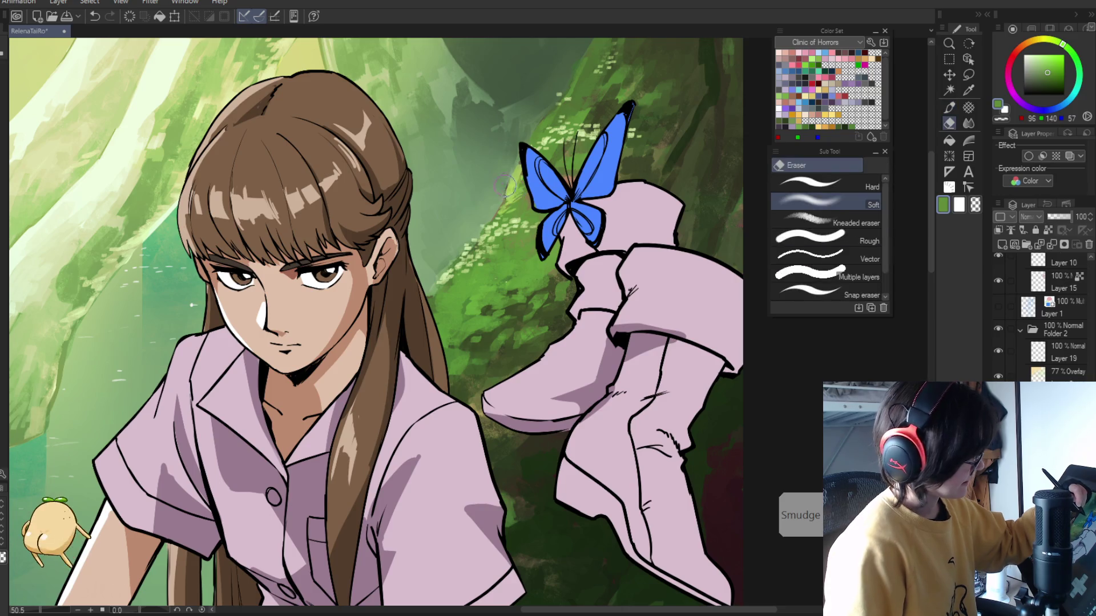
- Hide the 77% Overlay layer and keep painting dark and light green moss with eraser cleanup
{"action": "left_click", "coordinate": [998, 376]}
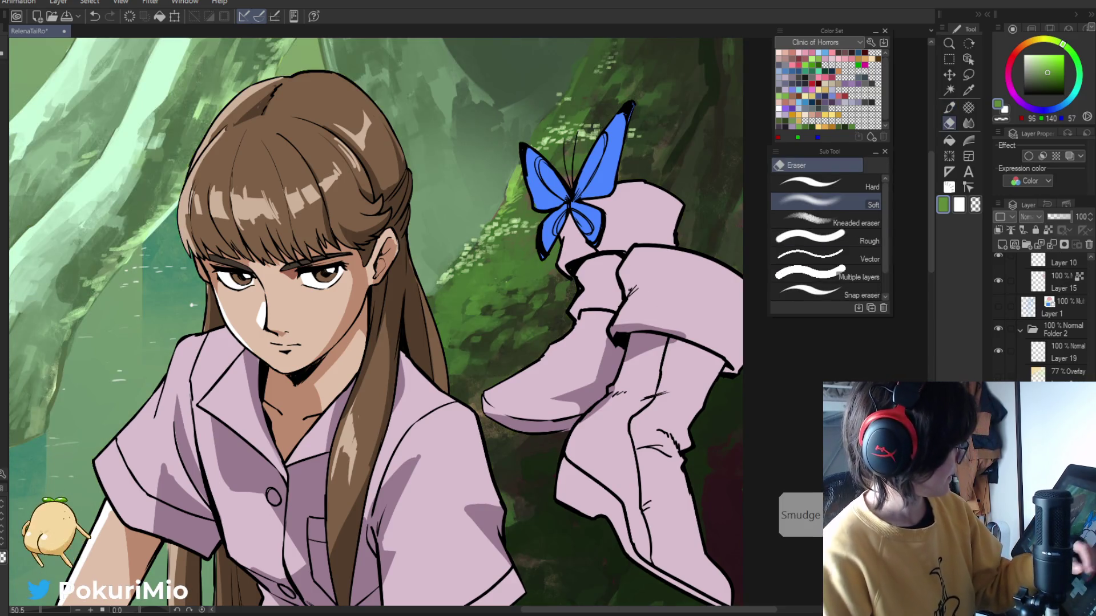
{"action": "left_click", "coordinate": [521, 193], "text": "alt"}
{"action": "key", "text": "p"}
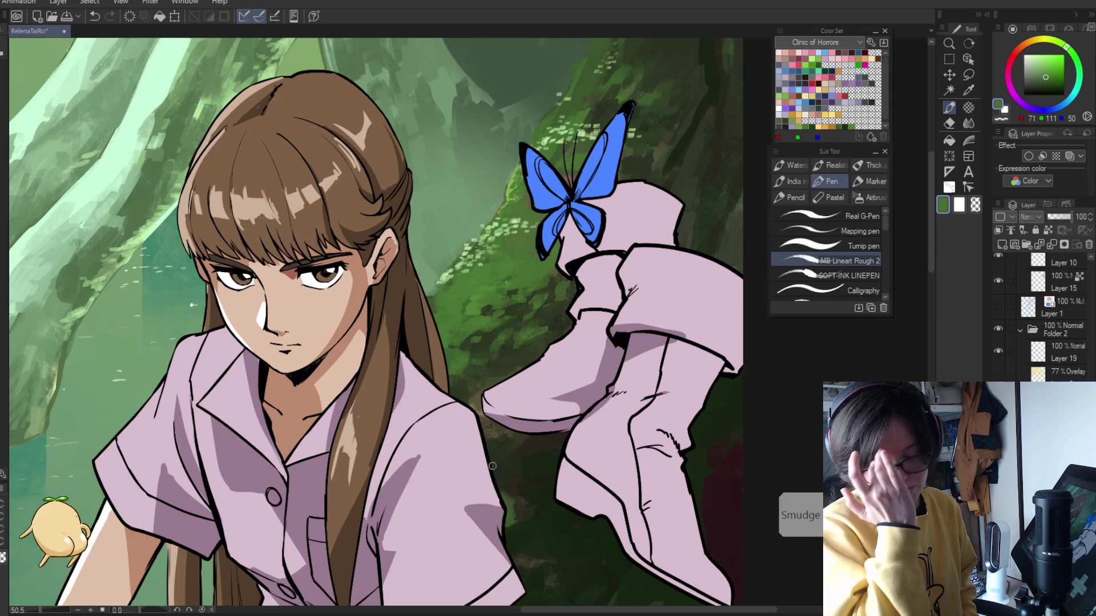
{"action": "left_click", "coordinate": [502, 201], "text": "alt"}
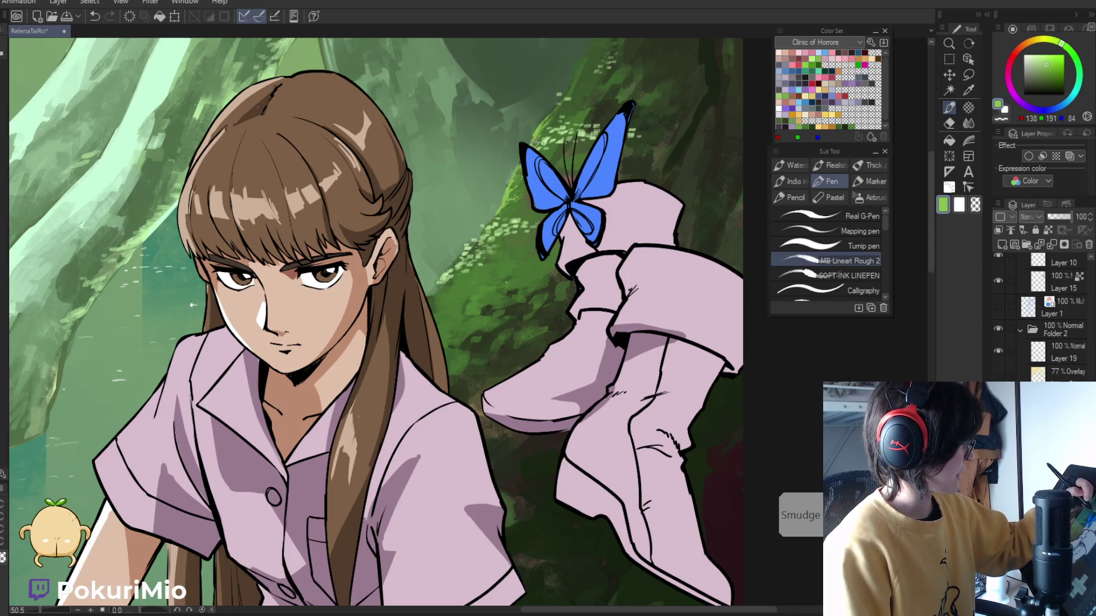
{"action": "key", "text": "e"}
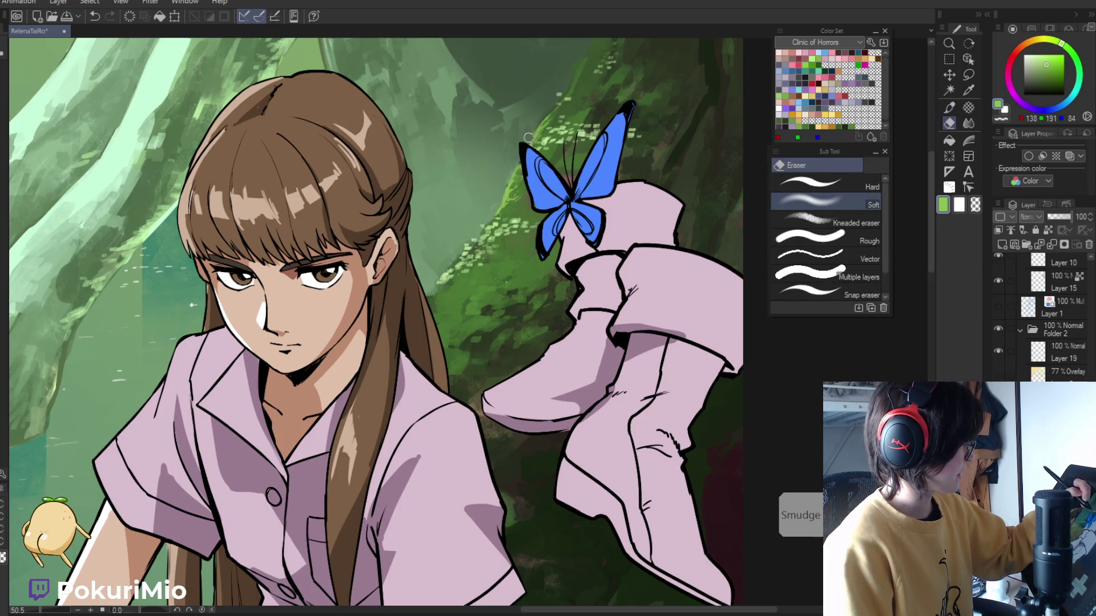
{"action": "key", "text": "p"}
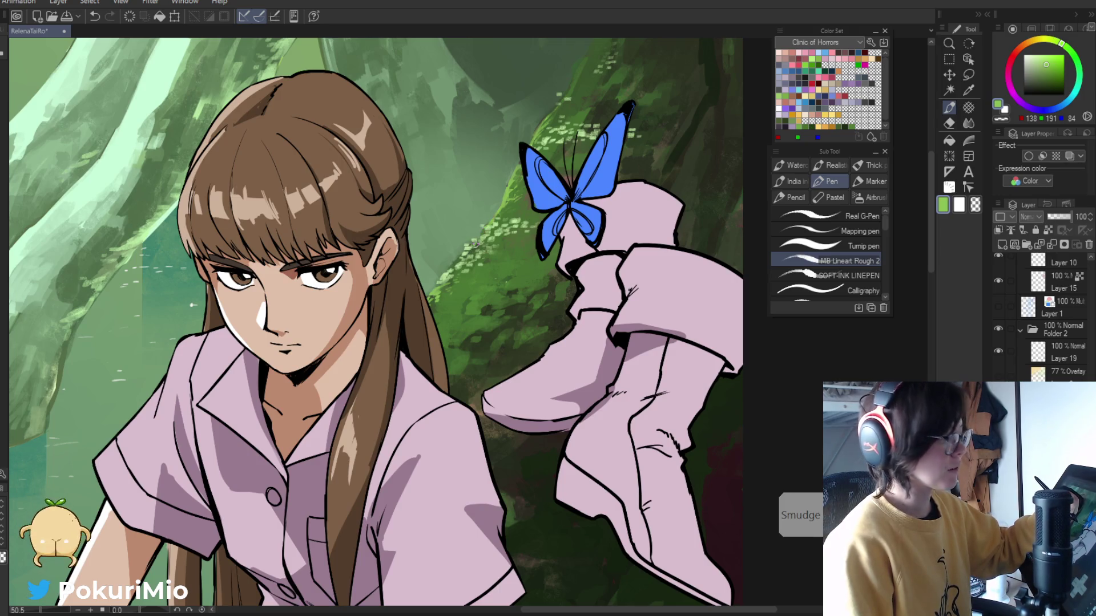
{"action": "key", "text": "e"}
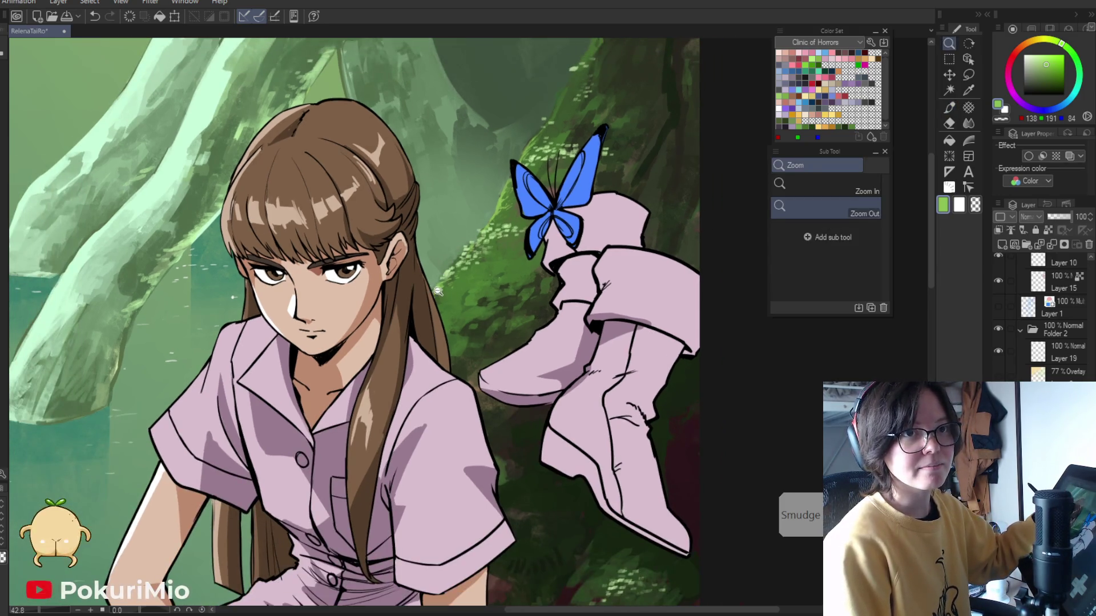
{"action": "key", "text": "ctrl+plus"}
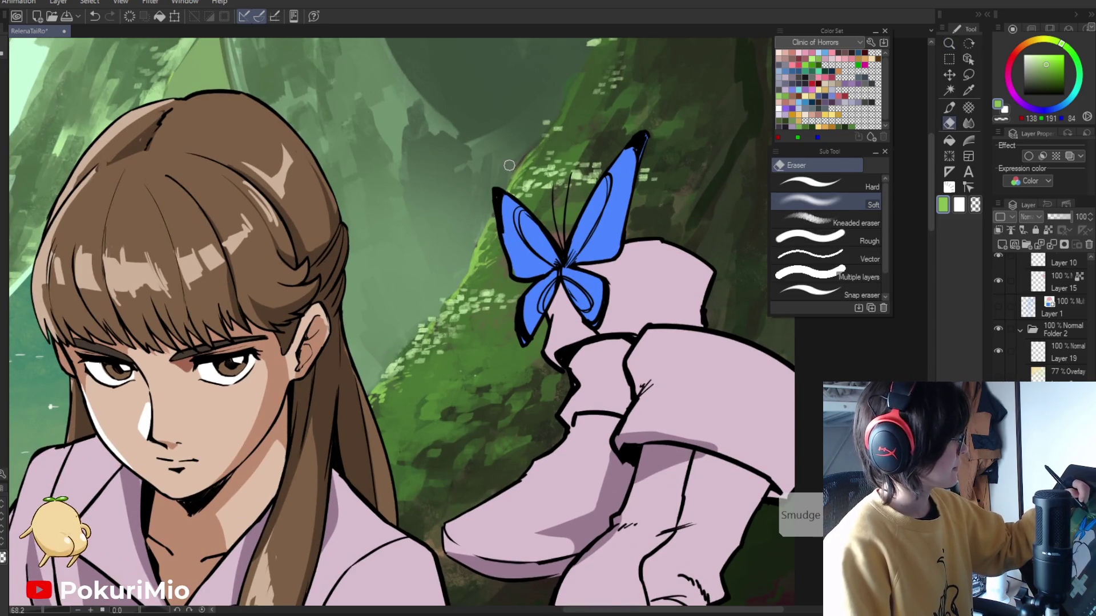
{"action": "key", "text": "/"}
{"action": "left_click_drag", "start_coordinate": [511, 165], "coordinate": [352, 355]}
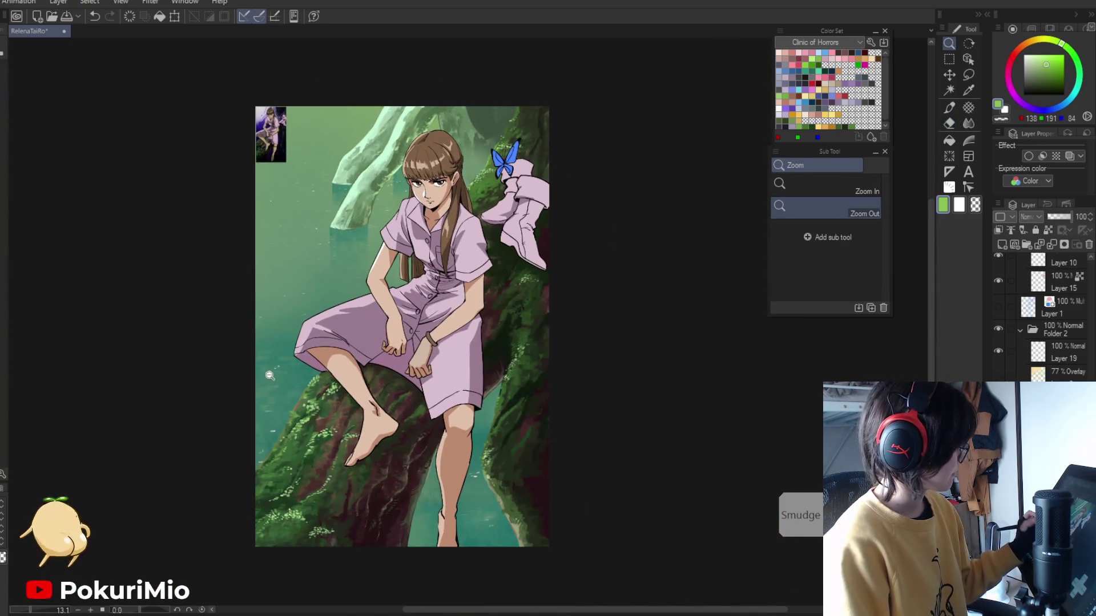
{"action": "scroll", "coordinate": [352, 355], "scroll_direction": "up", "scroll_amount": 5}
{"action": "key", "text": "p"}
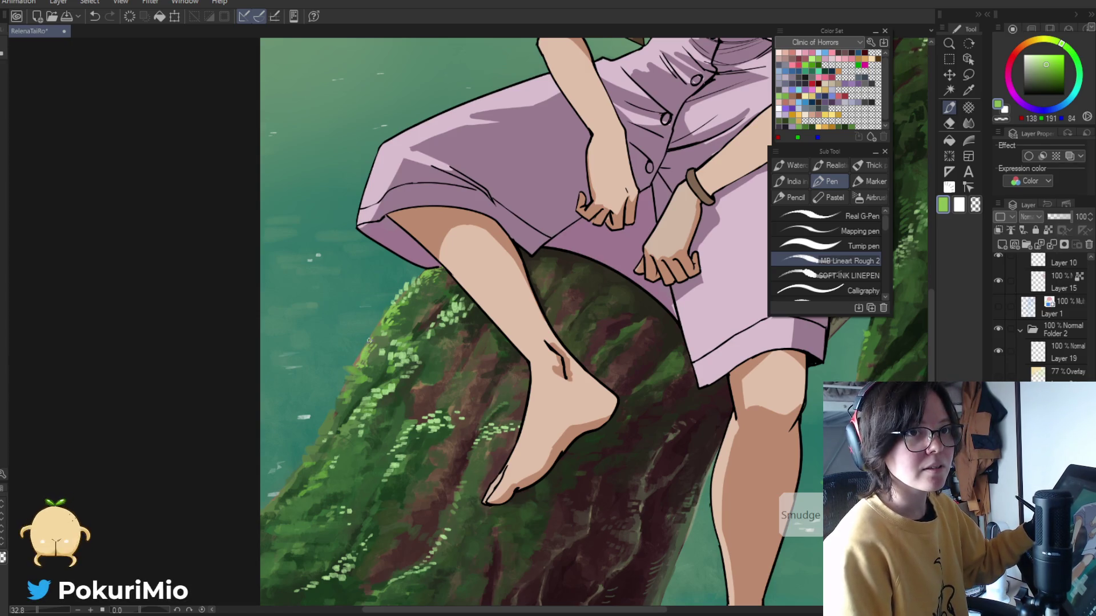
{"action": "left_click", "coordinate": [357, 368], "text": "ctrl+alt"}
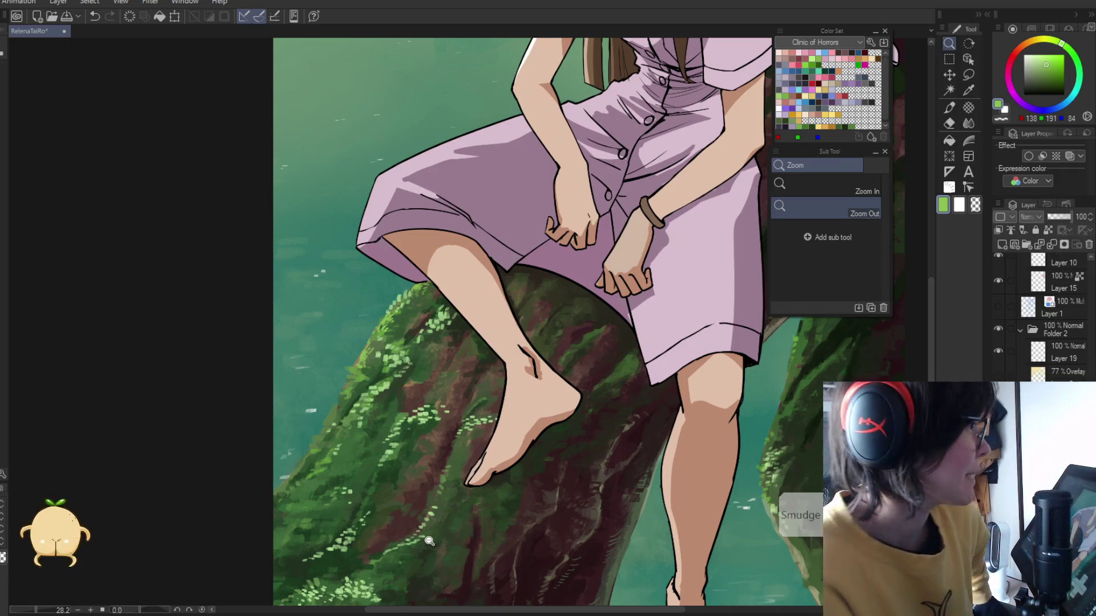
{"action": "left_click", "coordinate": [349, 381]}
{"action": "key", "text": "p"}
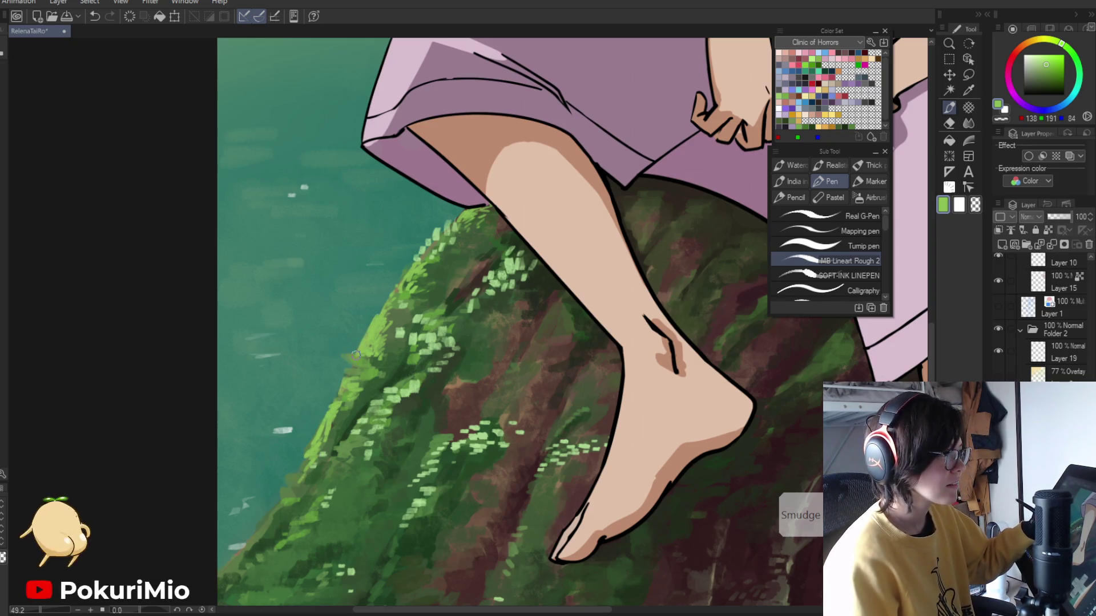
{"action": "key", "text": "/"}
{"action": "left_click", "coordinate": [322, 404], "text": "alt"}
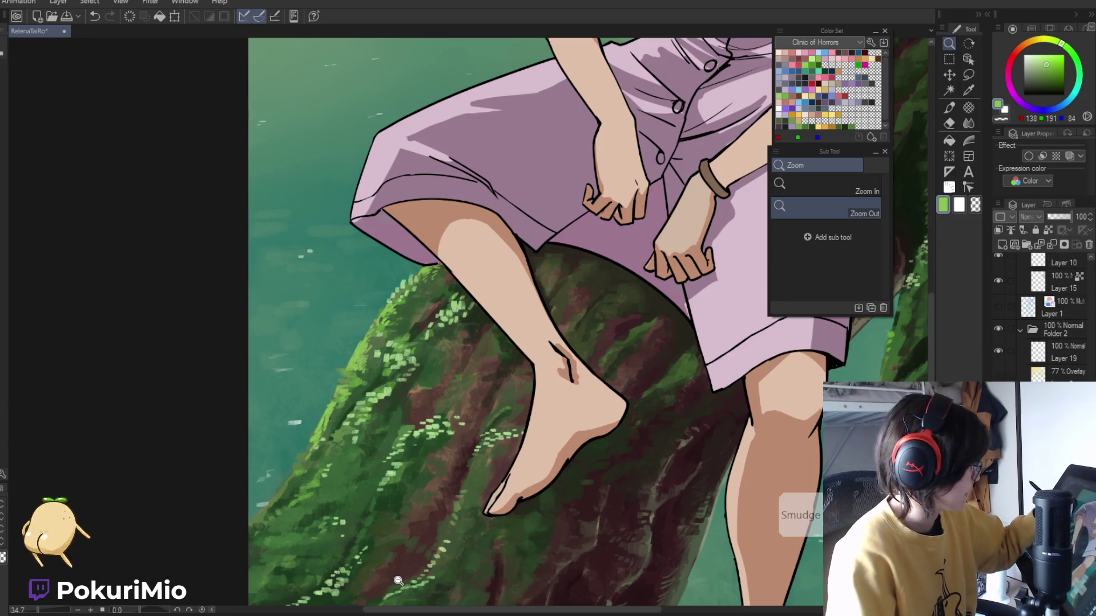
{"action": "key", "text": "p"}
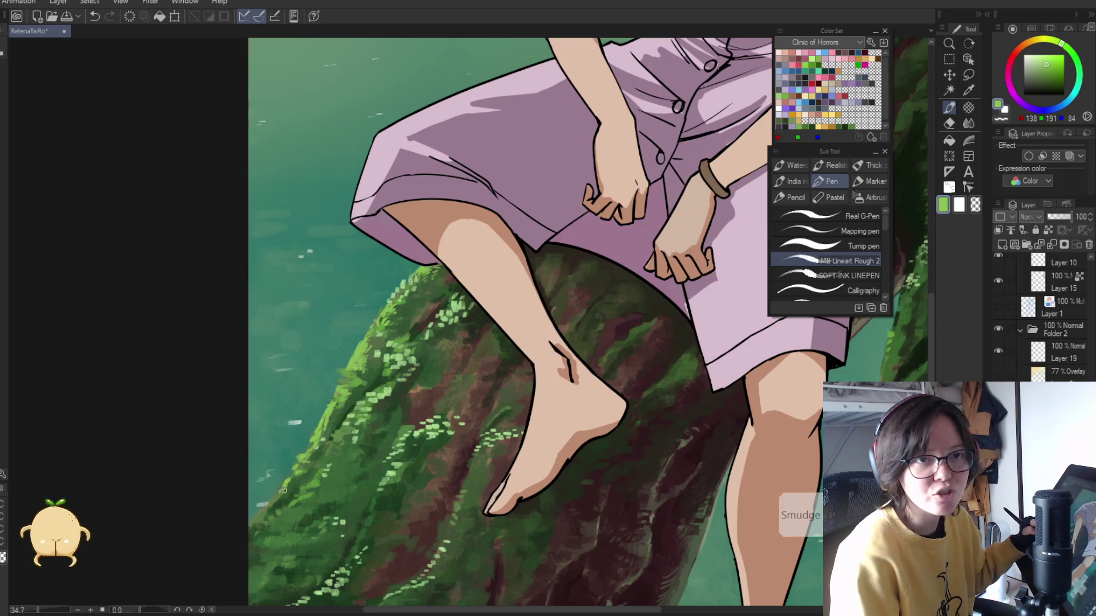
{"action": "key", "text": "/"}
{"action": "left_click", "coordinate": [251, 504], "text": "alt"}
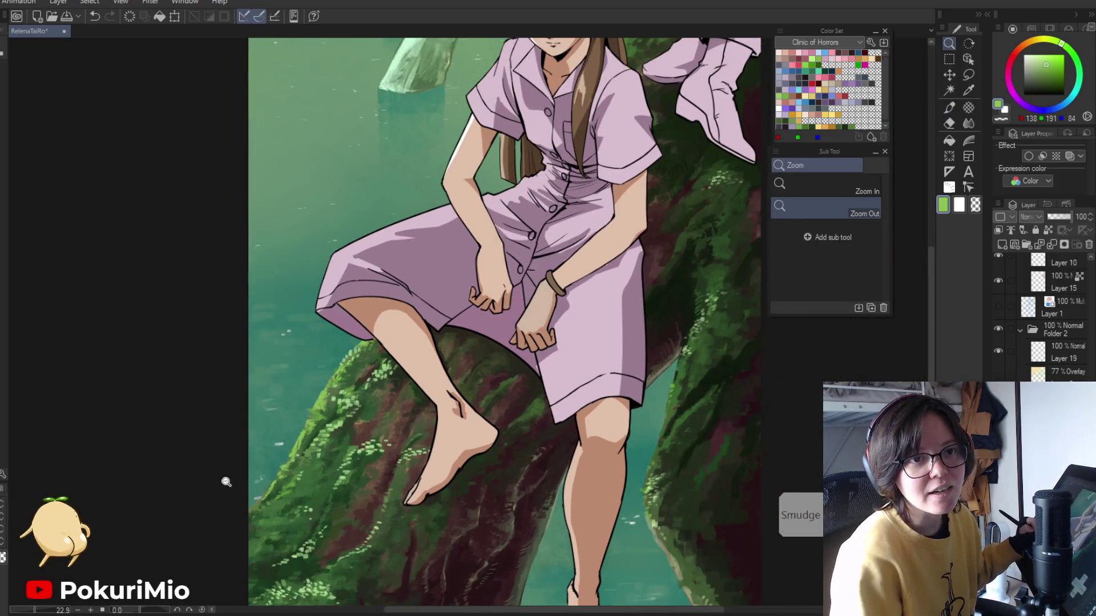
{"action": "left_click", "coordinate": [234, 502], "text": "alt"}
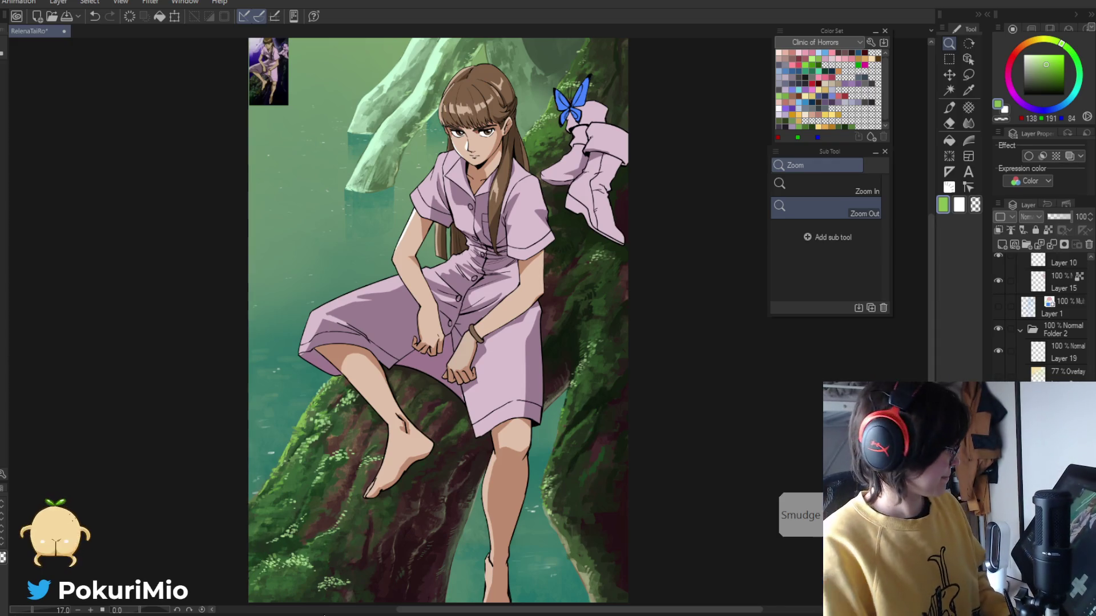
{"action": "key", "text": "p"}
{"action": "scroll", "coordinate": [250, 545], "scroll_direction": "up", "scroll_amount": 2}
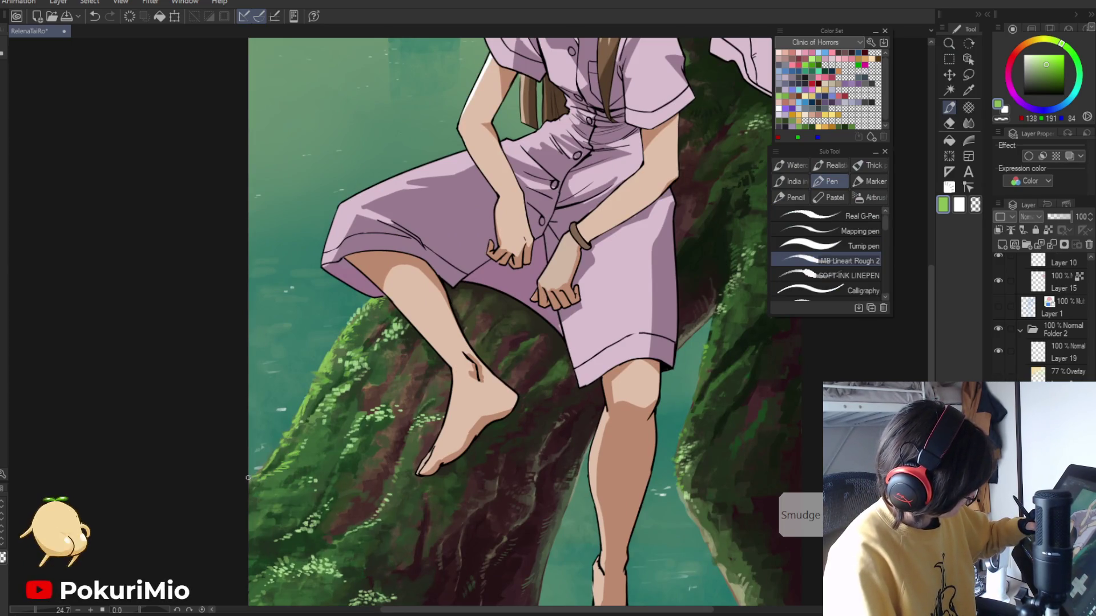
{"action": "key", "text": "/"}
{"action": "left_click", "coordinate": [251, 475]}
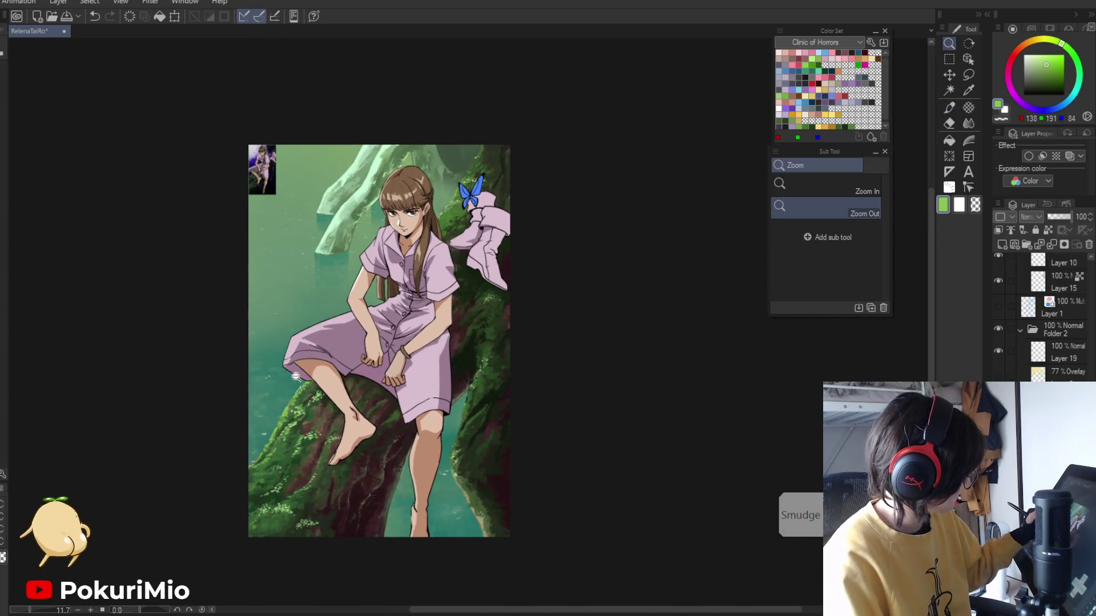
{"action": "scroll", "coordinate": [456, 214], "scroll_direction": "up", "scroll_amount": 3}
{"action": "key", "text": "p"}
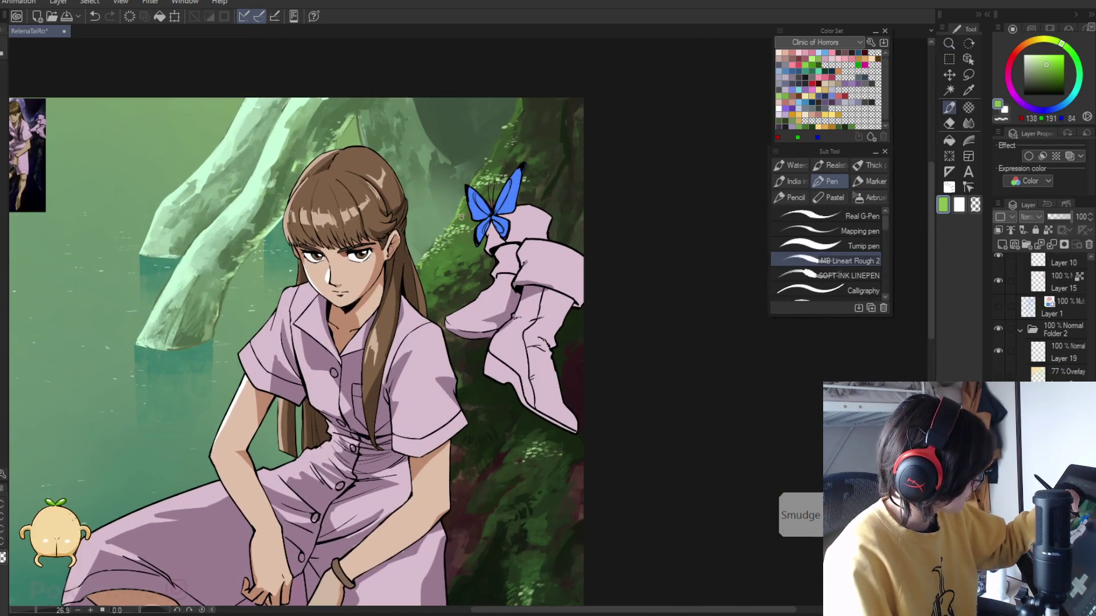
{"action": "key", "text": "/"}
{"action": "left_click", "coordinate": [400, 608]}
{"action": "scroll", "coordinate": [354, 560], "scroll_direction": "up", "scroll_amount": 2}
{"action": "key", "text": "p"}
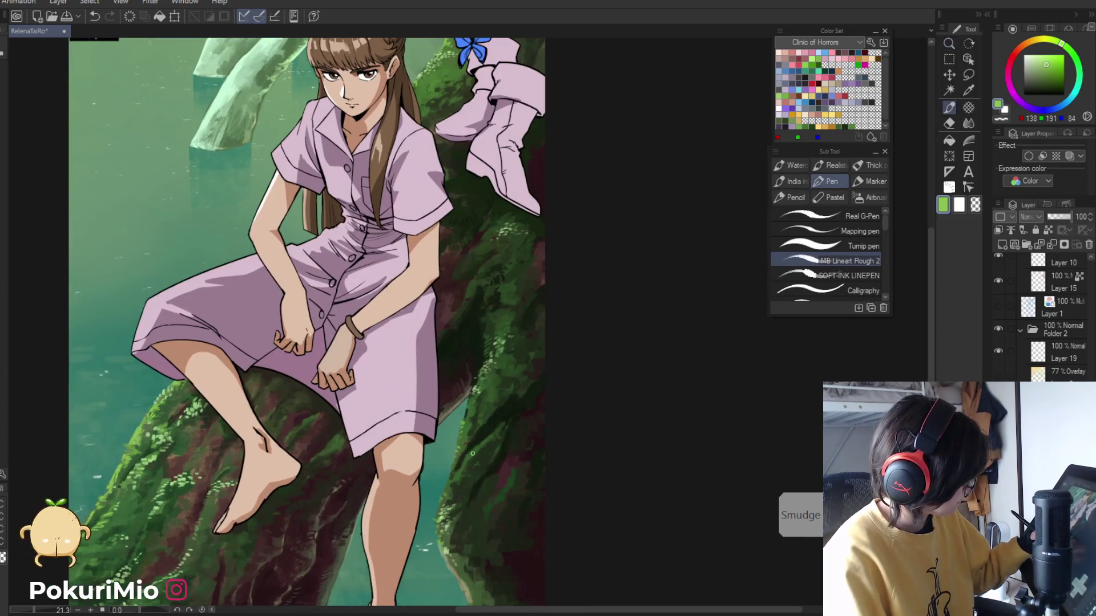
{"action": "key", "text": "/"}
{"action": "left_click", "coordinate": [463, 461]}
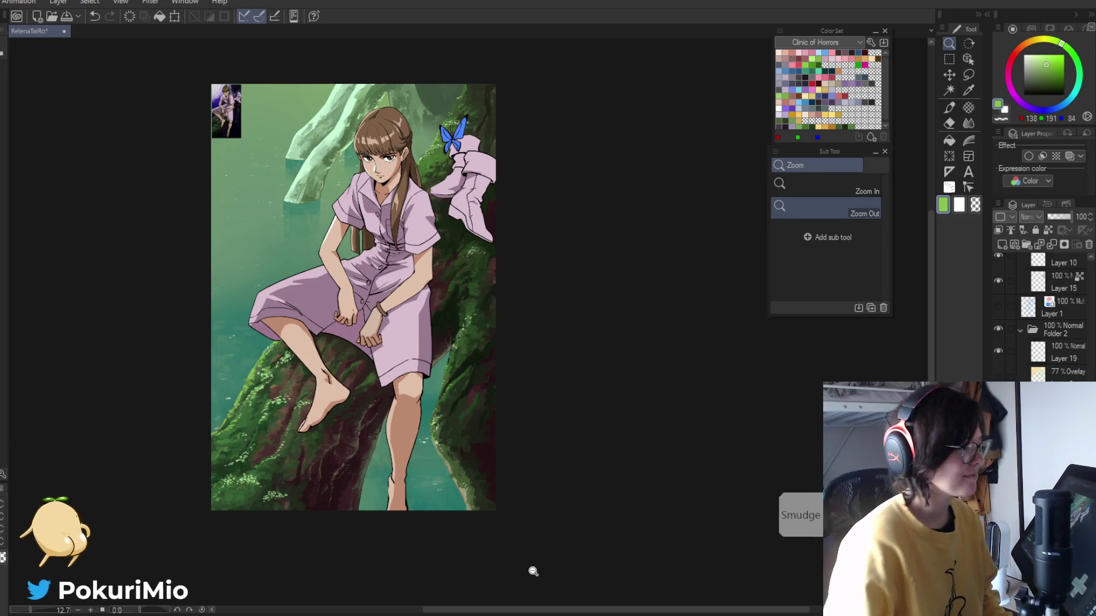
{"action": "left_click", "coordinate": [555, 489]}
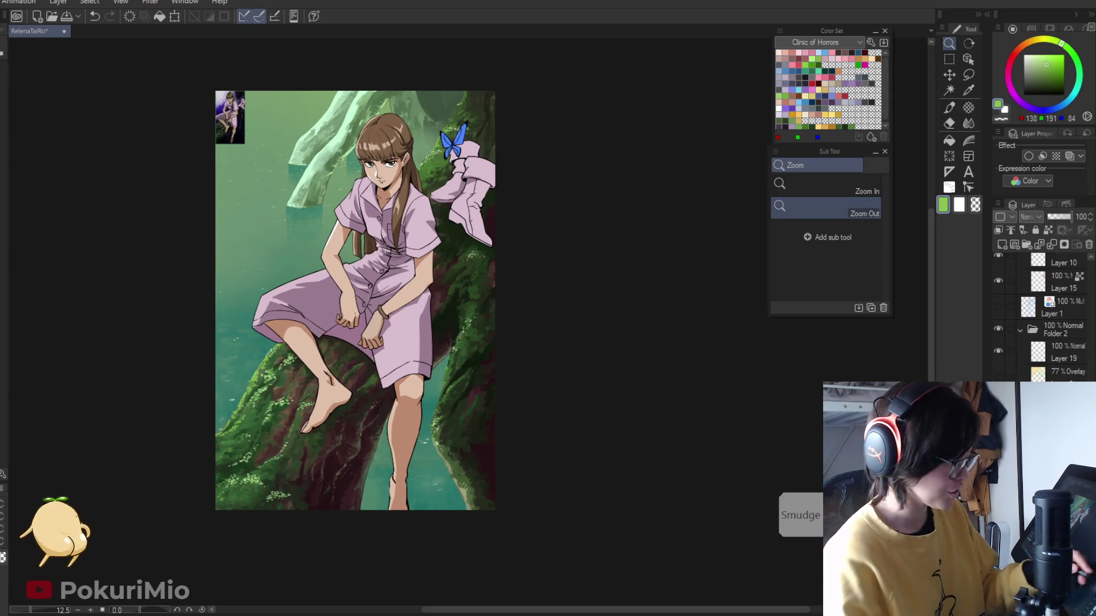
{"action": "left_click", "coordinate": [998, 376]}
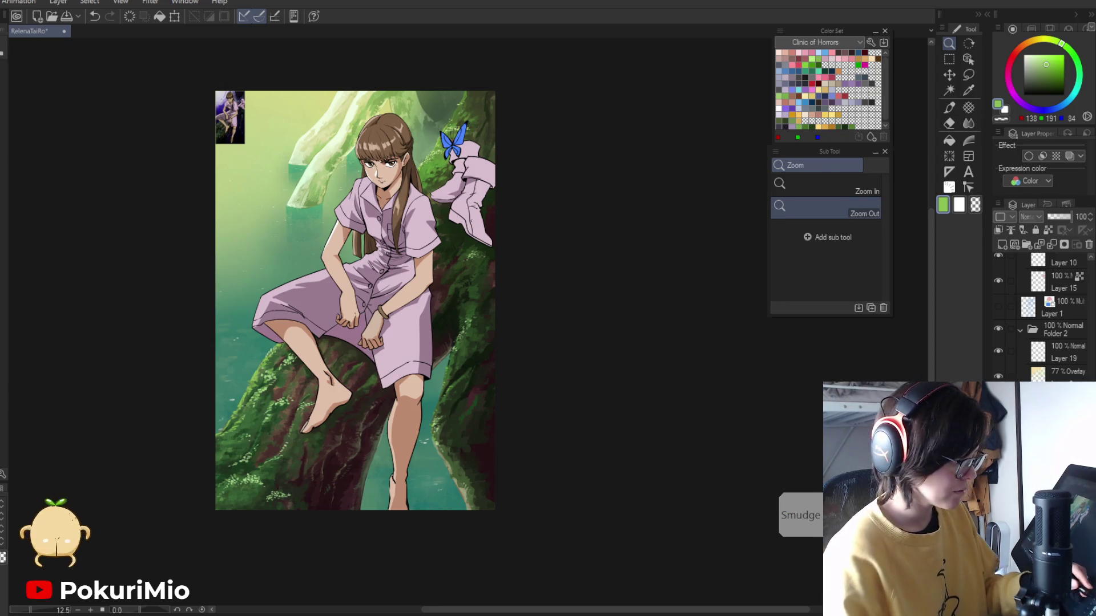
{"action": "left_click", "coordinate": [998, 376]}
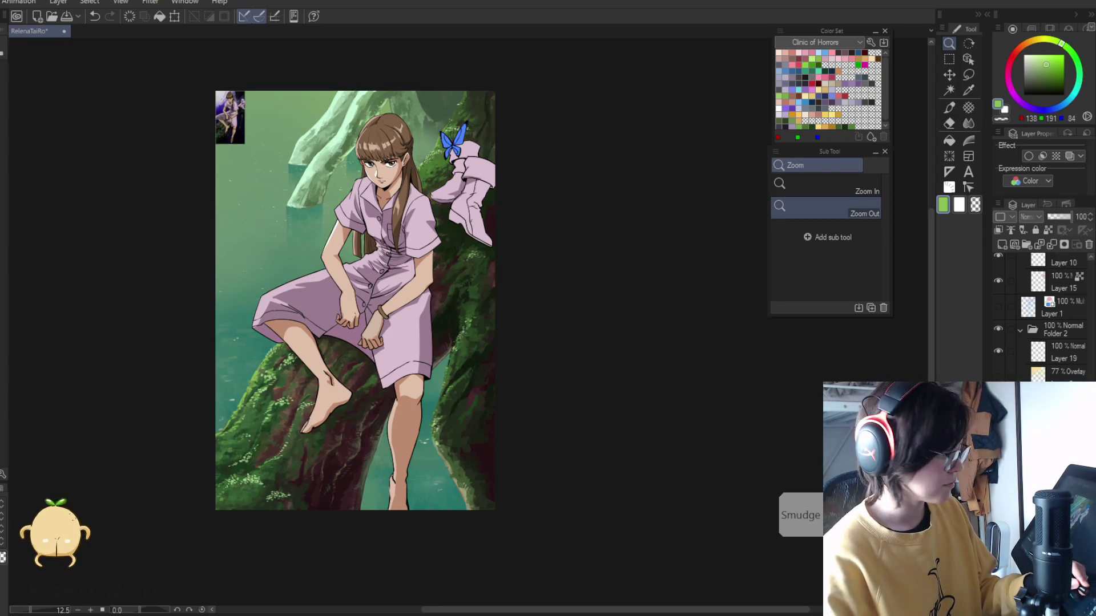
{"action": "scroll", "coordinate": [483, 165], "scroll_direction": "up", "scroll_amount": 5}
{"action": "key", "text": "i"}
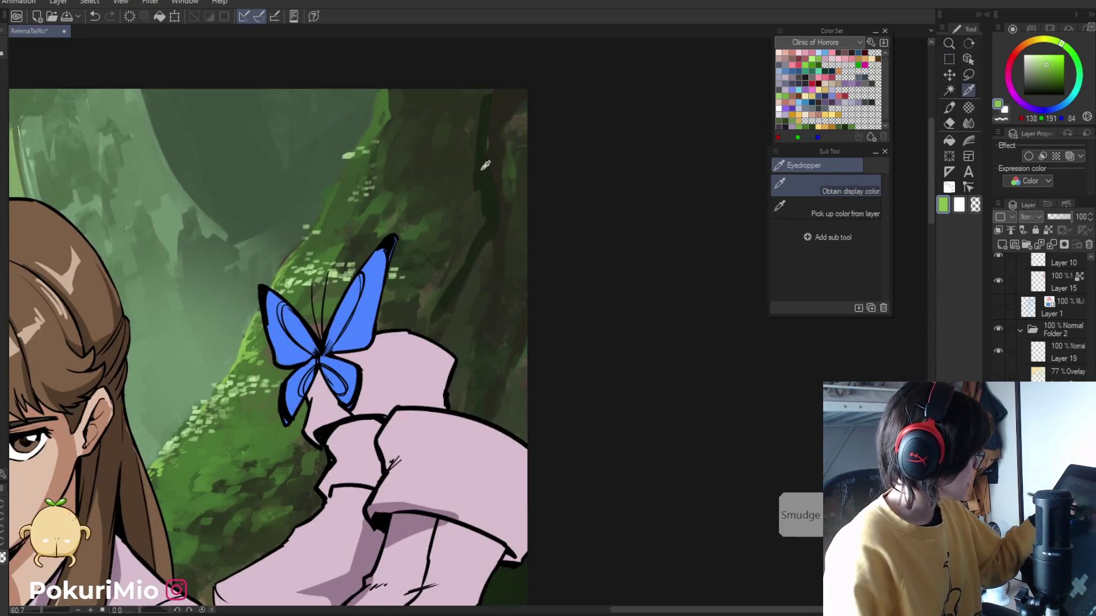
- Sample dark and mid moss greens from beside the butterfly
{"action": "left_click", "coordinate": [483, 165], "text": "alt"}
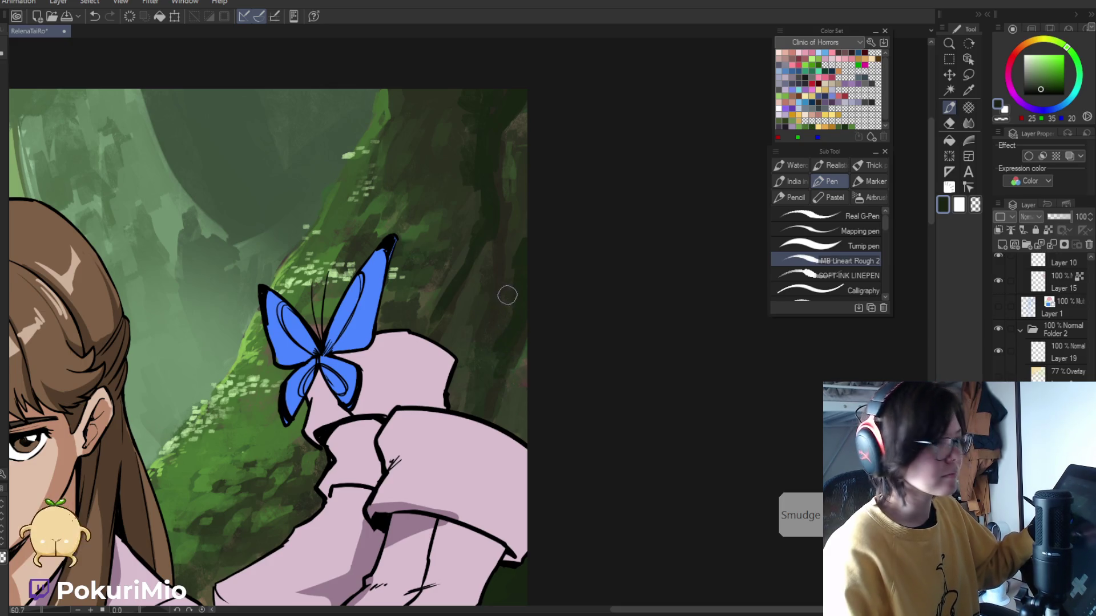
{"action": "left_click", "coordinate": [502, 257], "text": "alt"}
{"action": "left_click", "coordinate": [505, 238], "text": "alt"}
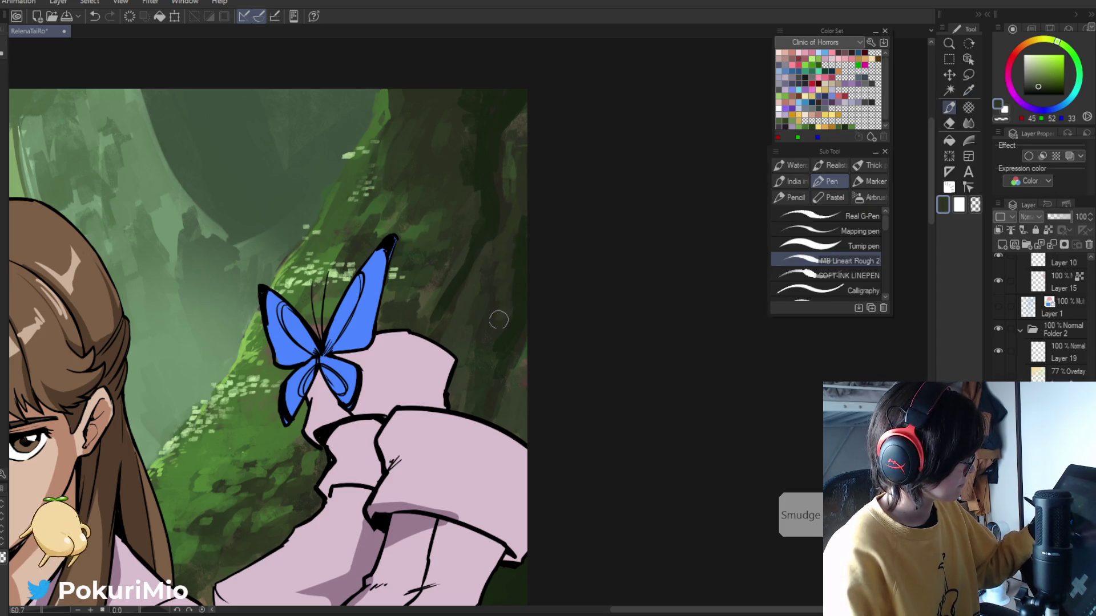
{"action": "left_click_drag", "start_coordinate": [499, 316], "coordinate": [388, 473]}
{"action": "left_click_drag", "start_coordinate": [459, 324], "coordinate": [464, 286]}
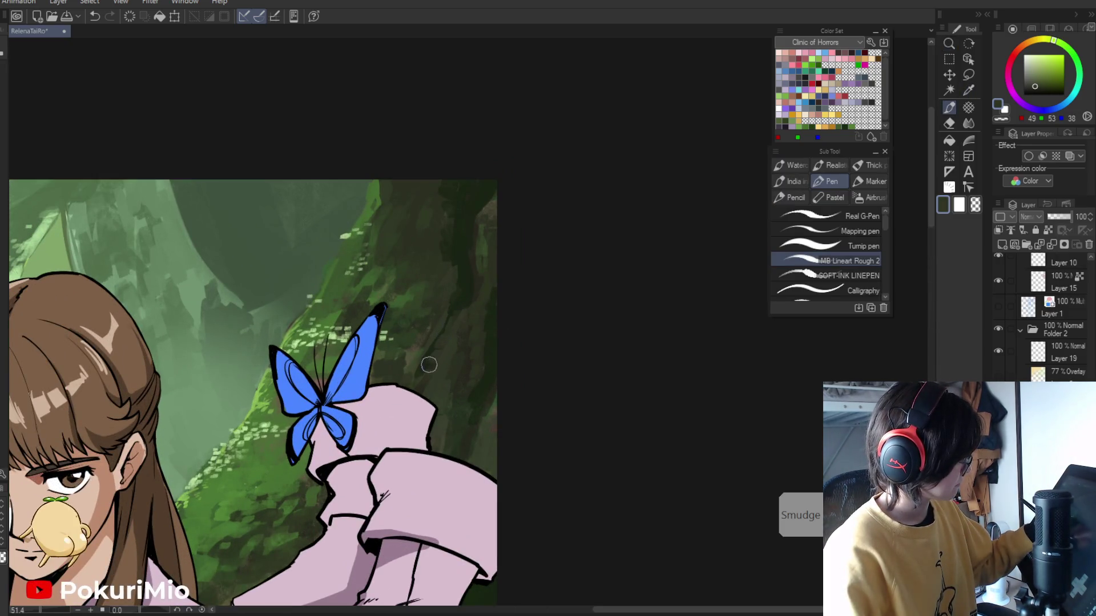
{"action": "left_click", "coordinate": [448, 326], "text": "alt"}
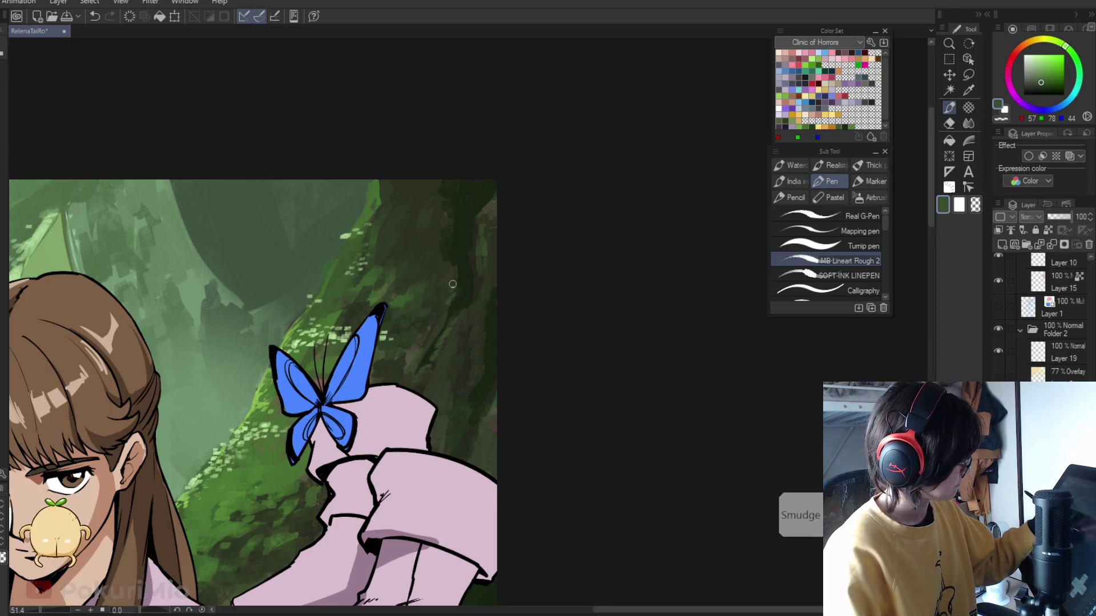
- Sample moss greens from the trunk by the boots, ending on RGB 71, 113, 50
{"action": "left_click_drag", "start_coordinate": [446, 252], "coordinate": [302, 330]}
{"action": "left_click_drag", "start_coordinate": [297, 438], "coordinate": [442, 509]}
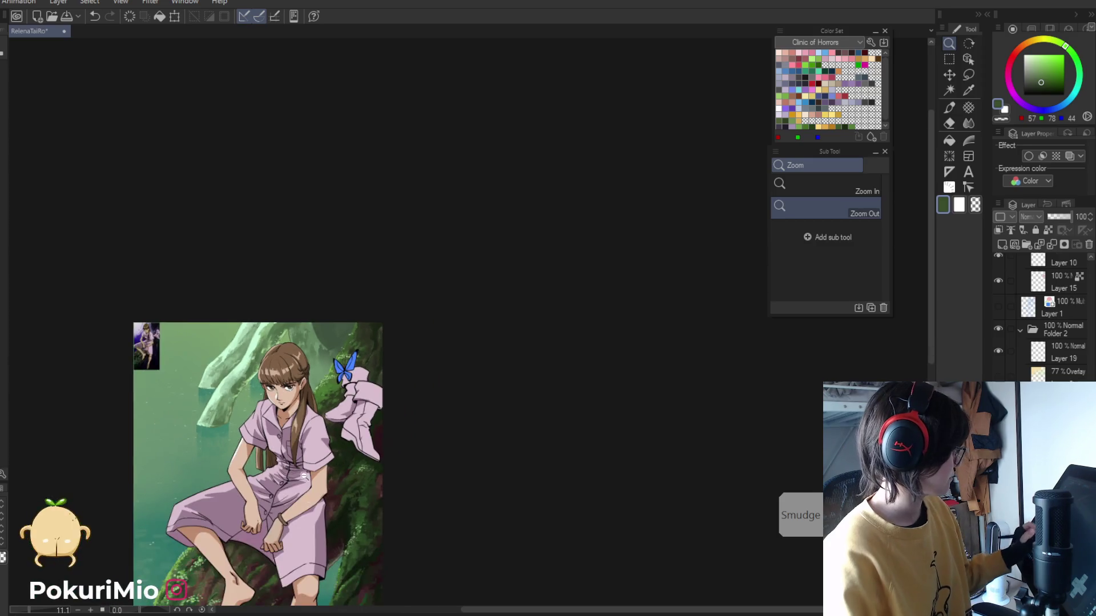
{"action": "left_click_drag", "start_coordinate": [397, 342], "coordinate": [418, 296]}
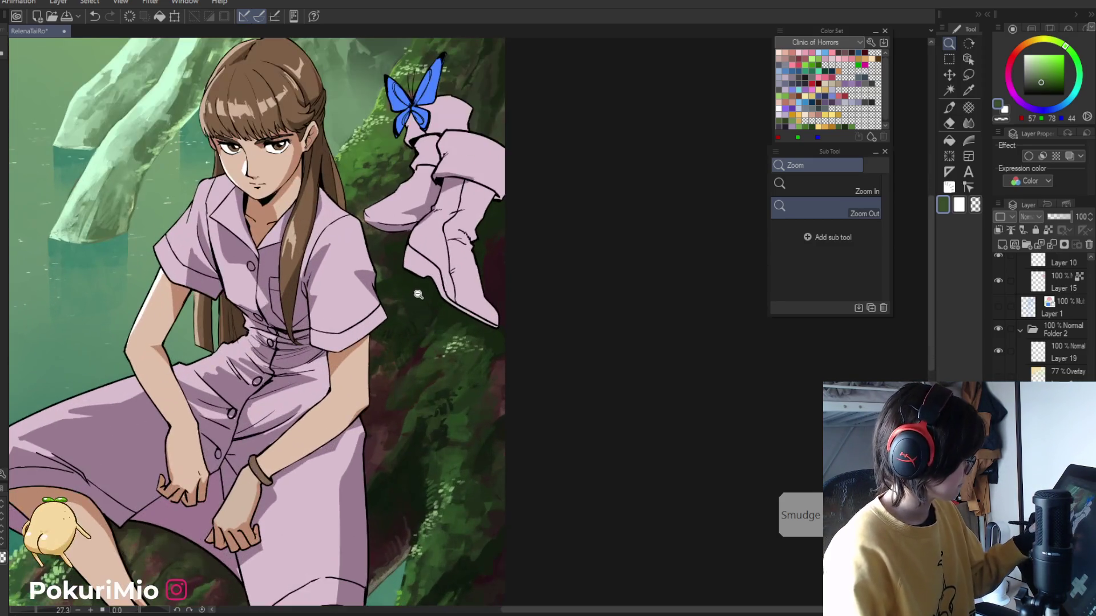
{"action": "key", "text": "alt"}
{"action": "left_click", "coordinate": [425, 307], "text": "alt"}
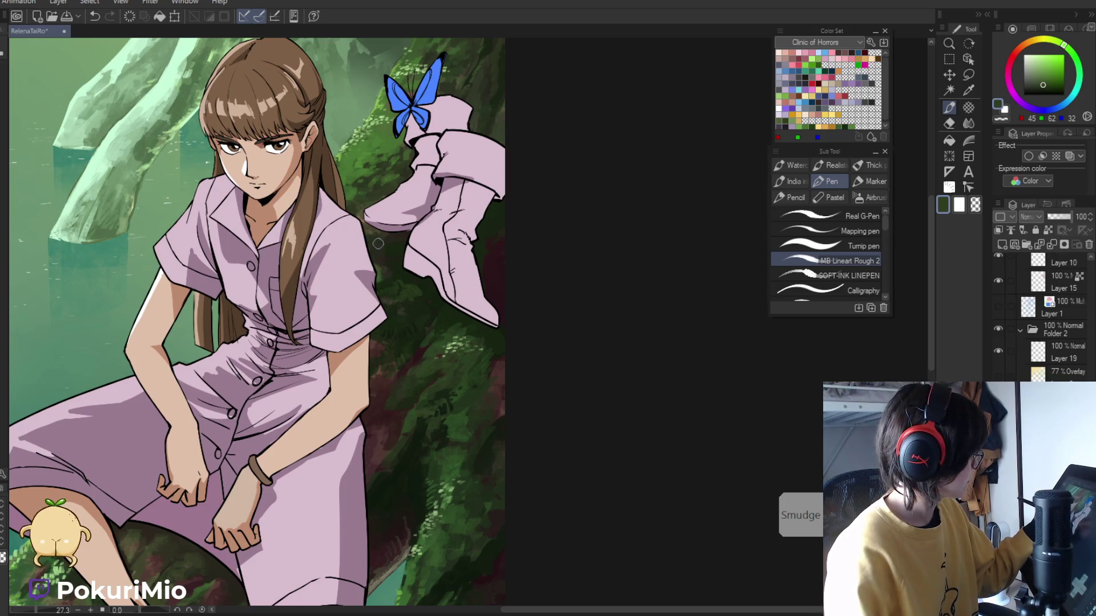
{"action": "left_click", "coordinate": [377, 266], "text": "alt"}
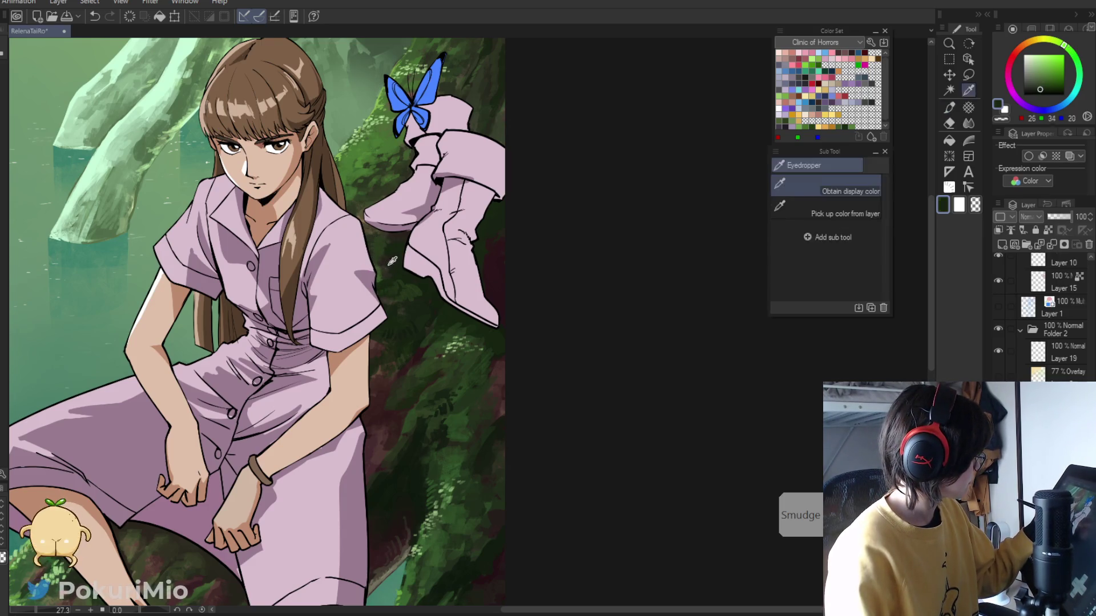
{"action": "left_click", "coordinate": [367, 231], "text": "alt"}
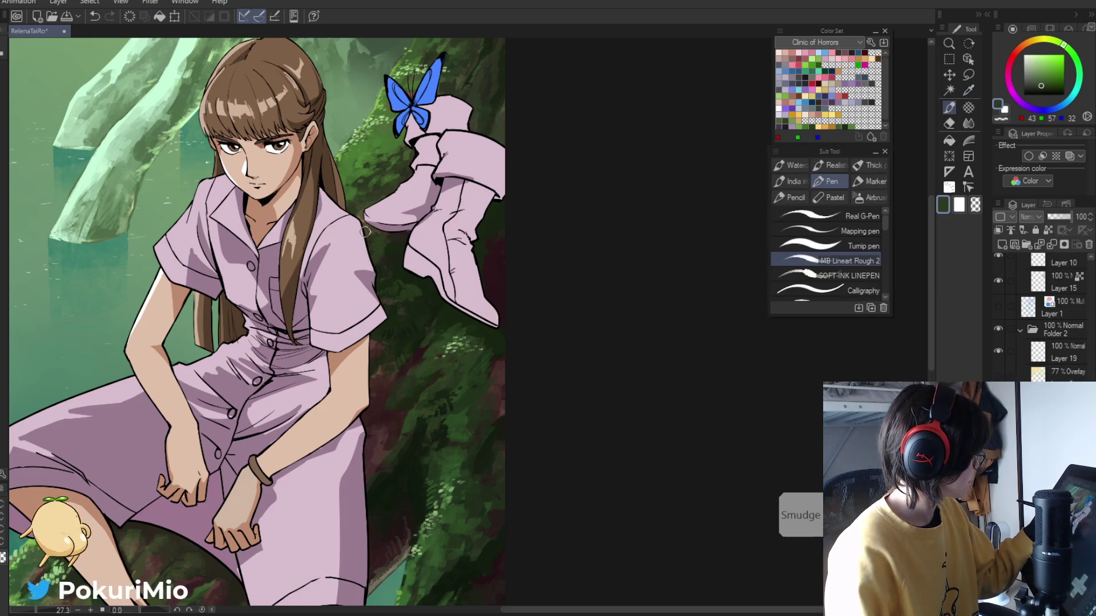
{"action": "left_click", "coordinate": [355, 197], "text": "alt"}
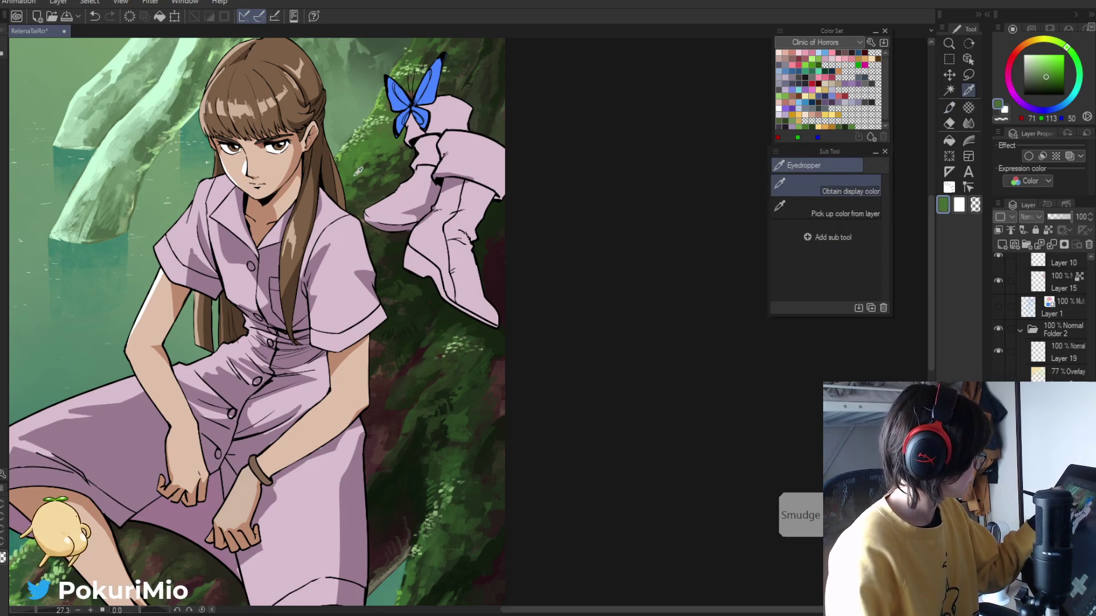
{"action": "left_click", "coordinate": [346, 211], "text": "alt"}
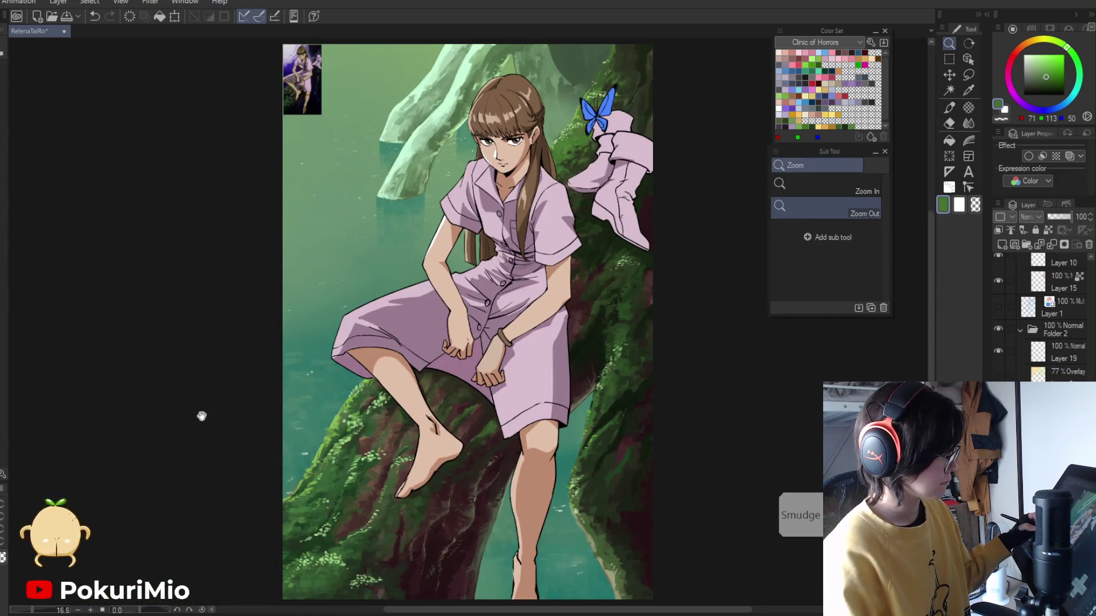
- Show the yellow-green Overlay glow layer again and try green, pale yellow and warm orange colours
{"action": "left_click_drag", "start_coordinate": [202, 418], "coordinate": [193, 371]}
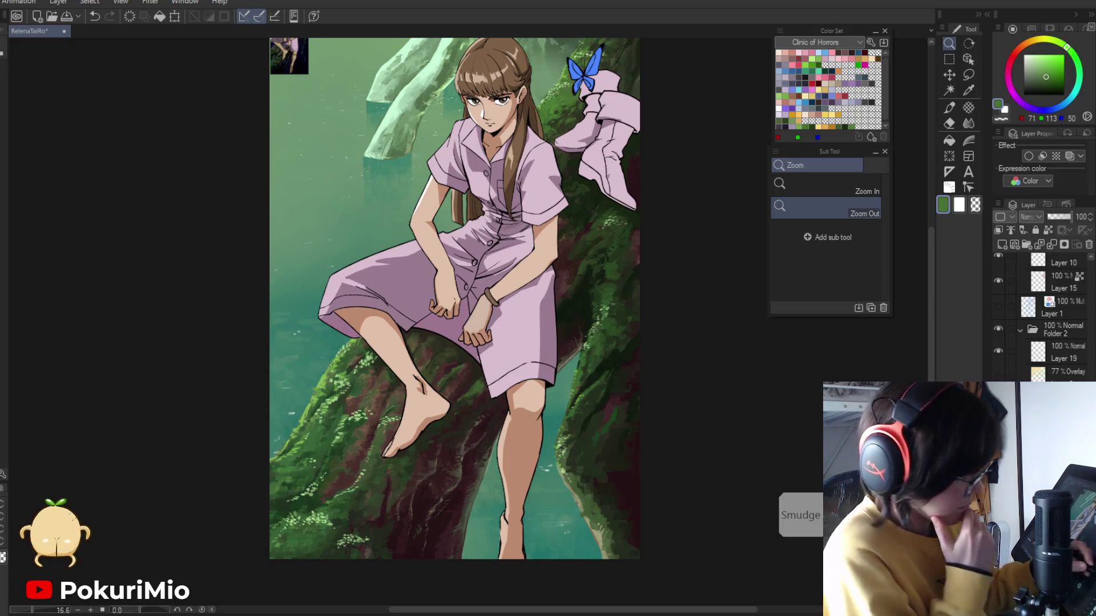
{"action": "left_click", "coordinate": [998, 375]}
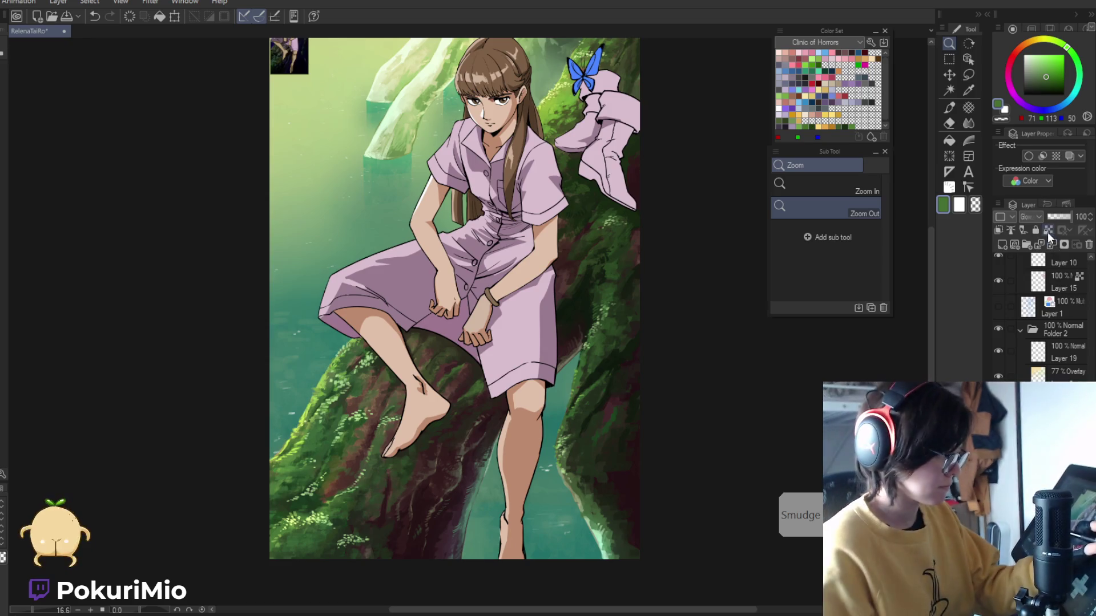
{"action": "scroll", "coordinate": [228, 472], "scroll_direction": "up", "scroll_amount": 1}
{"action": "key", "text": "p"}
{"action": "left_click", "coordinate": [1050, 54]}
{"action": "left_click", "coordinate": [1045, 38]}
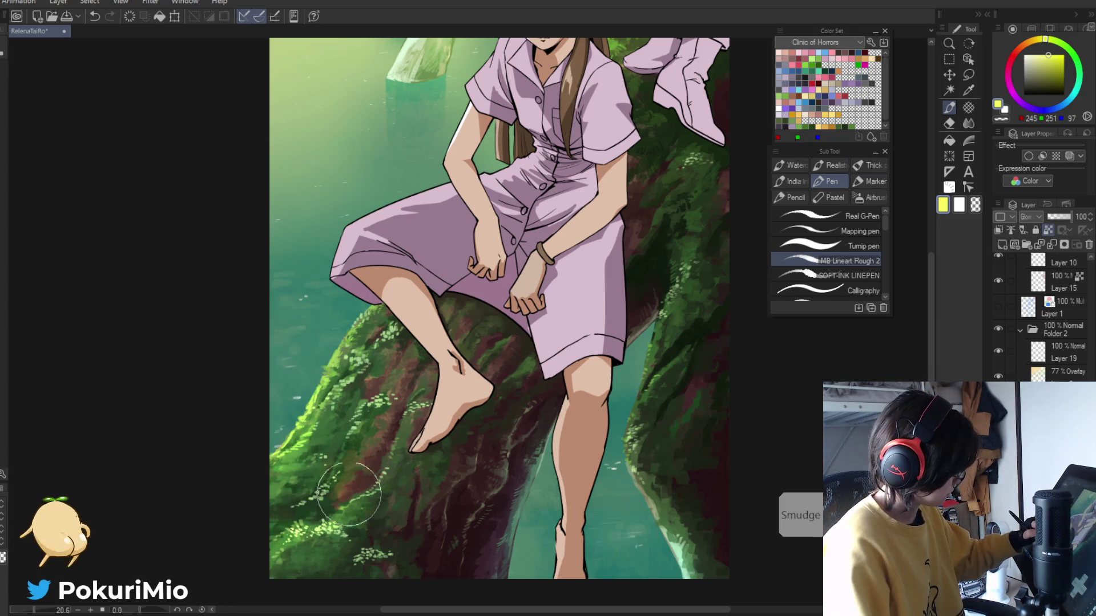
{"action": "left_click", "coordinate": [1072, 52]}
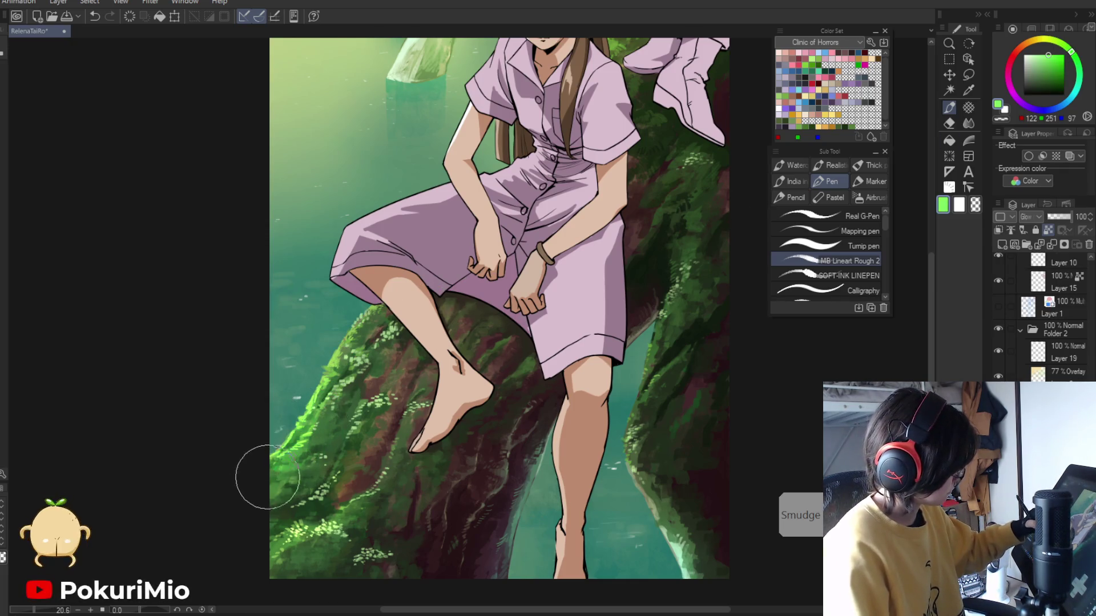
{"action": "left_click", "coordinate": [1020, 47]}
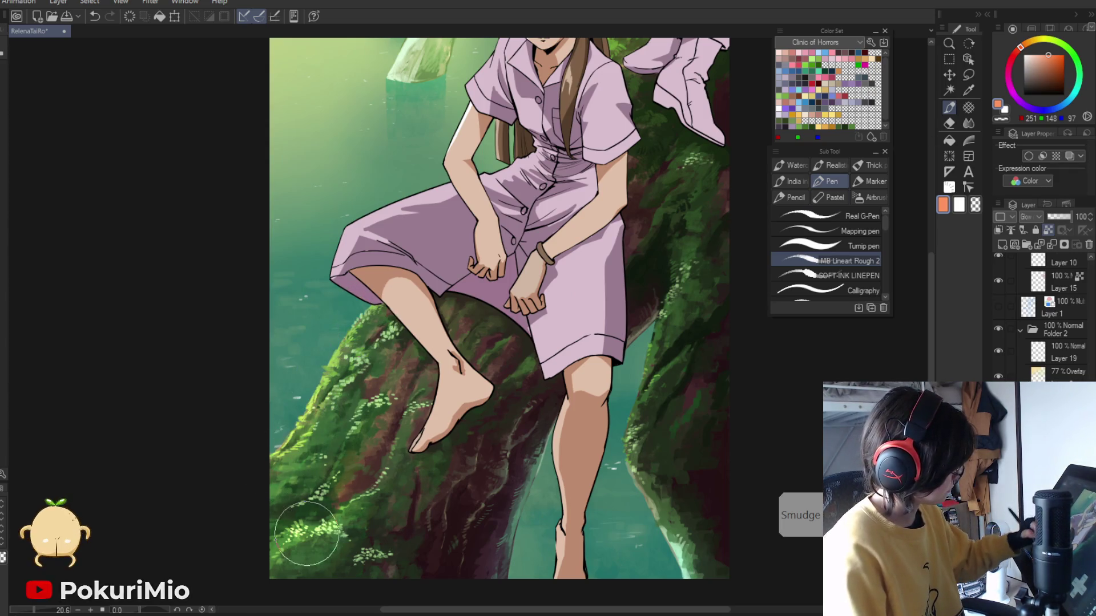
- Soften the moss edge along the lower-left trunk with the soft eraser and check the whole illustration
{"action": "key", "text": "e"}
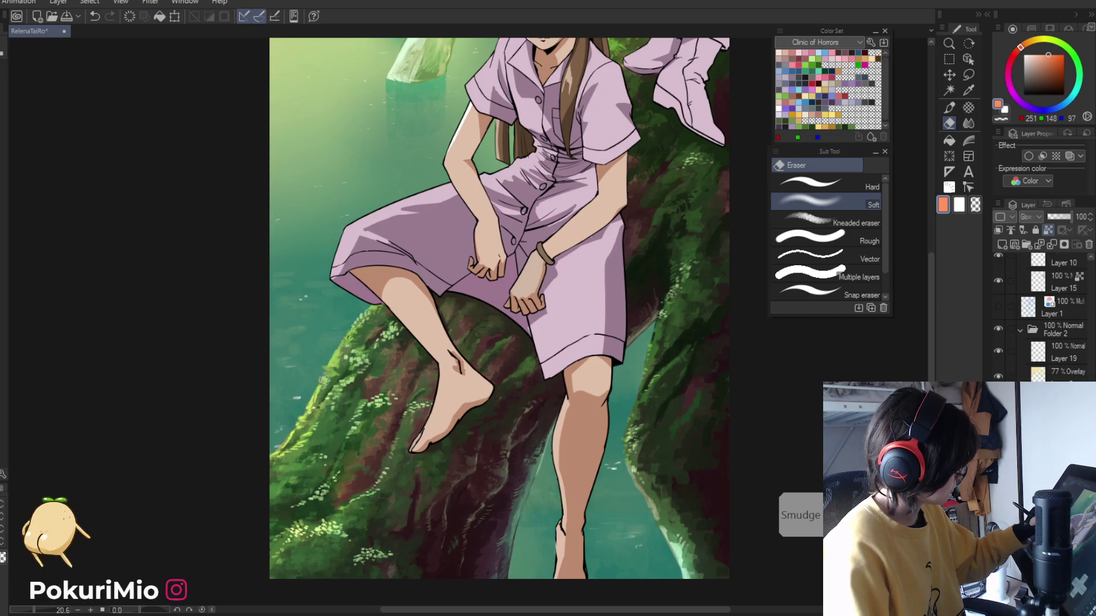
{"action": "left_click_drag", "start_coordinate": [335, 362], "coordinate": [271, 458]}
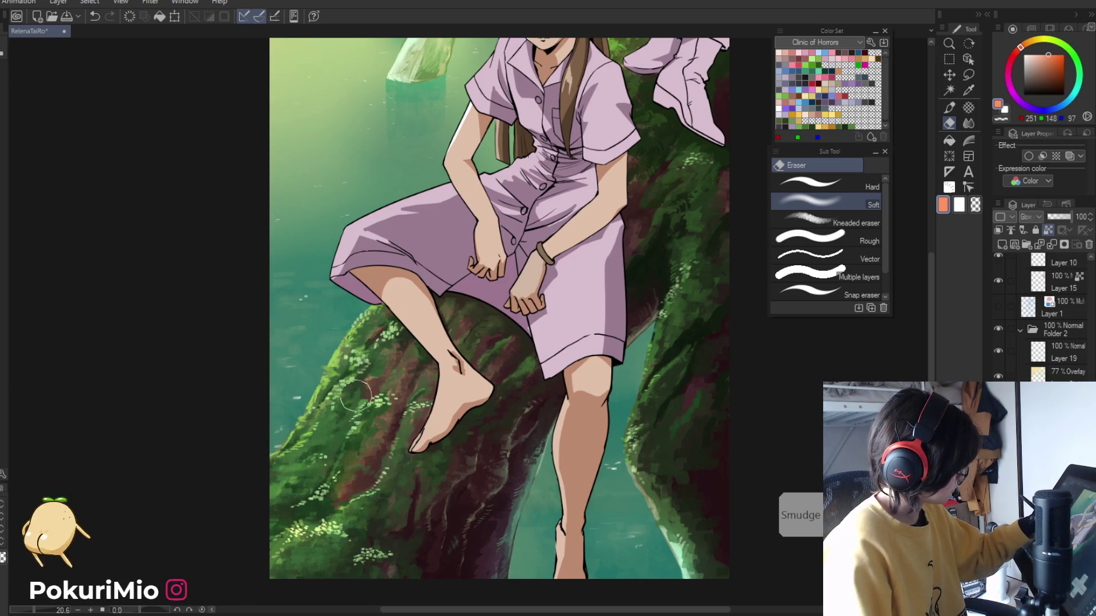
{"action": "key", "text": "/"}
{"action": "mouse_move", "coordinate": [240, 494]}
{"action": "left_mouse_down"}
{"action": "mouse_move", "coordinate": [186, 423]}
{"action": "mouse_move", "coordinate": [249, 454]}
{"action": "mouse_move", "coordinate": [297, 451]}
{"action": "left_mouse_up"}
{"action": "key", "text": "e"}
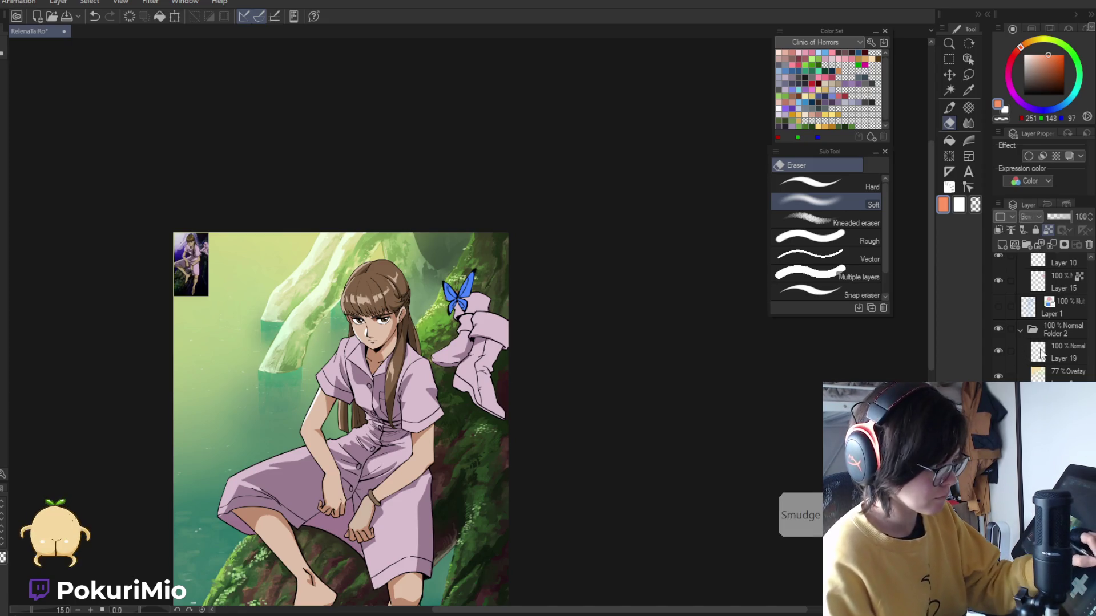
- Collapse Folder 1 and save the illustration with Ctrl+S
{"action": "key", "text": "slash"}
{"action": "left_click_drag", "start_coordinate": [576, 513], "coordinate": [567, 513]}
{"action": "scroll", "coordinate": [567, 513], "scroll_direction": "down", "scroll_amount": 3}
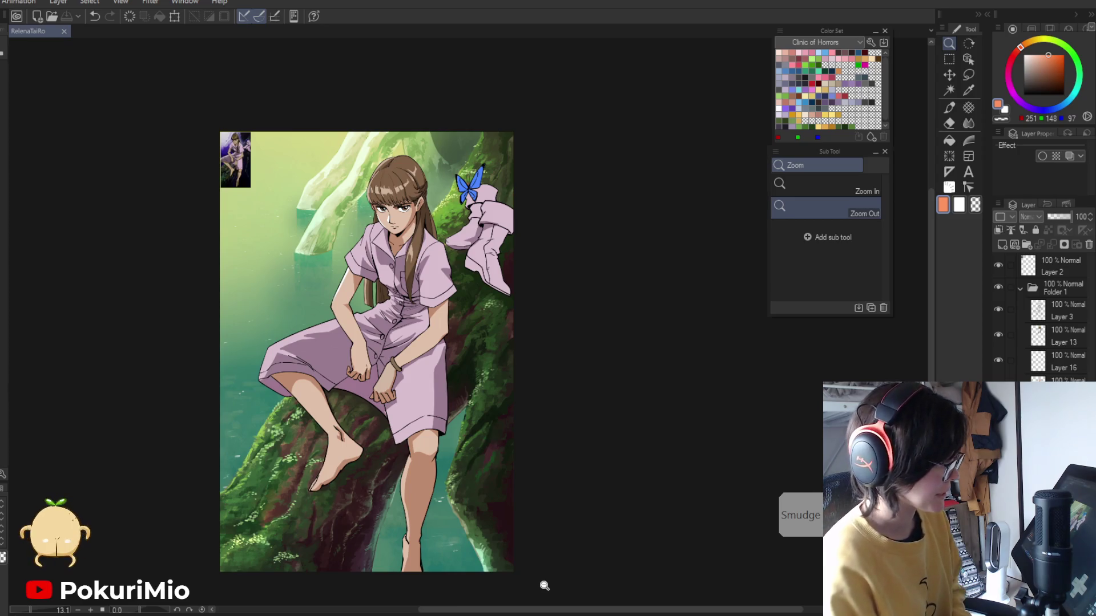
{"action": "left_click", "coordinate": [1020, 289]}
{"action": "scroll", "coordinate": [612, 448], "scroll_direction": "down", "scroll_amount": 1}
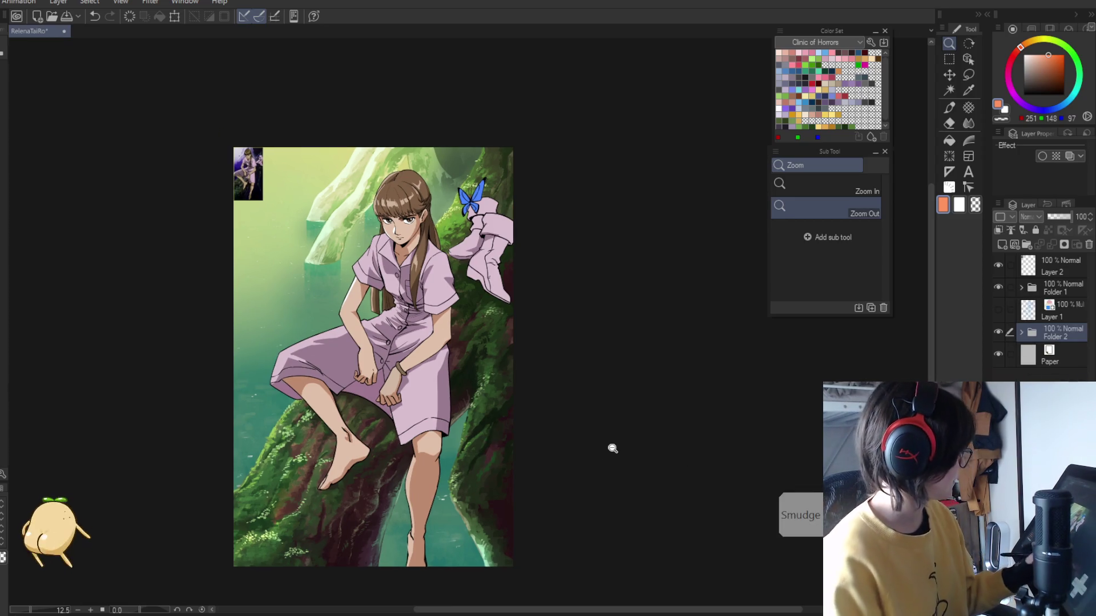
{"action": "key", "text": "ctrl+s"}
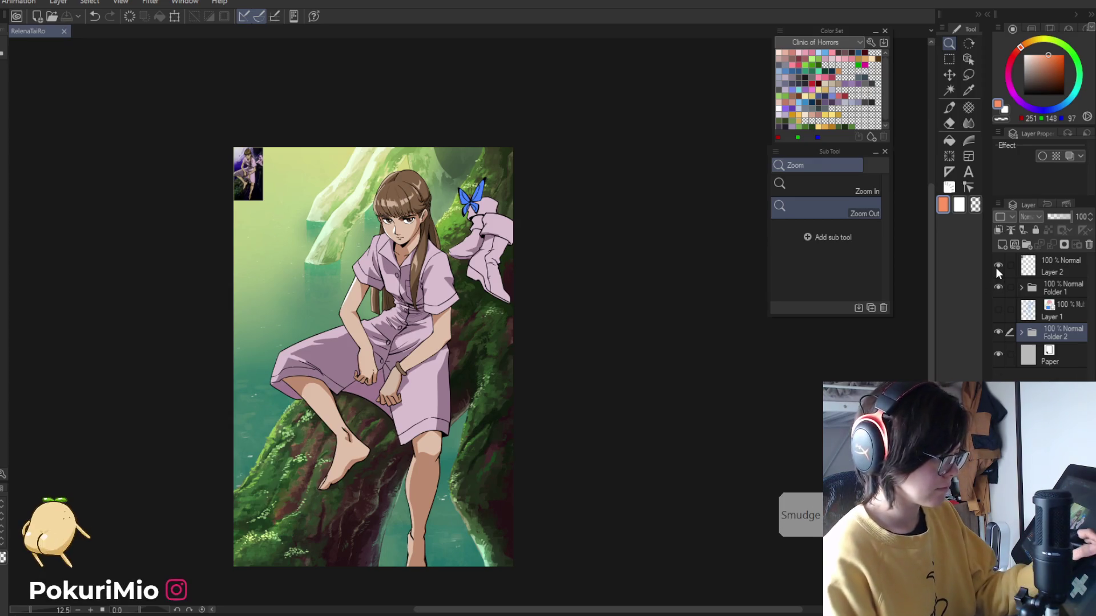
- Hide the Layer 2 reference image, check the face up close, then zoom back out
{"action": "left_click", "coordinate": [998, 267]}
{"action": "left_click", "coordinate": [279, 452]}
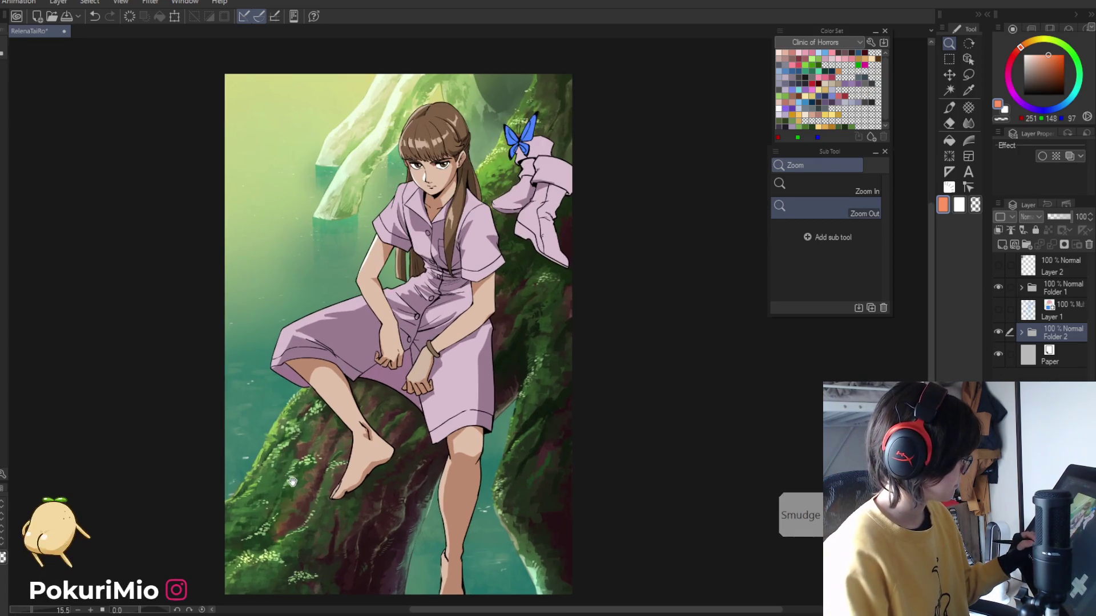
{"action": "left_click", "coordinate": [293, 482]}
{"action": "left_click_drag", "start_coordinate": [420, 178], "coordinate": [419, 247]}
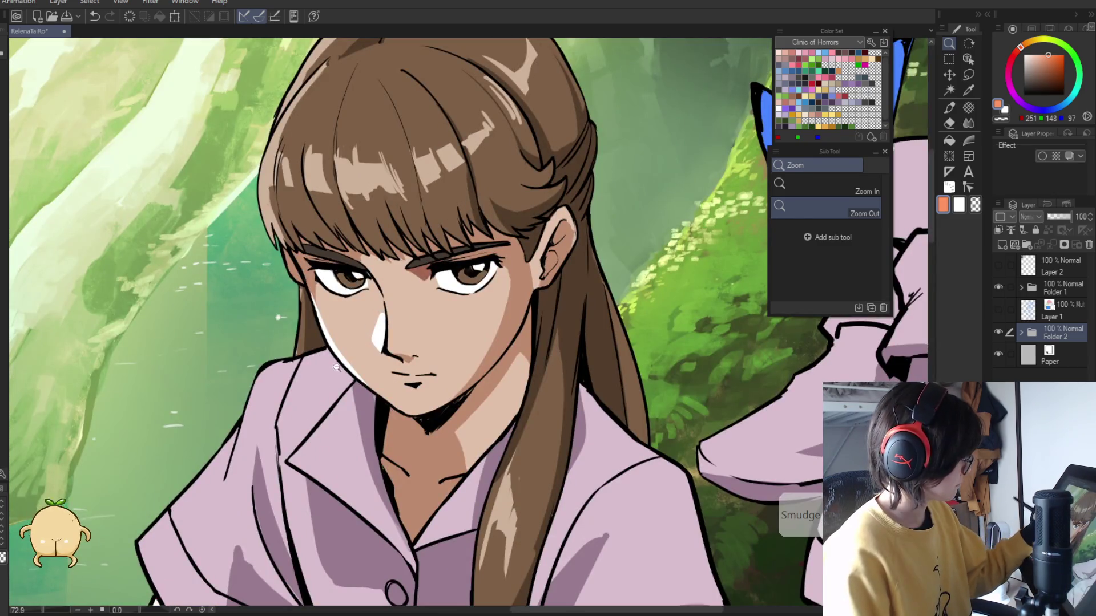
{"action": "left_click_drag", "start_coordinate": [303, 444], "coordinate": [374, 367]}
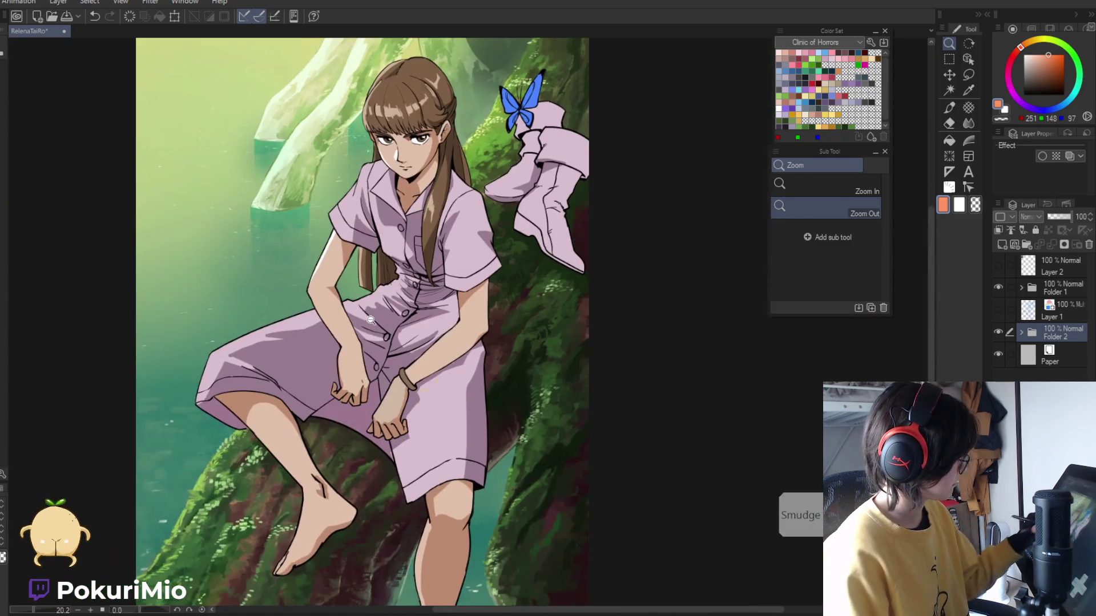
{"action": "left_click", "coordinate": [1020, 288]}
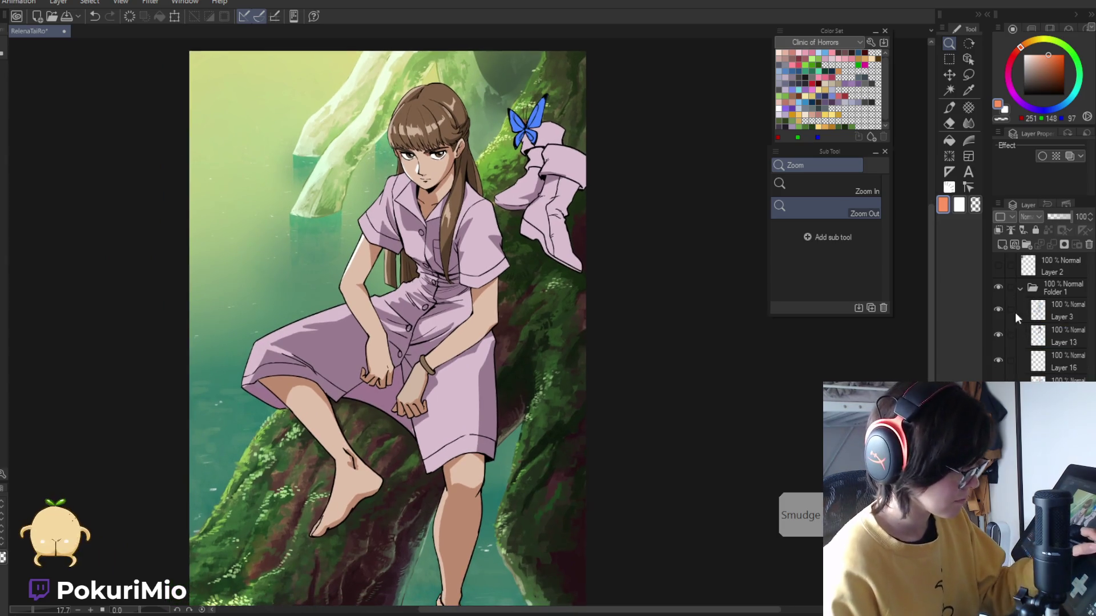
- Make Layer 3 active, zoom onto the girl's eyes and pick the Hard eraser
{"action": "left_click", "coordinate": [1050, 311]}
{"action": "left_click_drag", "start_coordinate": [437, 150], "coordinate": [514, 151]}
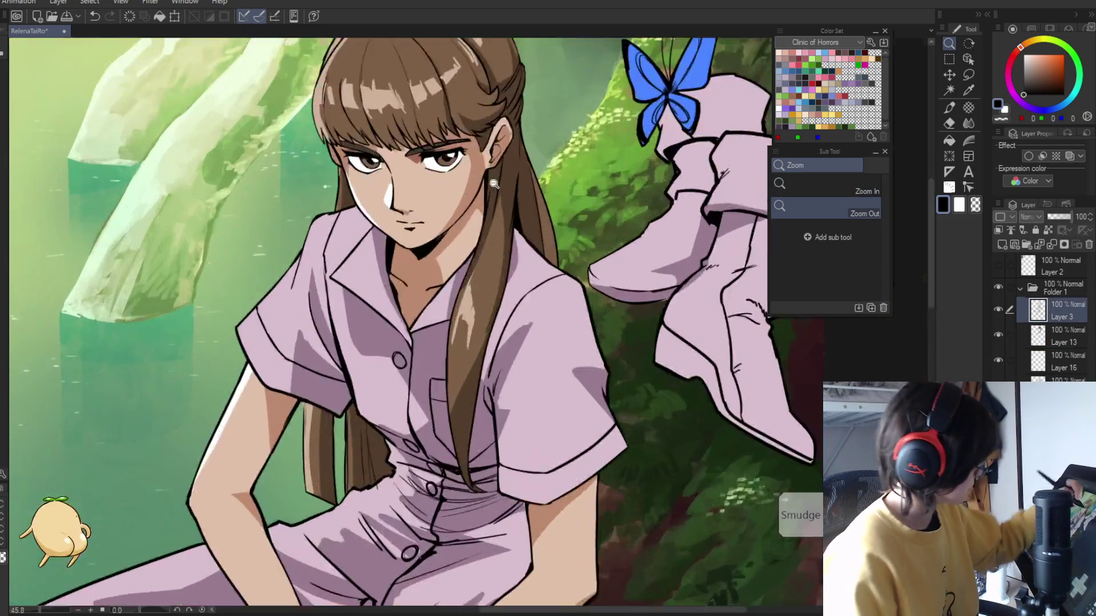
{"action": "key", "text": "p"}
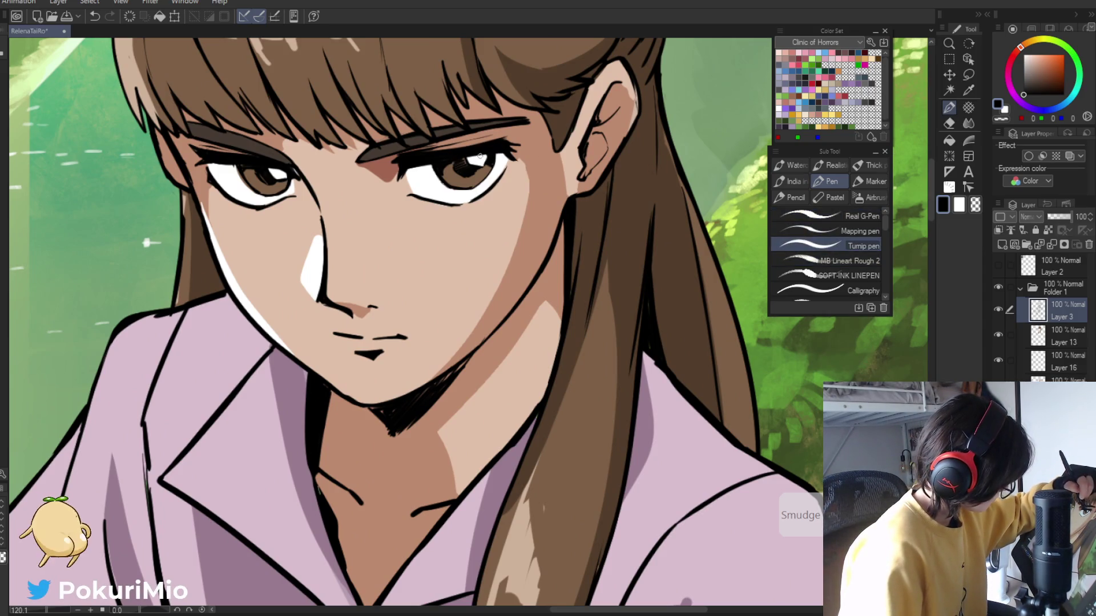
{"action": "key", "text": "slash"}
{"action": "key", "text": "ctrl+0"}
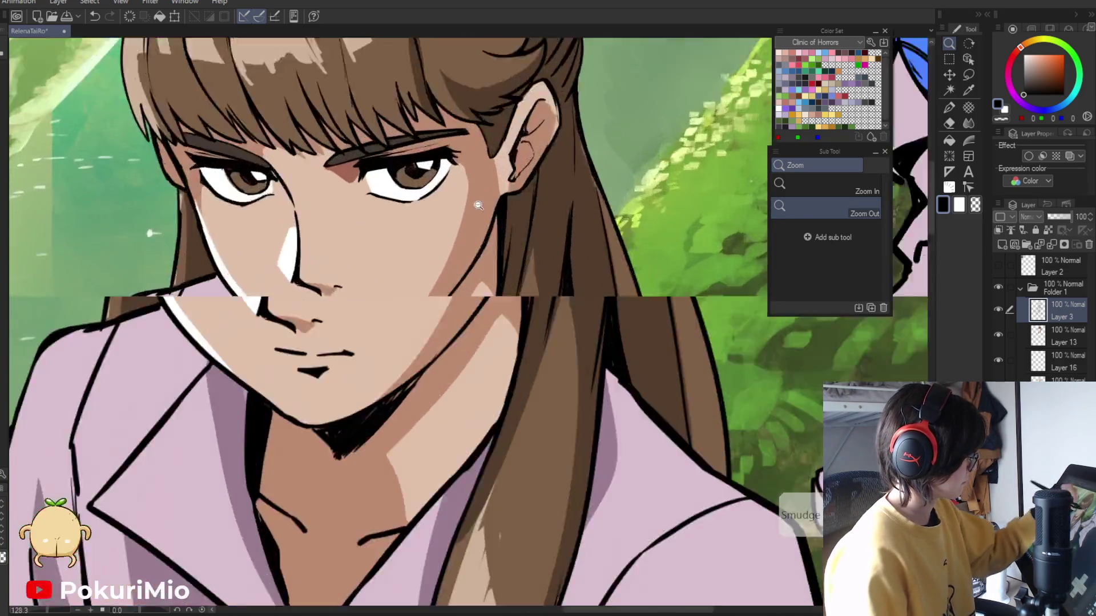
{"action": "left_click_drag", "start_coordinate": [410, 168], "coordinate": [452, 159]}
{"action": "key", "text": "e"}
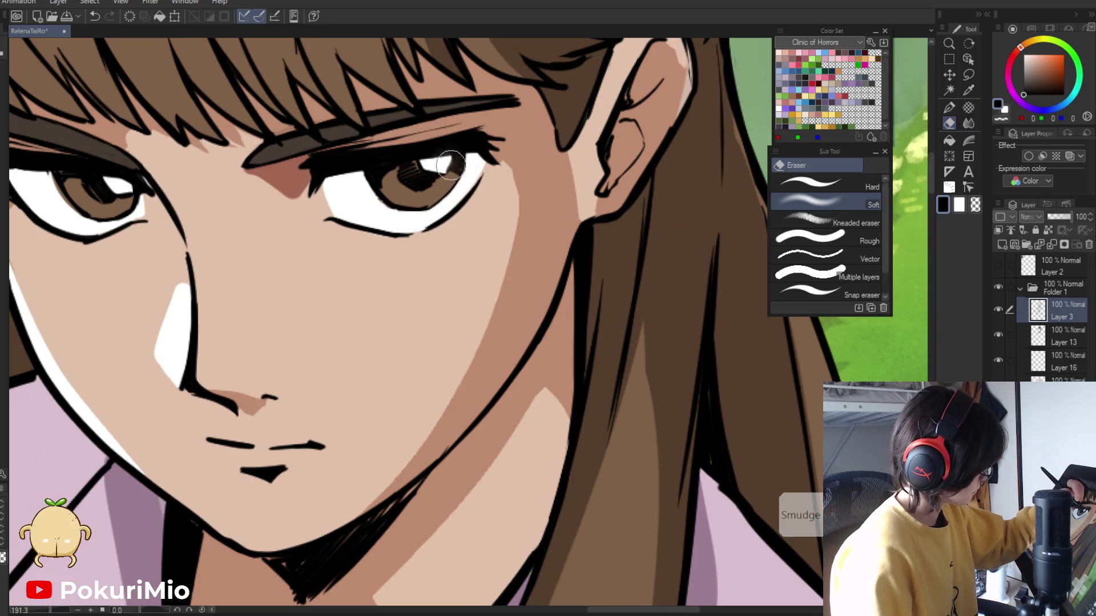
{"action": "left_click", "coordinate": [810, 182]}
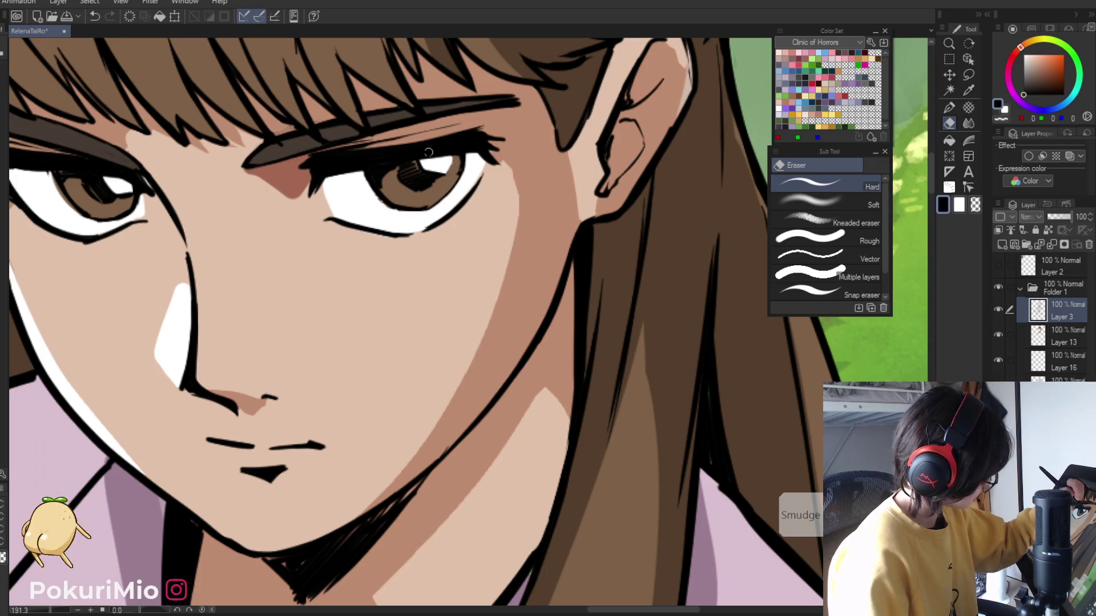
- On Layer 13, erase beside the right eye's white highlight to enlarge it
{"action": "key", "text": "p"}
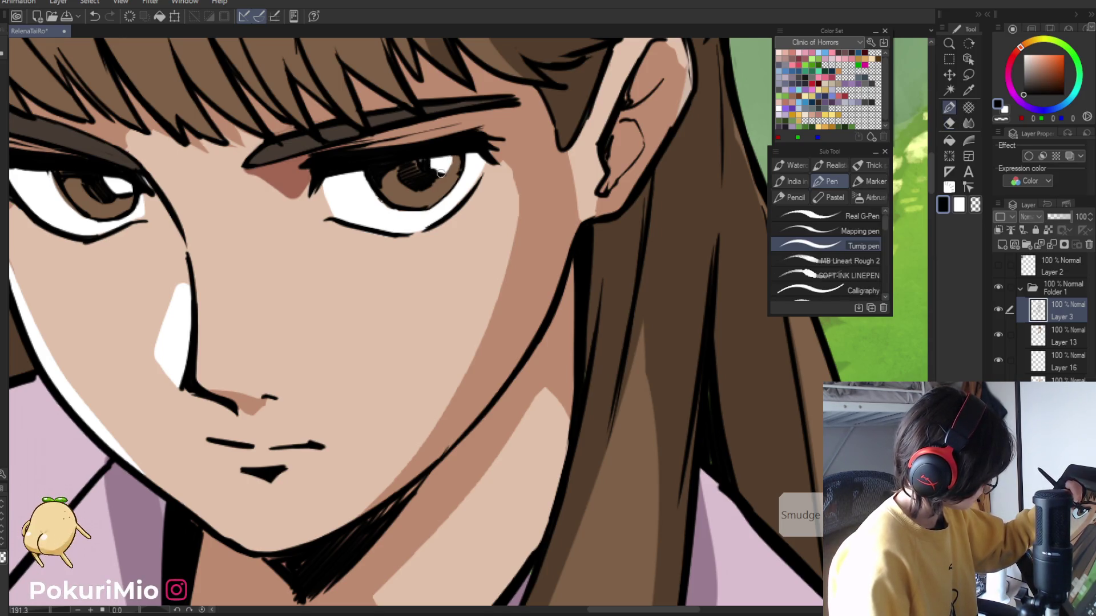
{"action": "key", "text": "alt+bracketleft"}
{"action": "key", "text": "e"}
{"action": "left_click_drag", "start_coordinate": [447, 169], "coordinate": [457, 164]}
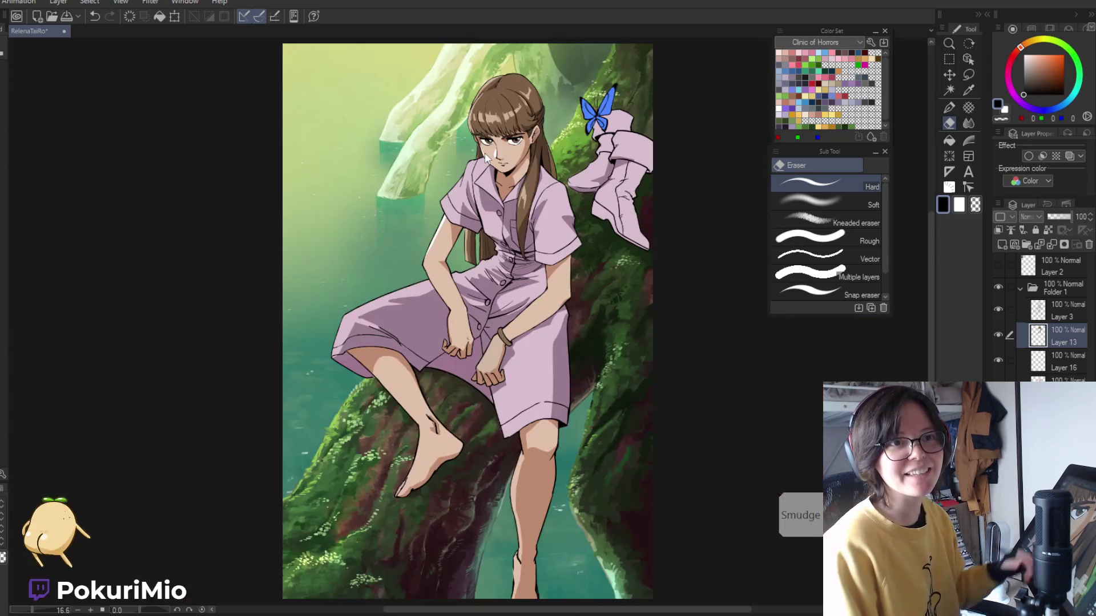
{"action": "key", "text": "ctrl+0"}
{"action": "key", "text": "slash"}
{"action": "left_click", "coordinate": [424, 431]}
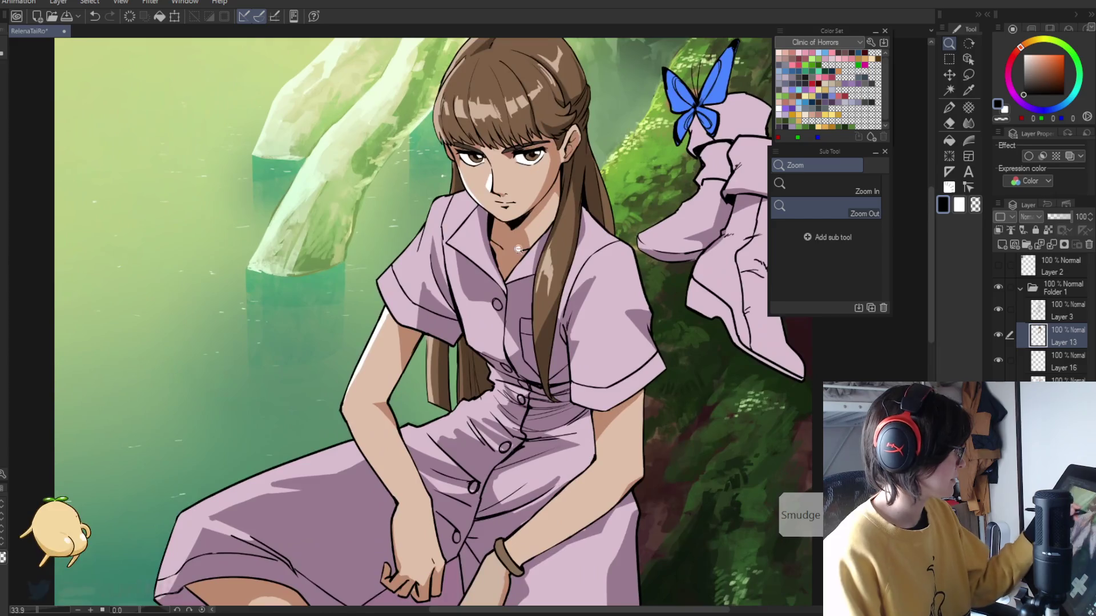
- Show the Layer 2 reference image again and make Layer 3 active
{"action": "left_click", "coordinate": [378, 441]}
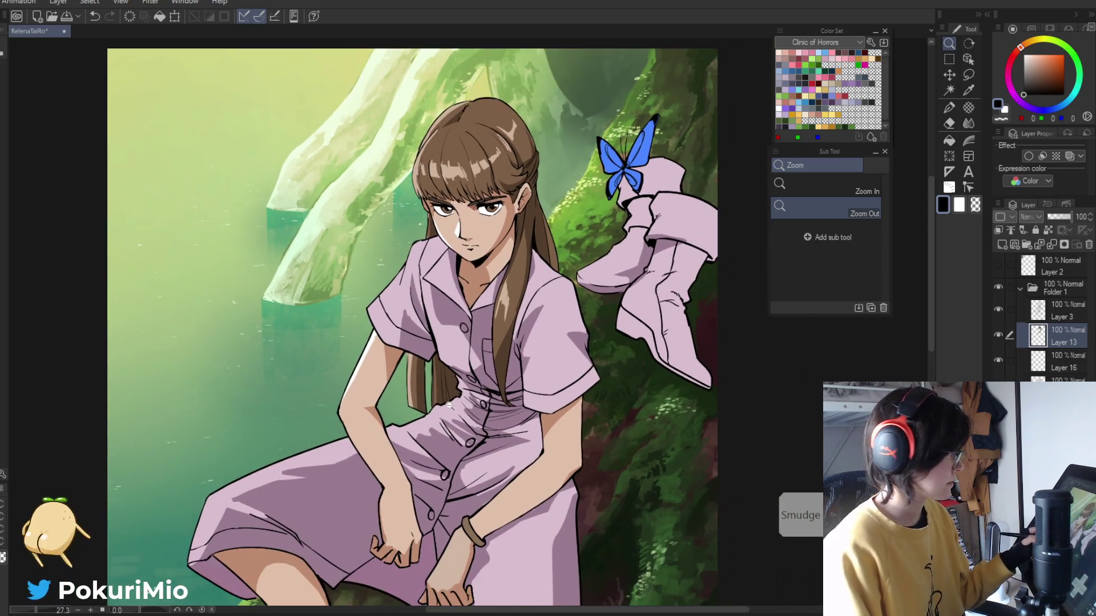
{"action": "left_click", "coordinate": [998, 266]}
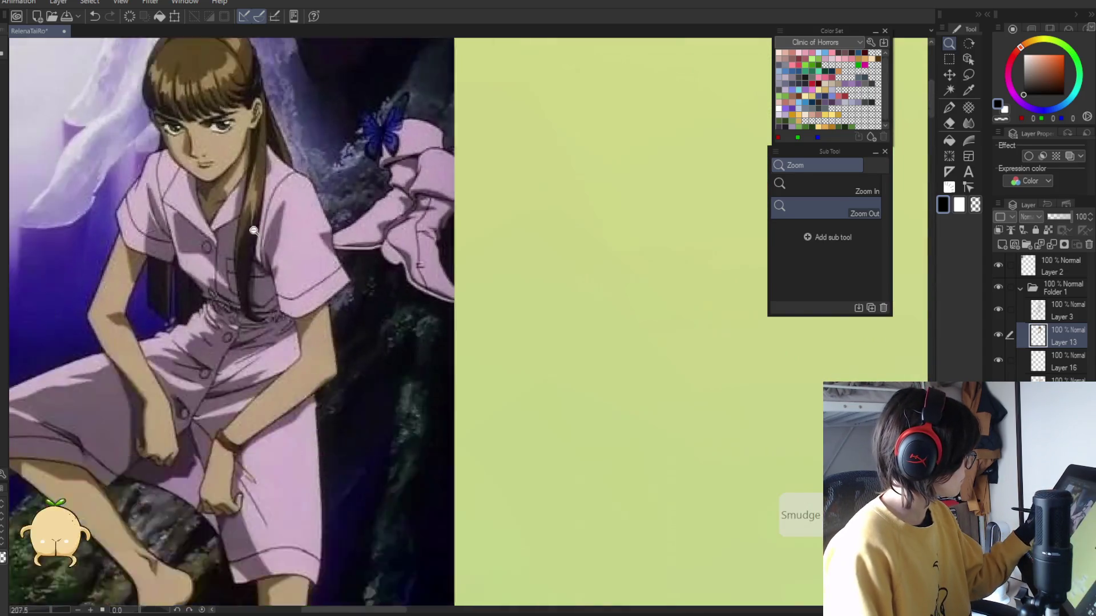
{"action": "mouse_move", "coordinate": [186, 200]}
{"action": "left_mouse_down"}
{"action": "mouse_move", "coordinate": [317, 368]}
{"action": "mouse_move", "coordinate": [159, 241]}
{"action": "left_mouse_up"}
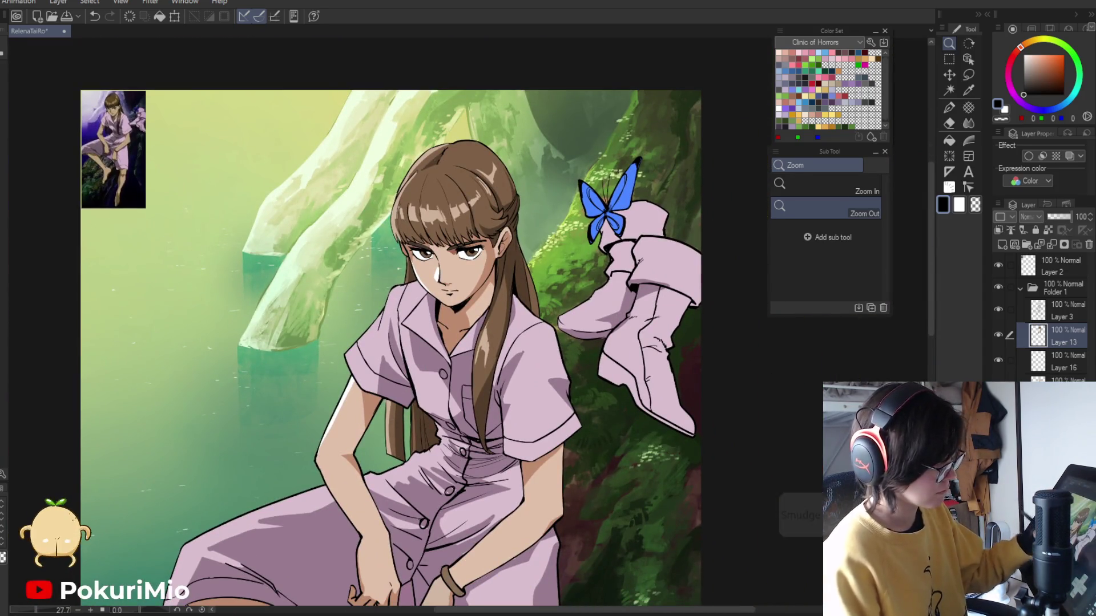
{"action": "left_click", "coordinate": [1054, 311]}
- Touch up the line art around the eyebrow and eyes, alternating pen and eraser
{"action": "left_click_drag", "start_coordinate": [445, 241], "coordinate": [653, 253]}
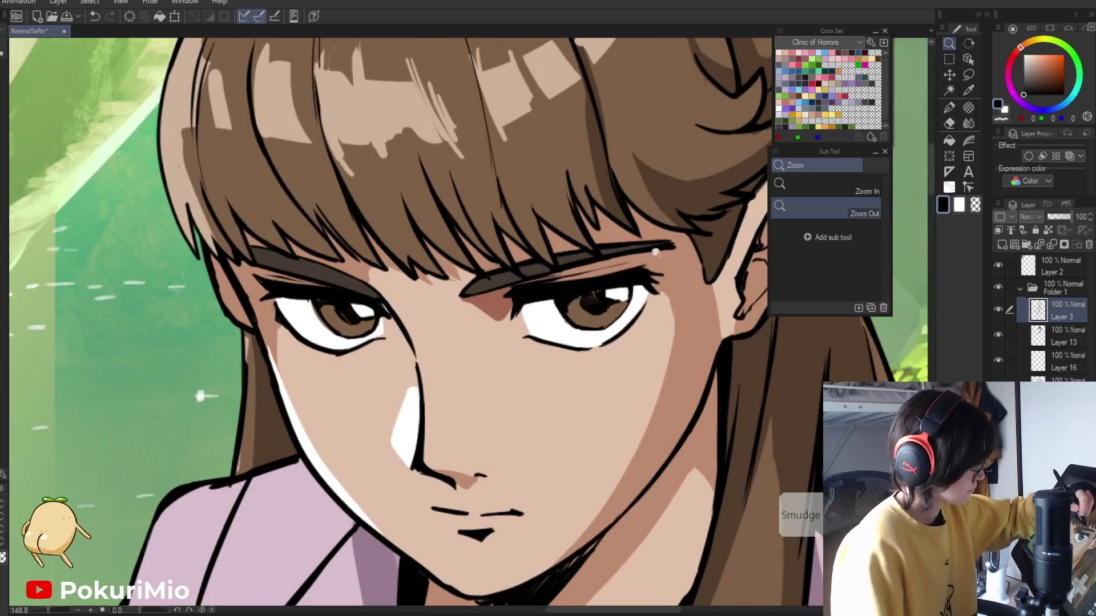
{"action": "key", "text": "e"}
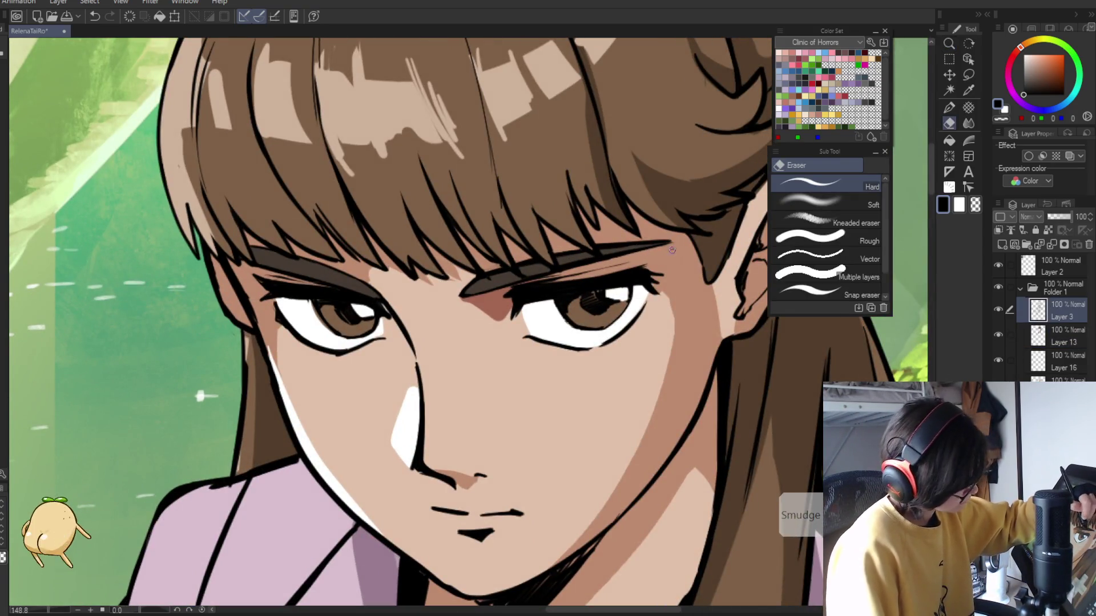
{"action": "key", "text": "p"}
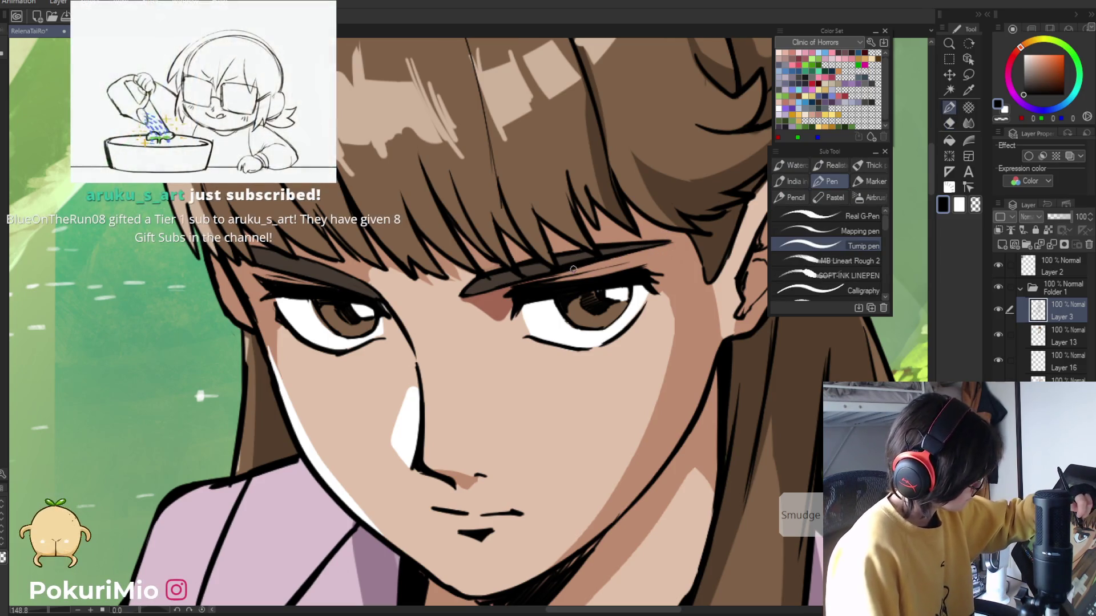
{"action": "key", "text": "e"}
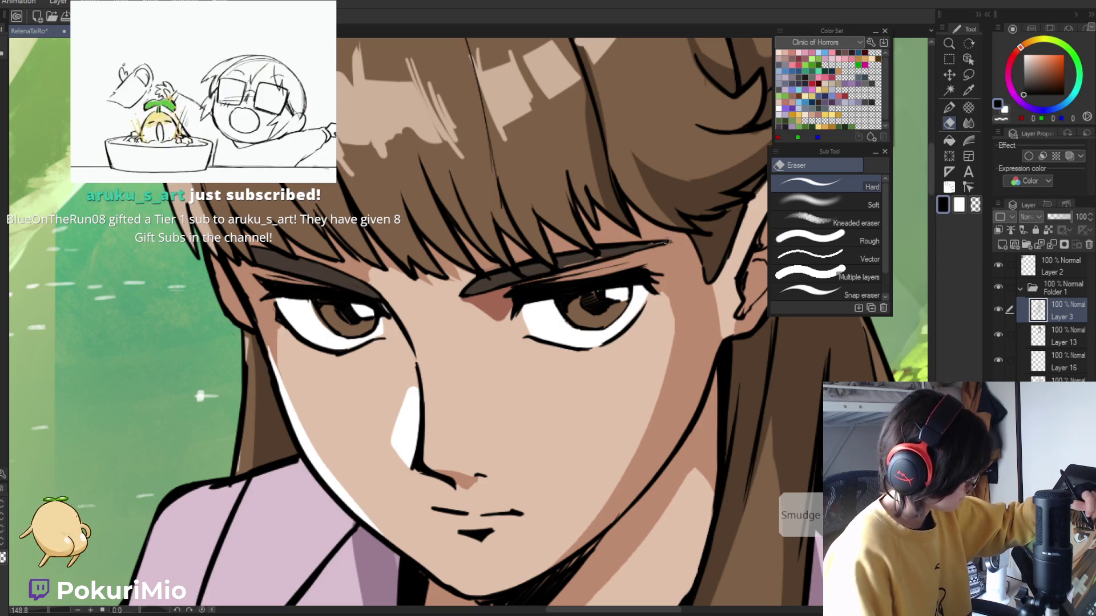
{"action": "key", "text": "p"}
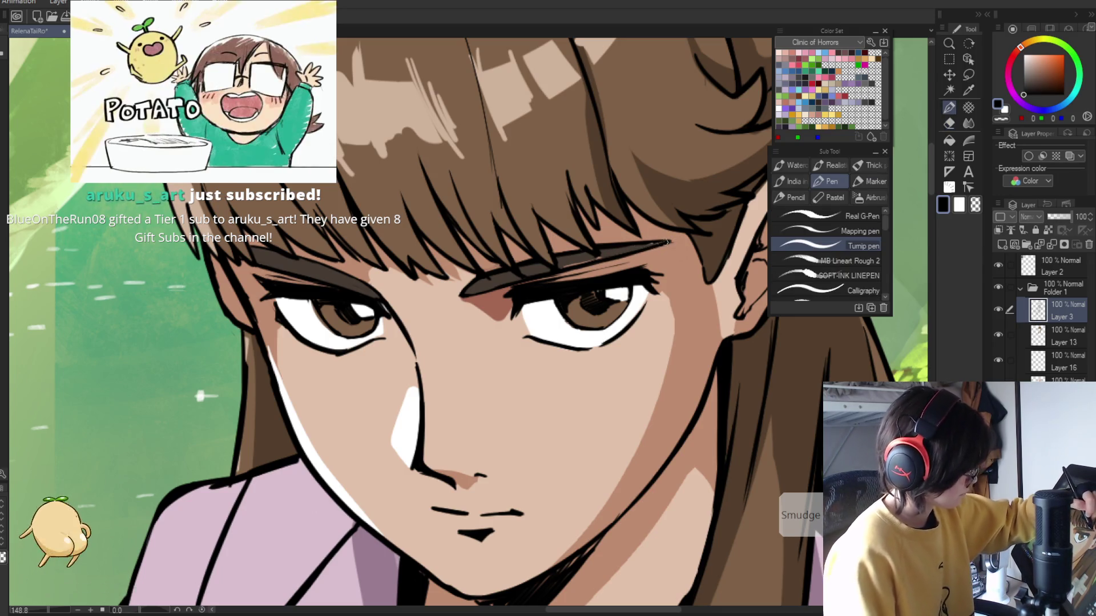
{"action": "key", "text": "e"}
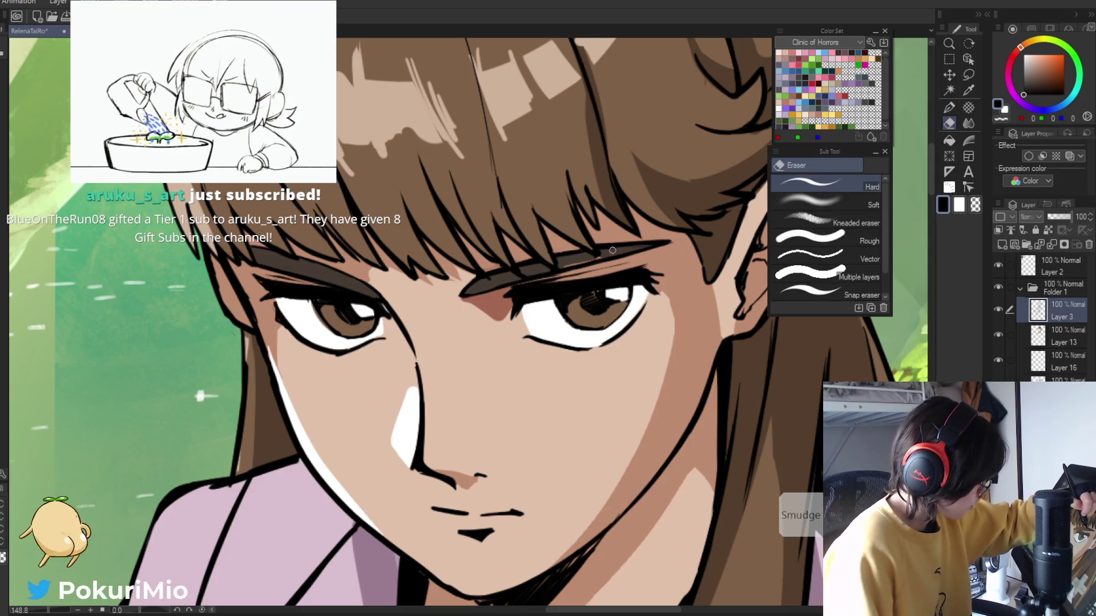
- Eyedrop the eyebrow's dark brown on Layer 13 and rotate the view onto the face
{"action": "left_click", "coordinate": [1043, 341]}
{"action": "left_click", "coordinate": [592, 258], "text": "alt"}
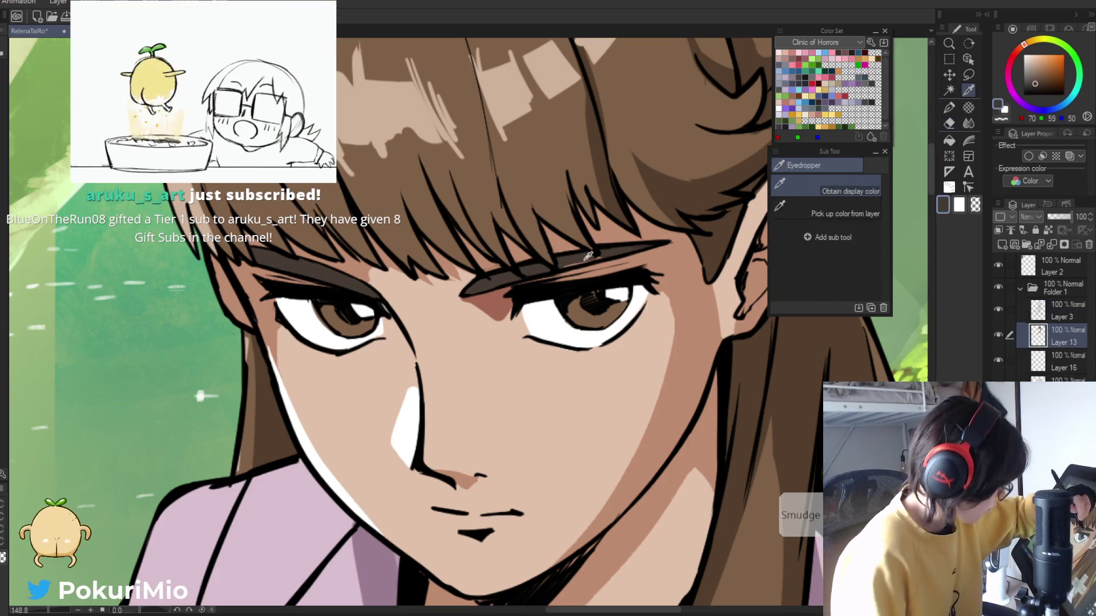
{"action": "key", "text": "p"}
{"action": "scroll", "coordinate": [592, 258], "scroll_direction": "down", "scroll_amount": 5}
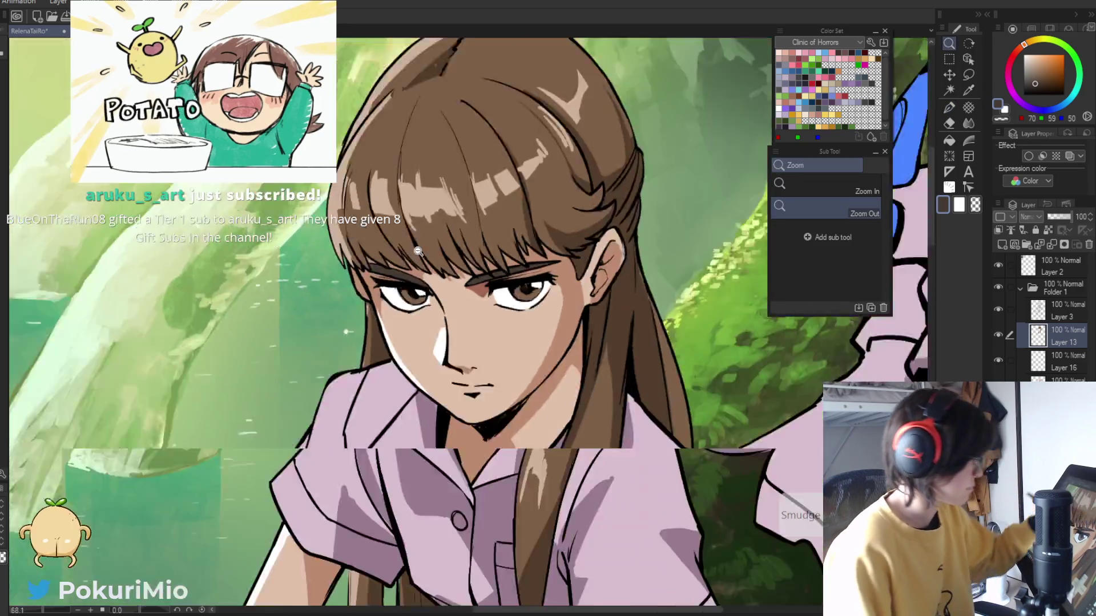
{"action": "left_click_drag", "start_coordinate": [592, 258], "coordinate": [324, 491]}
{"action": "left_click_drag", "start_coordinate": [520, 351], "coordinate": [607, 444]}
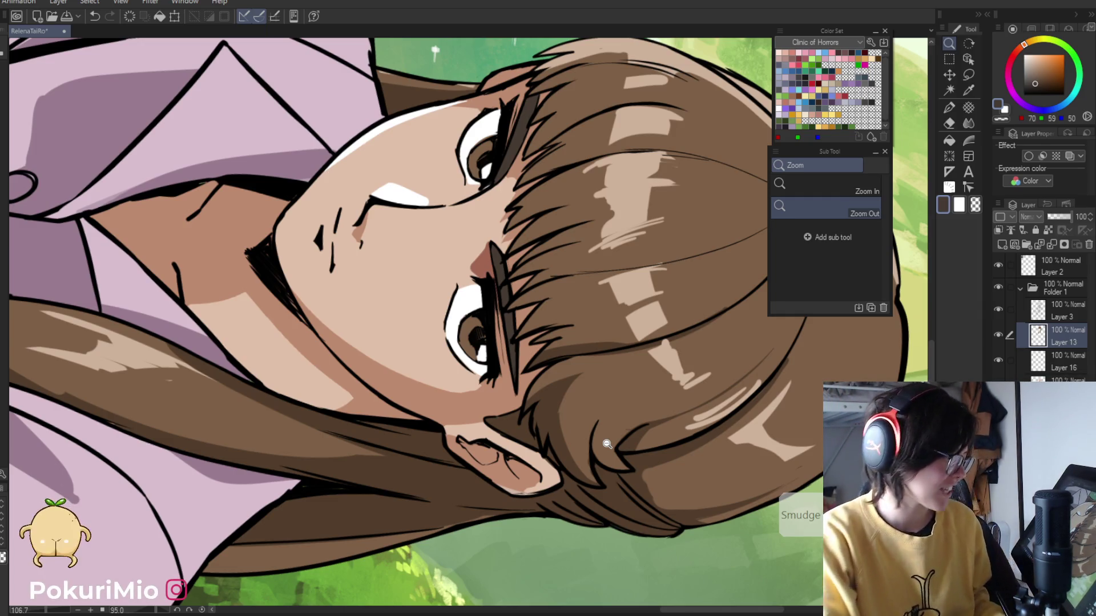
- Erase stray dark strokes beside the eye on Layer 3 and redraw the lashes with the Turnip pen
{"action": "left_click", "coordinate": [532, 347], "text": "ctrl+shift"}
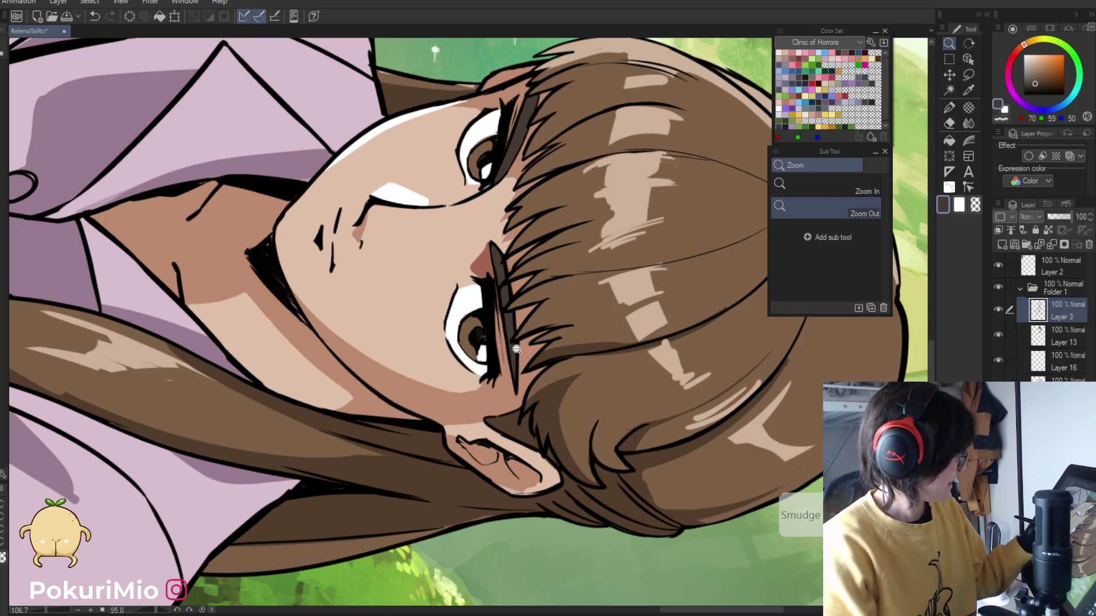
{"action": "left_click", "coordinate": [517, 347]}
{"action": "key", "text": "p"}
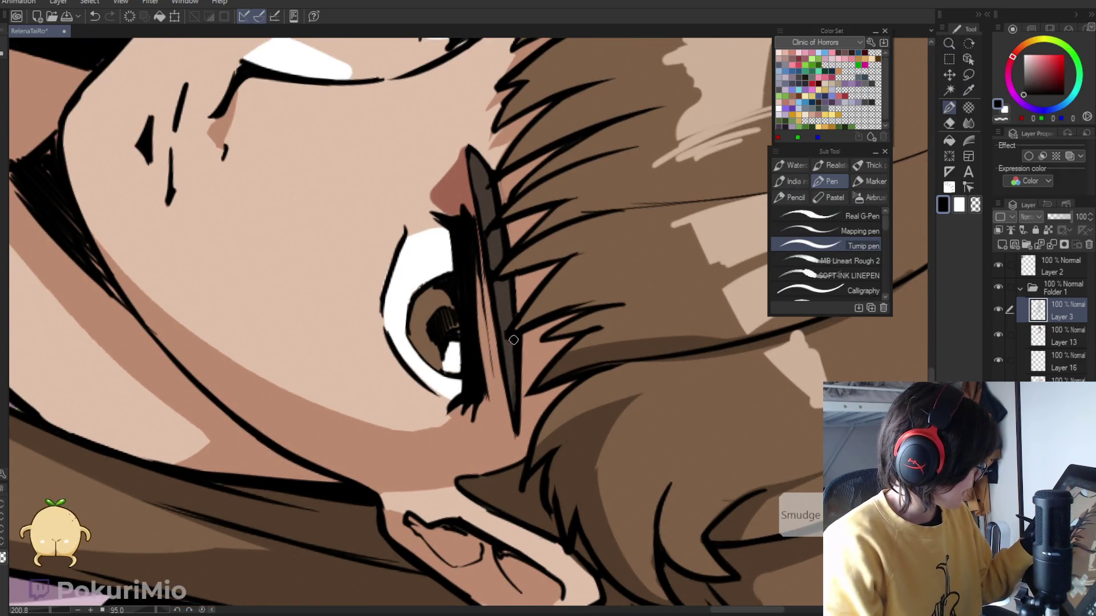
{"action": "key", "text": "e"}
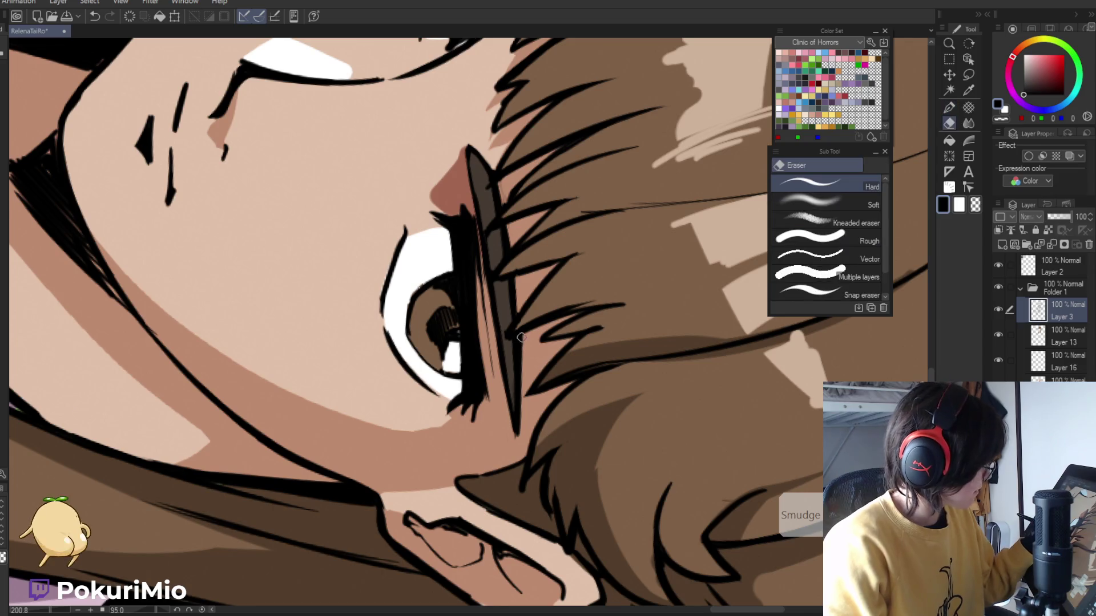
{"action": "left_click_drag", "start_coordinate": [519, 341], "coordinate": [520, 364]}
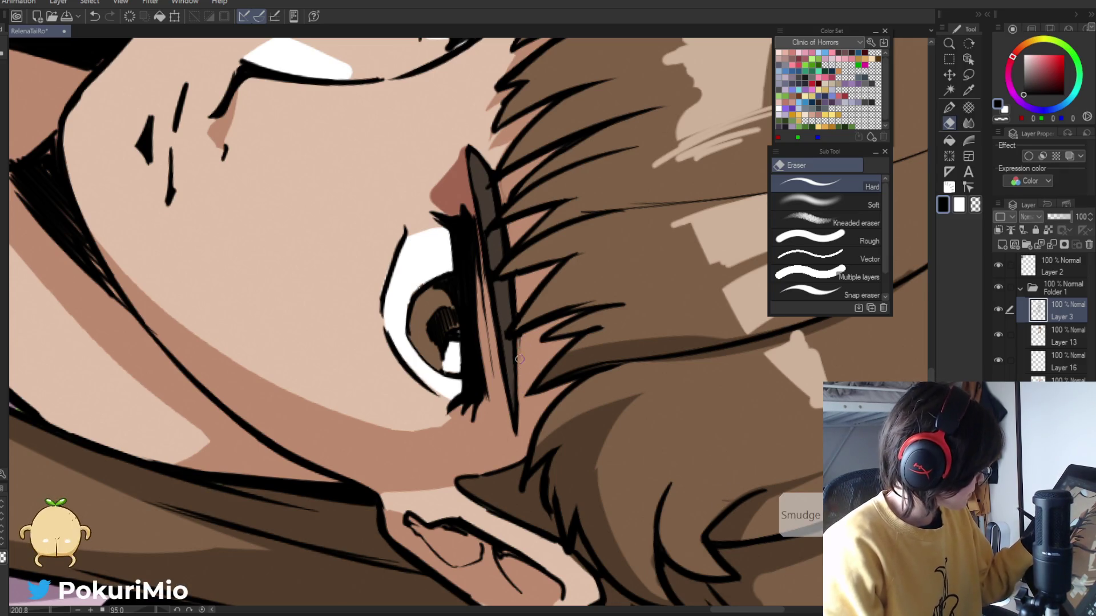
{"action": "key", "text": "p"}
{"action": "key", "text": "e"}
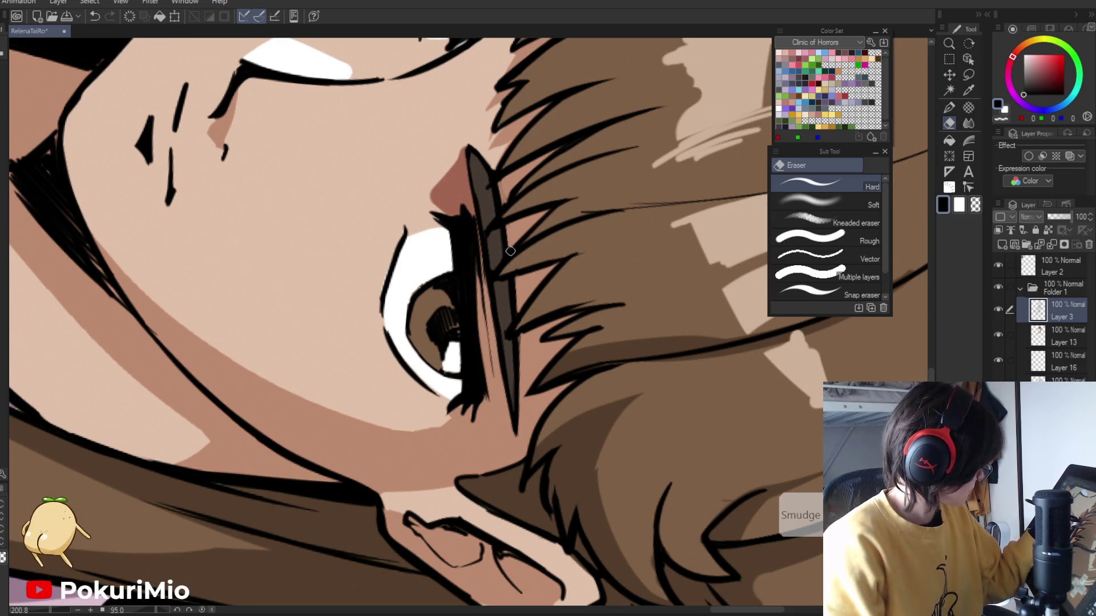
{"action": "key", "text": "p"}
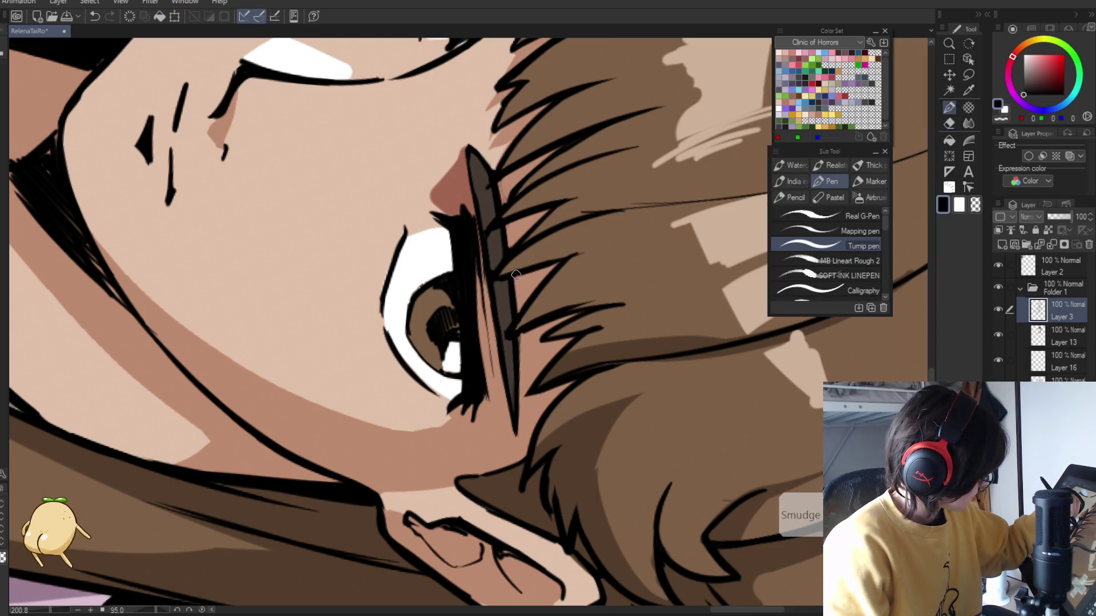
{"action": "key", "text": "e"}
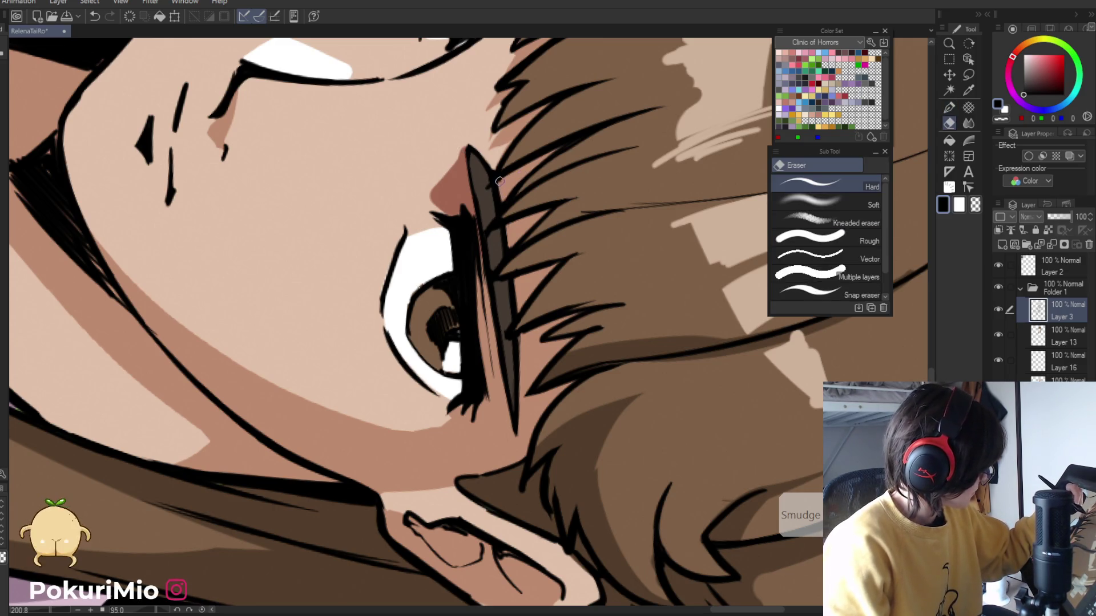
{"action": "key", "text": "ctrl+minus"}
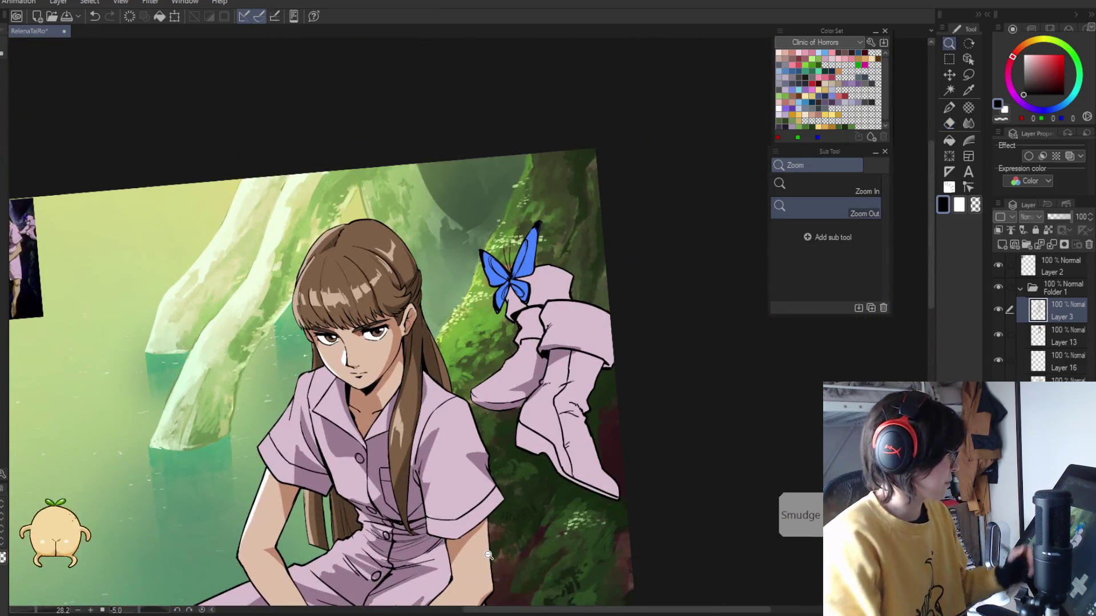
{"action": "key", "text": "ctrl+0"}
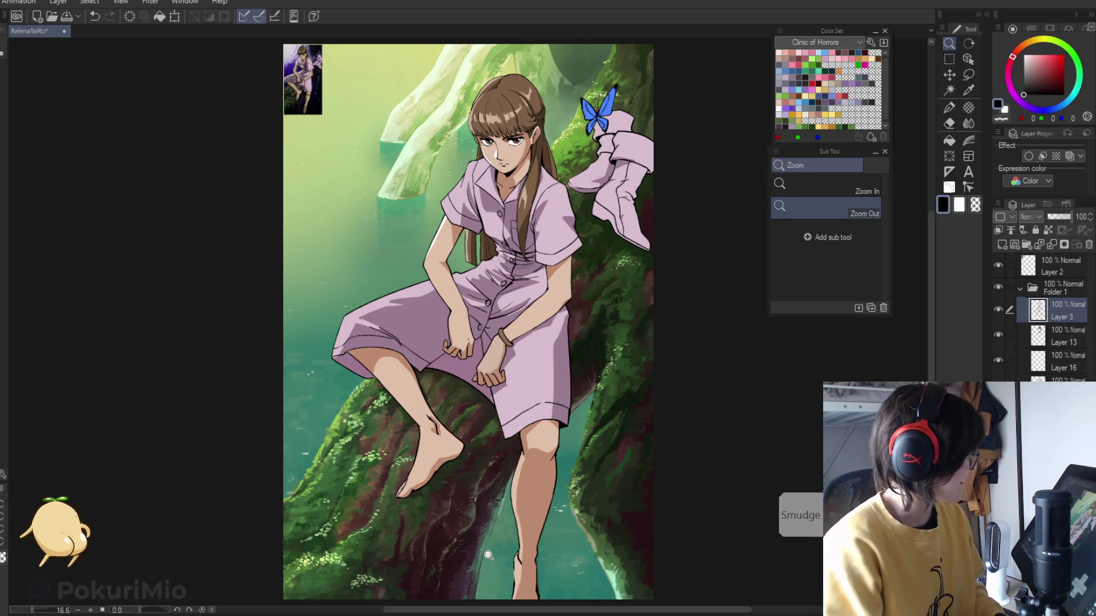
{"action": "scroll", "coordinate": [271, 303], "scroll_direction": "down", "scroll_amount": 2}
{"action": "scroll", "coordinate": [272, 303], "scroll_direction": "up", "scroll_amount": 3}
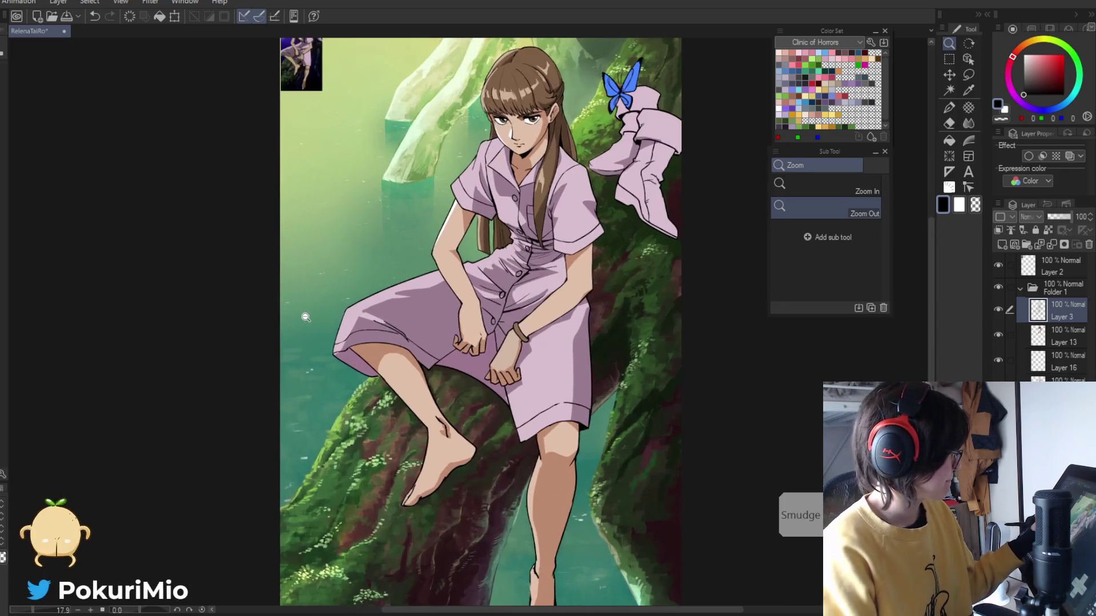
{"action": "left_click_drag", "start_coordinate": [339, 303], "coordinate": [340, 390]}
{"action": "left_click_drag", "start_coordinate": [307, 130], "coordinate": [389, 258]}
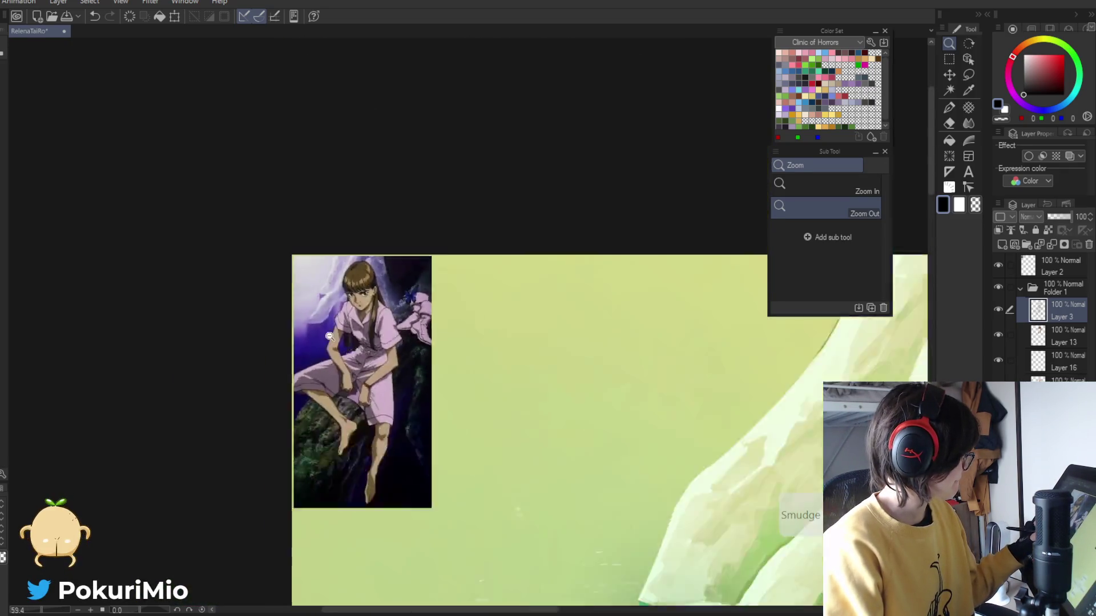
{"action": "mouse_move", "coordinate": [357, 362]}
{"action": "left_mouse_down"}
{"action": "mouse_move", "coordinate": [298, 385]}
{"action": "mouse_move", "coordinate": [402, 454]}
{"action": "mouse_move", "coordinate": [424, 409]}
{"action": "mouse_move", "coordinate": [425, 461]}
{"action": "left_mouse_up"}
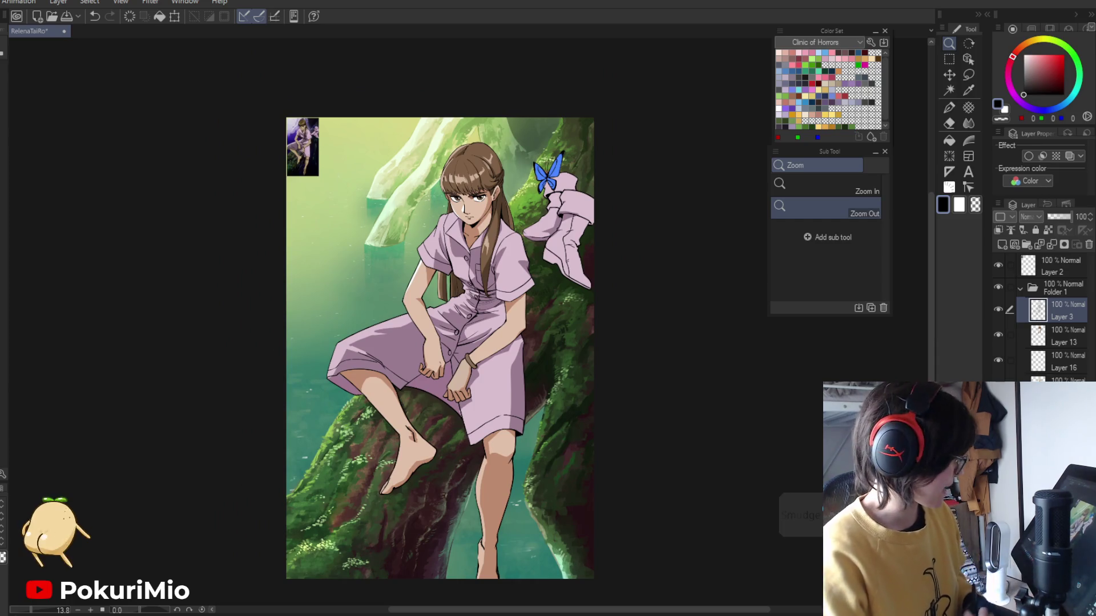
- Hide the Layer 2 reference thumbnail
{"action": "key", "text": "alt+f"}
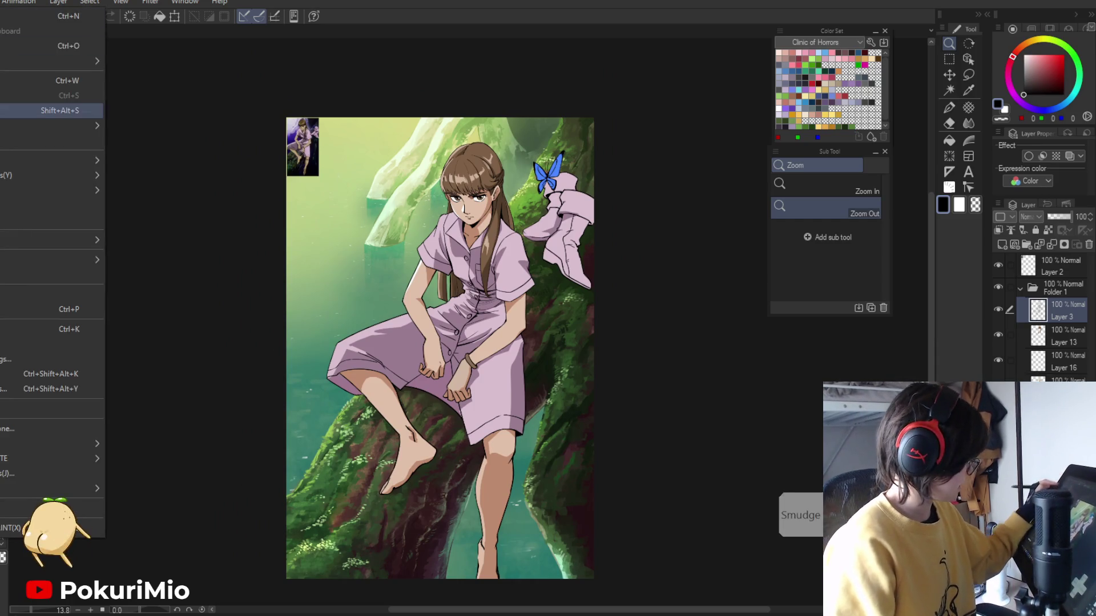
{"action": "mouse_move", "coordinate": [57, 161]}
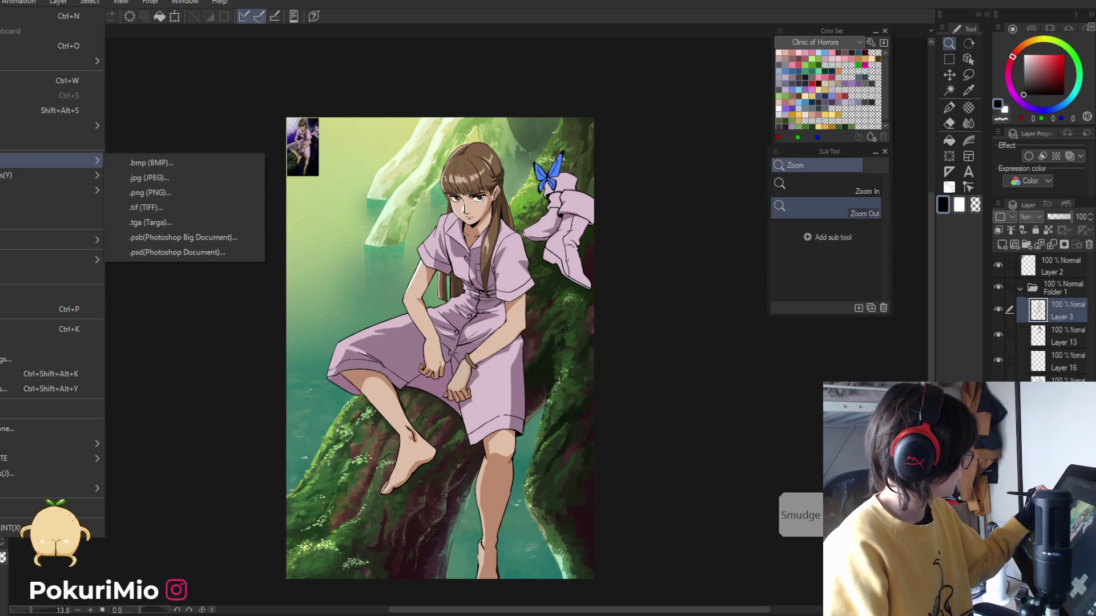
{"action": "left_click", "coordinate": [141, 179]}
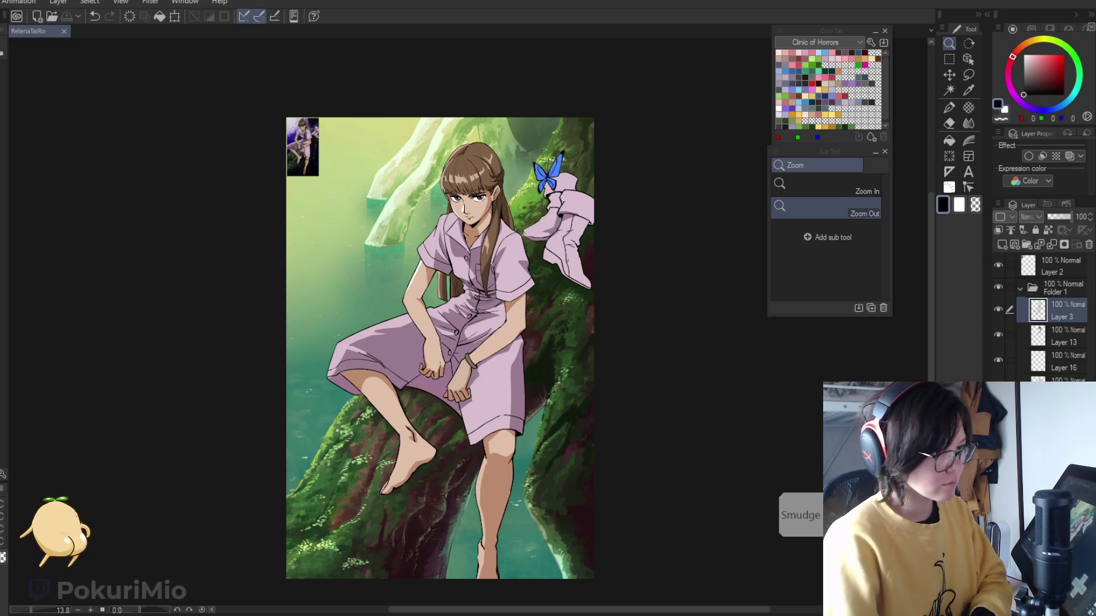
{"action": "left_click", "coordinate": [998, 265]}
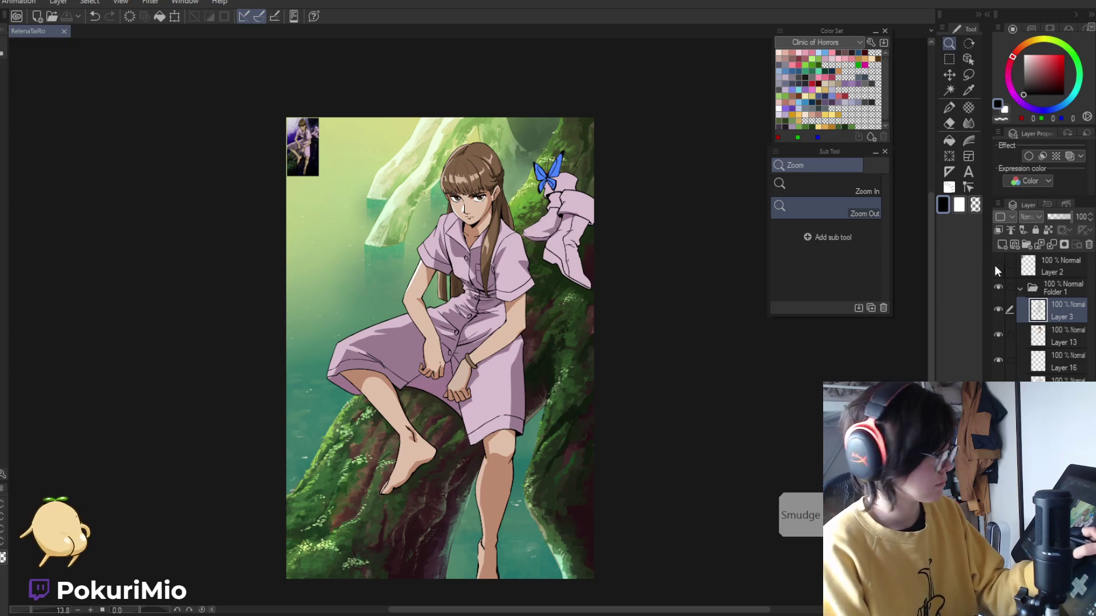
- Export the image as PNG at 100% scale in RGB colour, then collapse Folder 1
{"action": "mouse_move", "coordinate": [69, 160]}
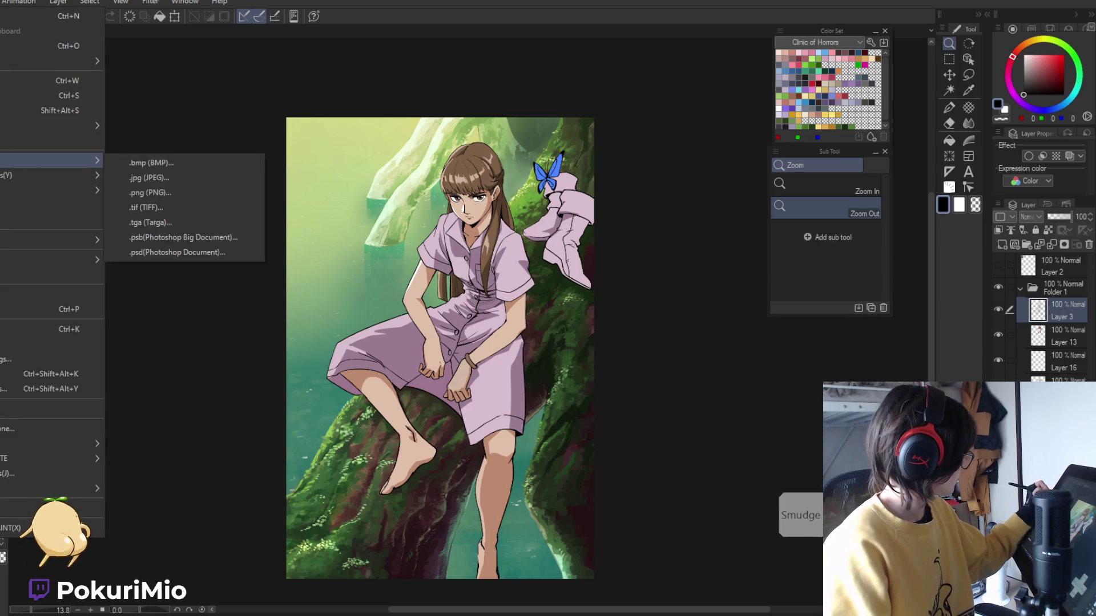
{"action": "left_click", "coordinate": [131, 191]}
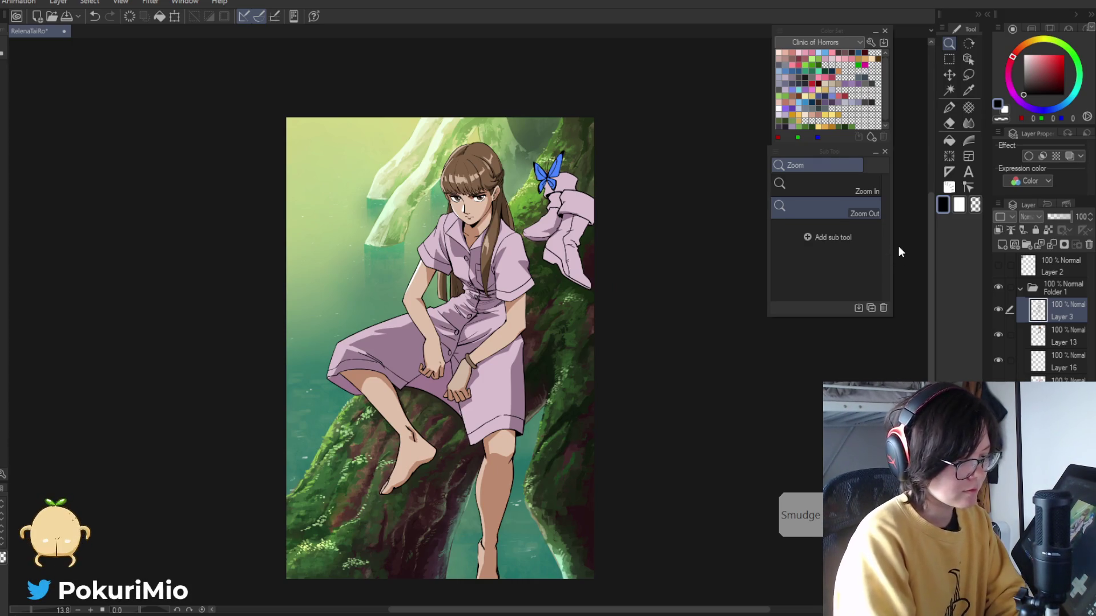
{"action": "key", "text": "Return"}
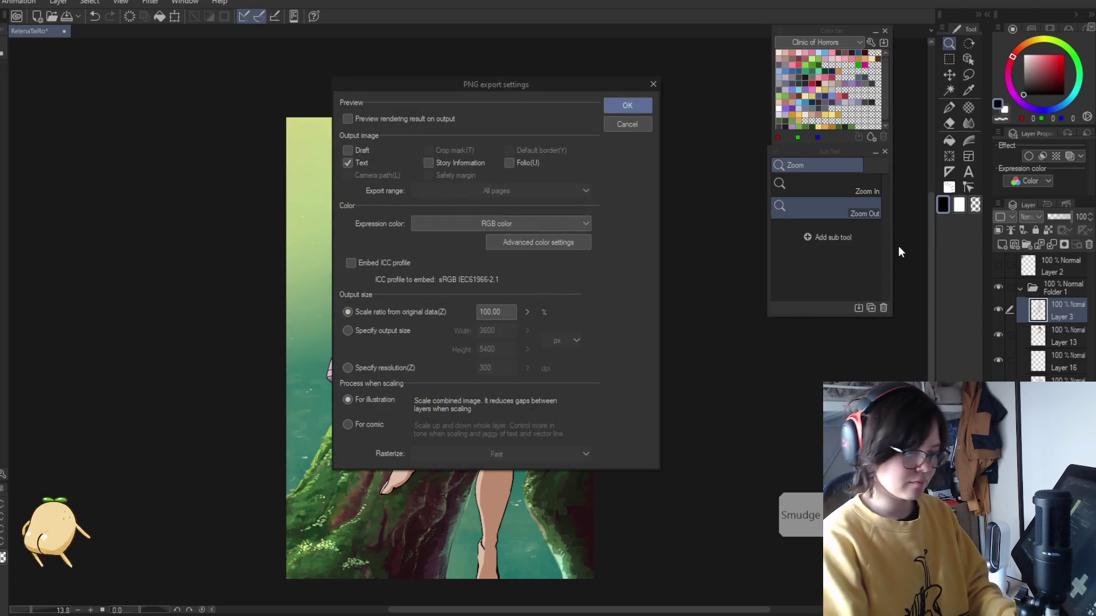
{"action": "key", "text": "Return"}
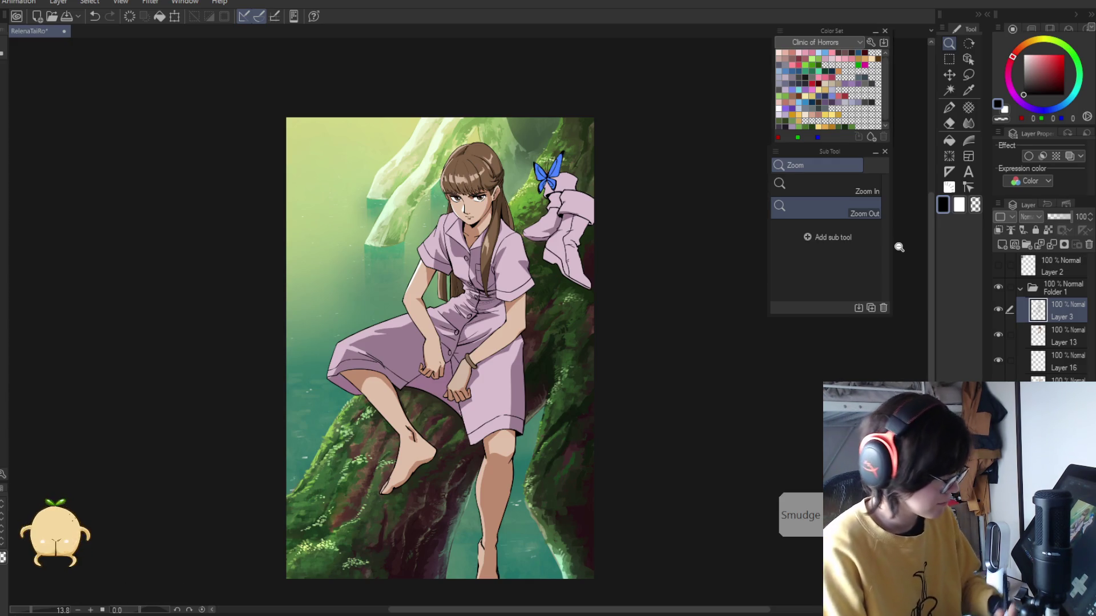
{"action": "left_click", "coordinate": [1020, 288]}
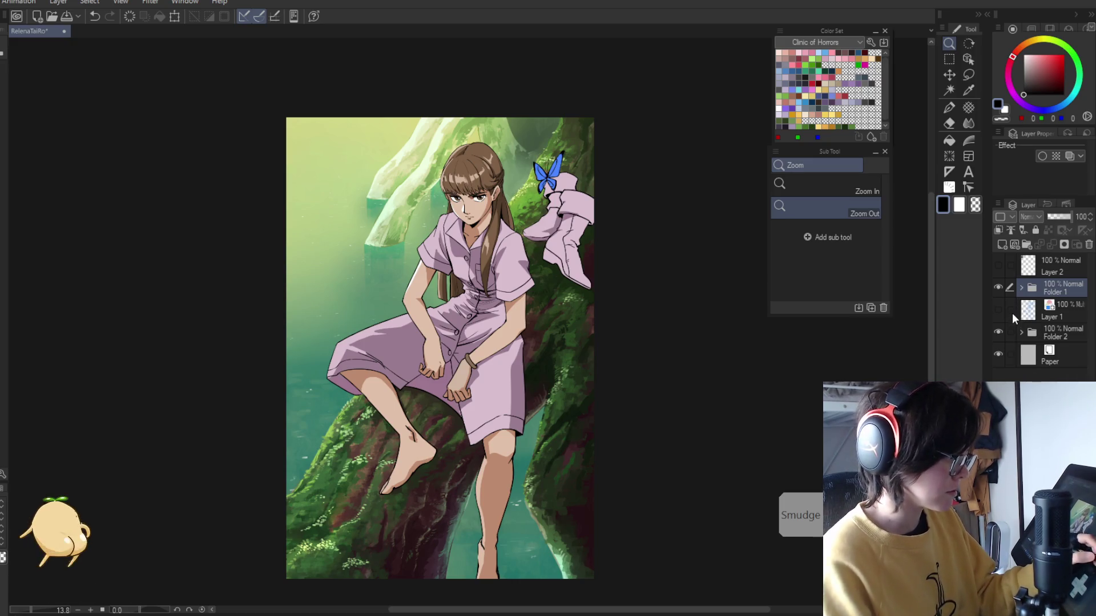
- Copy and paste Folder 1 as Folder 1 Copy and expand its layers
{"action": "key", "text": "ctrl+c"}
{"action": "key", "text": "ctrl+v"}
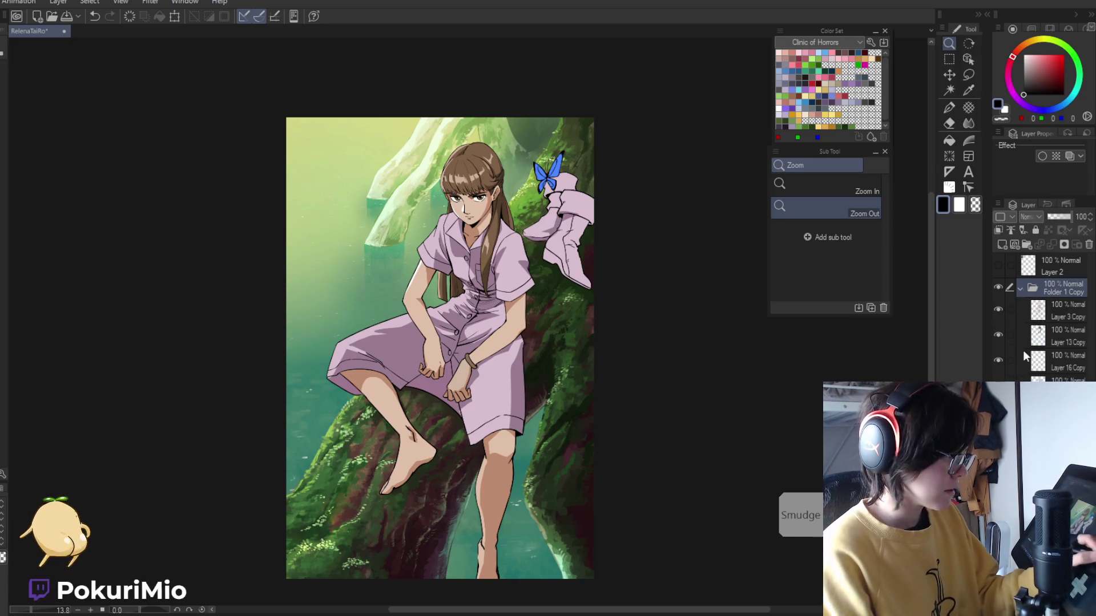
{"action": "left_click", "coordinate": [1021, 288]}
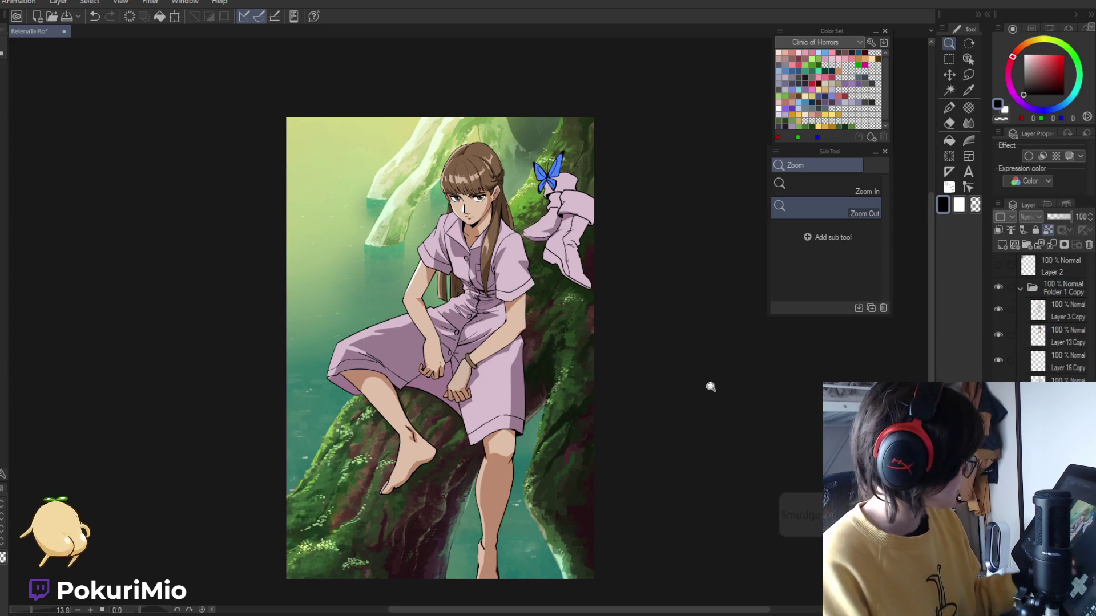
{"action": "left_click", "coordinate": [481, 372]}
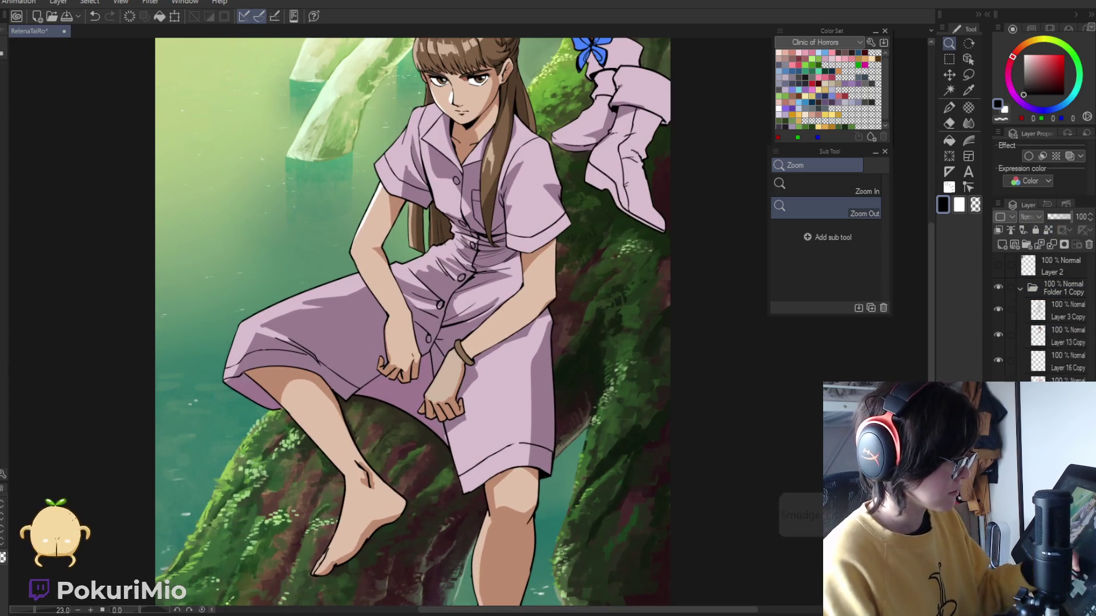
{"action": "key", "text": "p"}
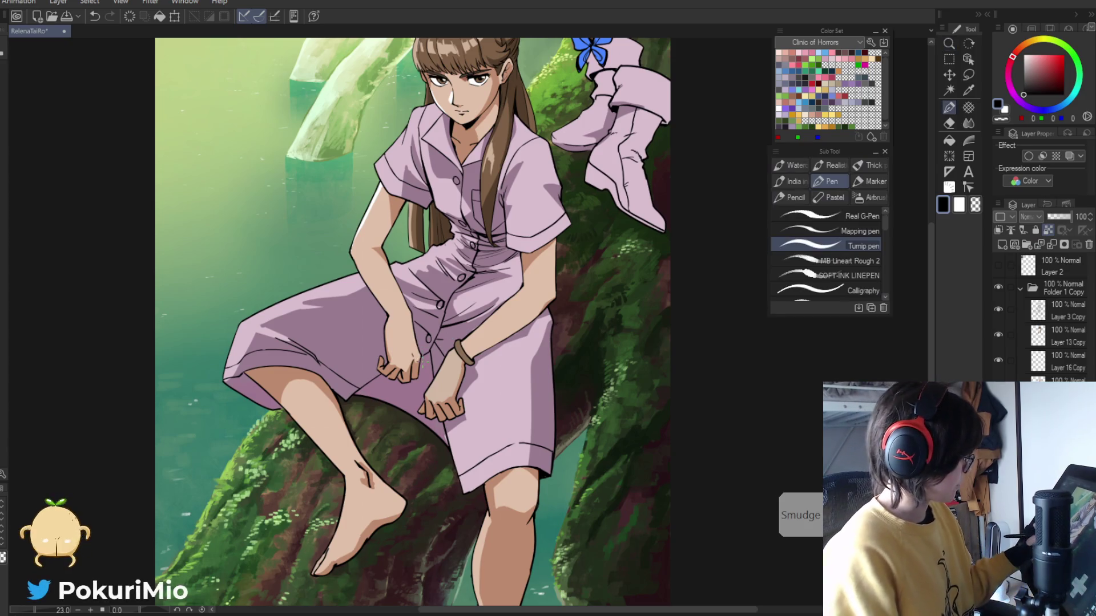
- Open Edit > Tonal Correction > Hue/Saturation/Luminosity
{"action": "key", "text": "alt+f"}
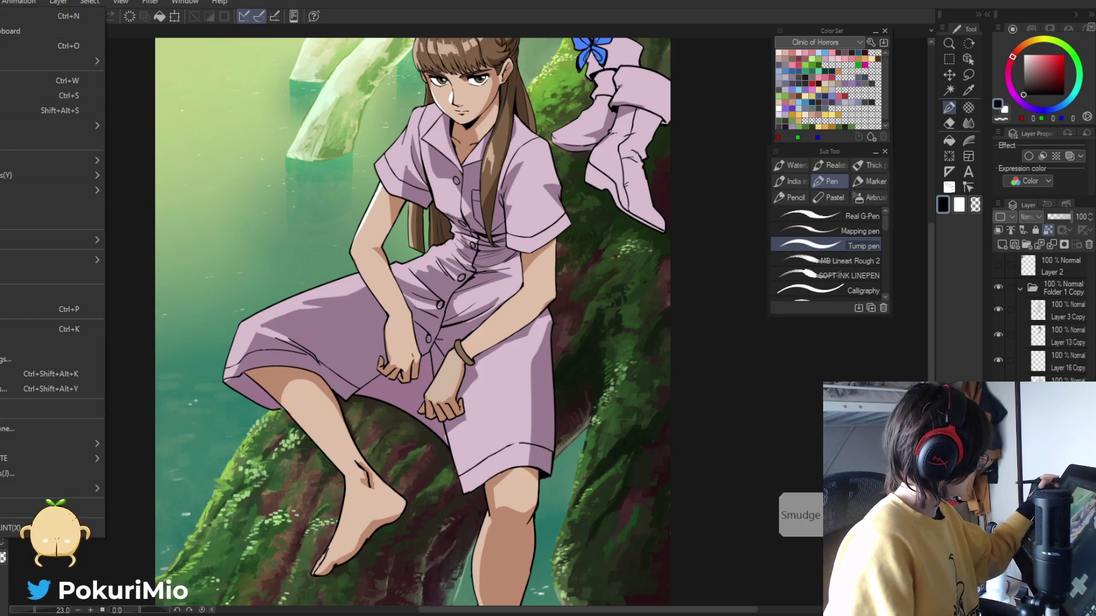
{"action": "mouse_move", "coordinate": [57, 220]}
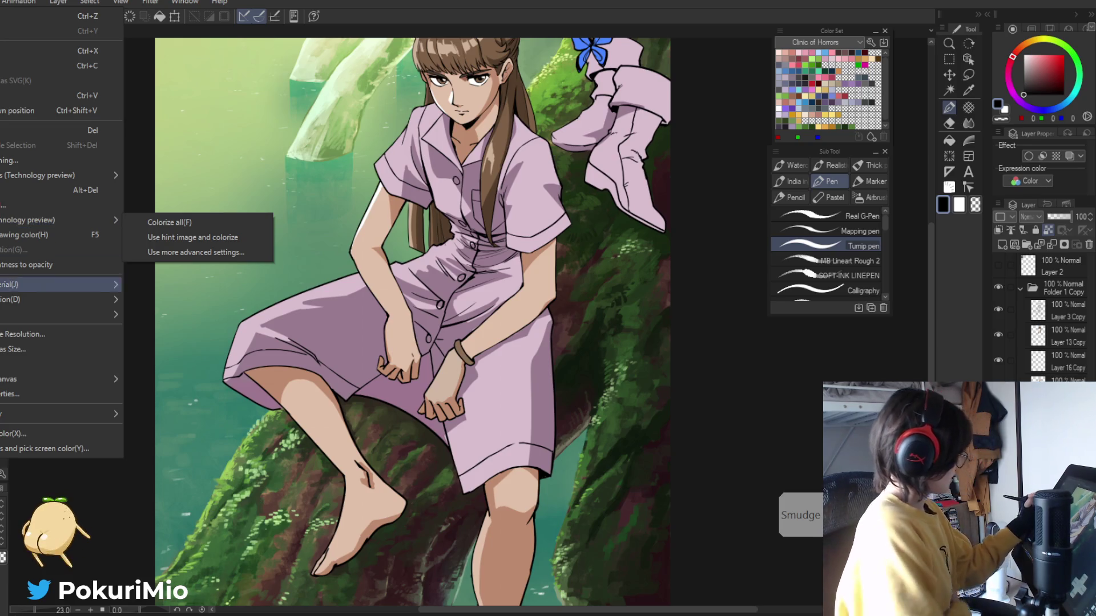
{"action": "mouse_move", "coordinate": [2, 300]}
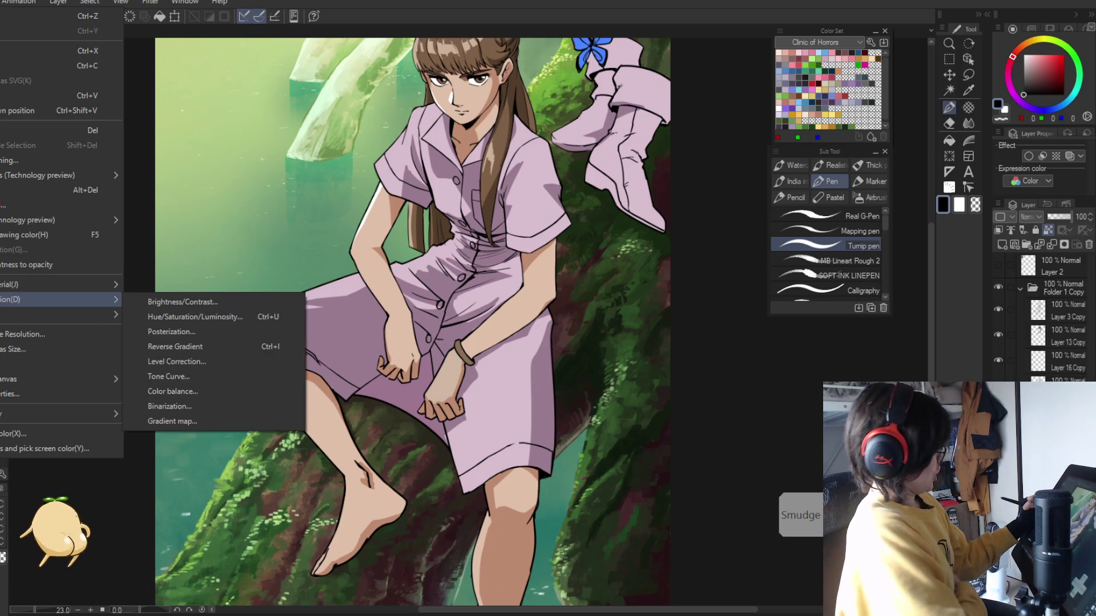
{"action": "left_click", "coordinate": [160, 317]}
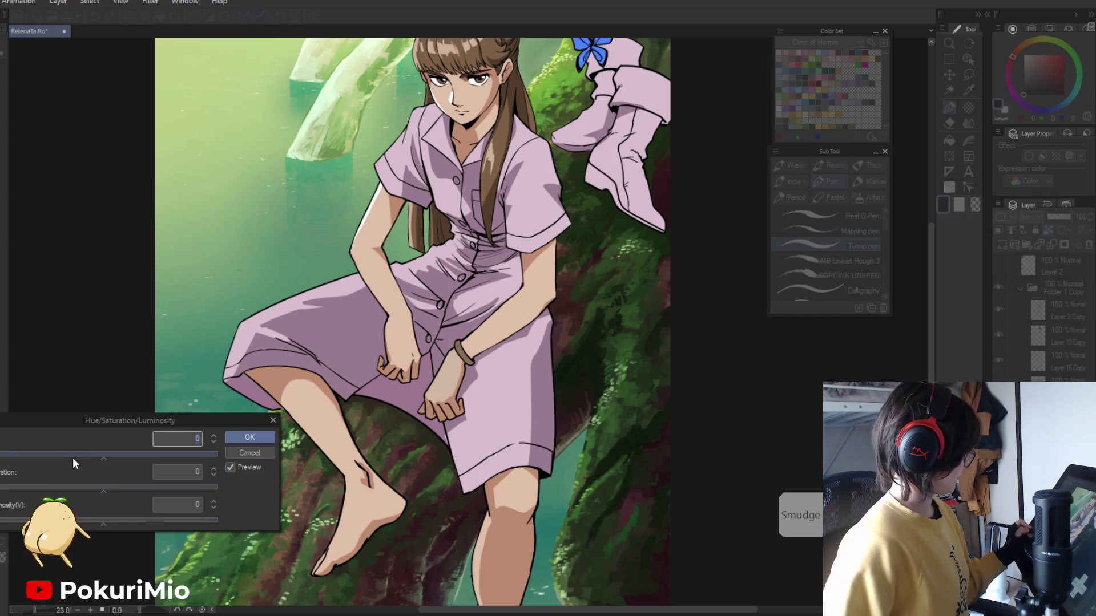
- Drain most of the dress's saturation and raise its luminosity, trying hue shifts
{"action": "left_click_drag", "start_coordinate": [70, 491], "coordinate": [2, 489]}
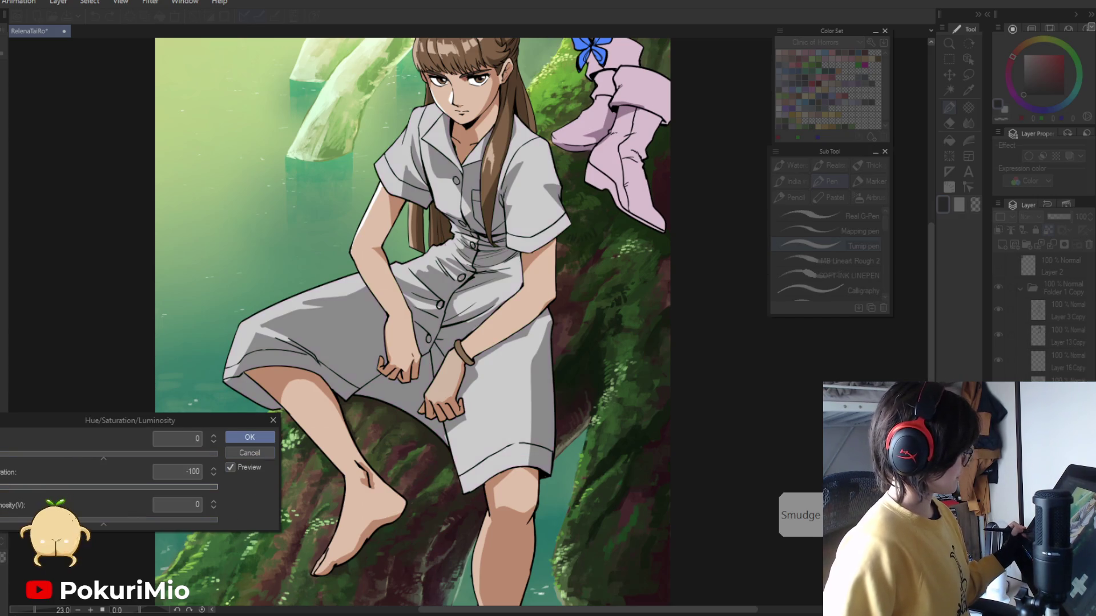
{"action": "left_click", "coordinate": [2, 490]}
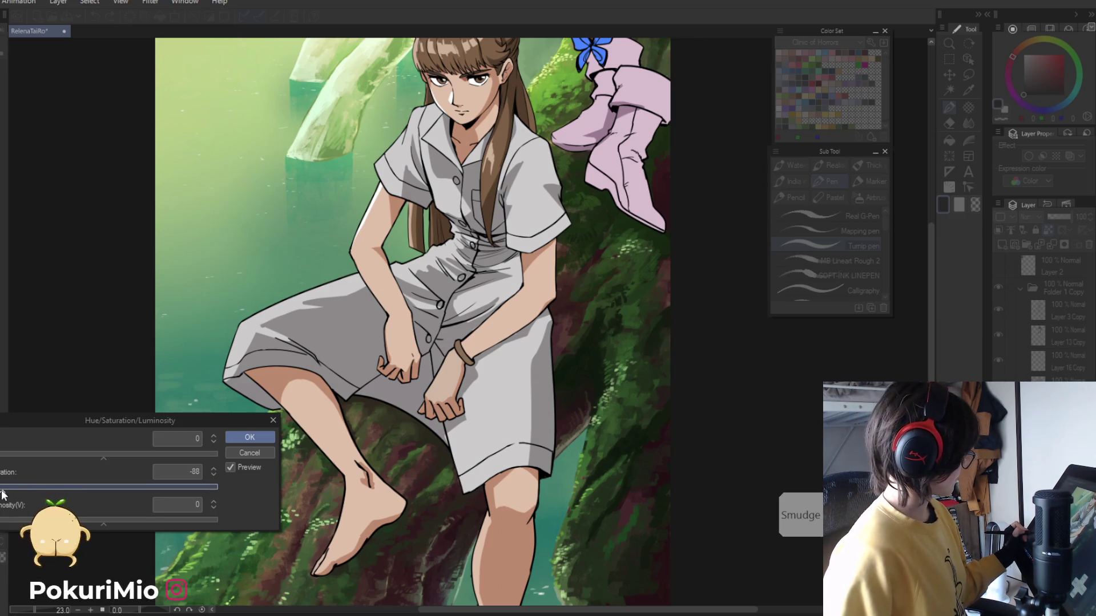
{"action": "left_click", "coordinate": [155, 521]}
{"action": "left_click", "coordinate": [176, 520]}
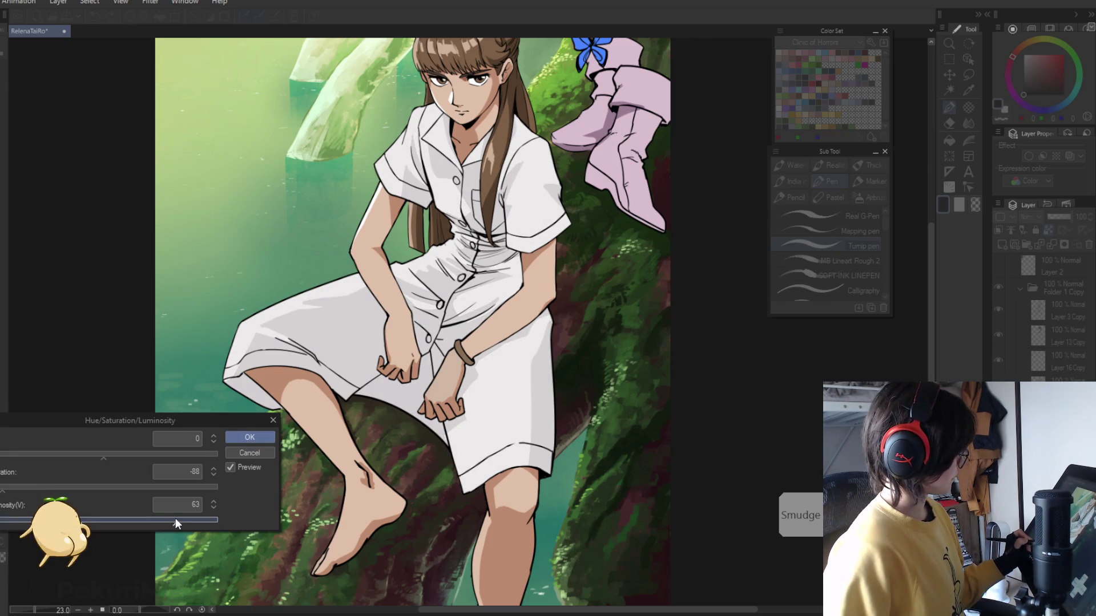
{"action": "left_click", "coordinate": [147, 520]}
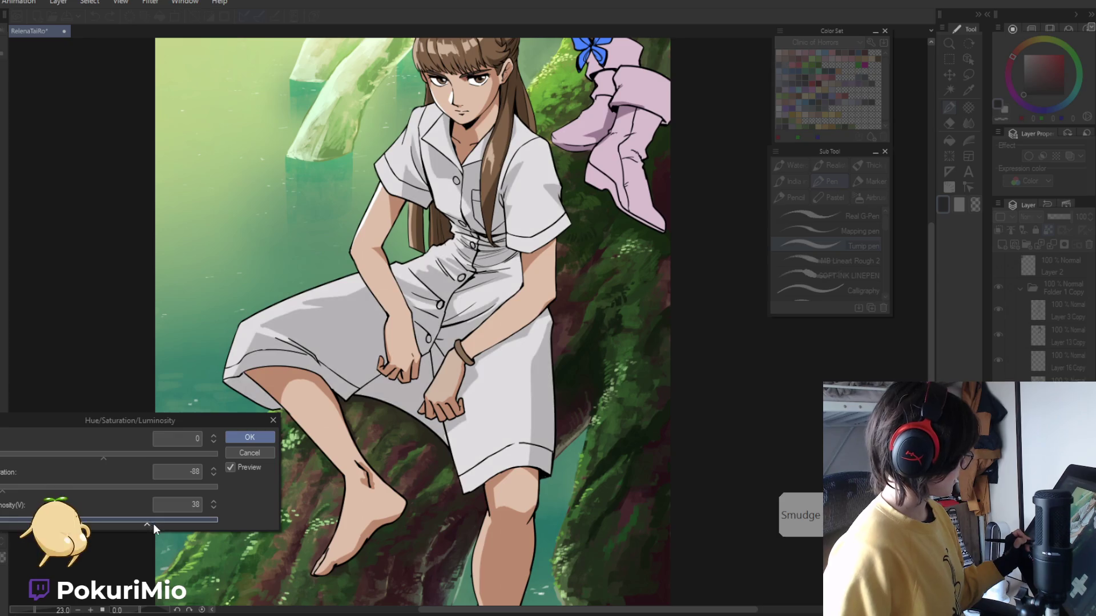
{"action": "left_click", "coordinate": [121, 455]}
{"action": "left_click_drag", "start_coordinate": [122, 455], "coordinate": [170, 455]}
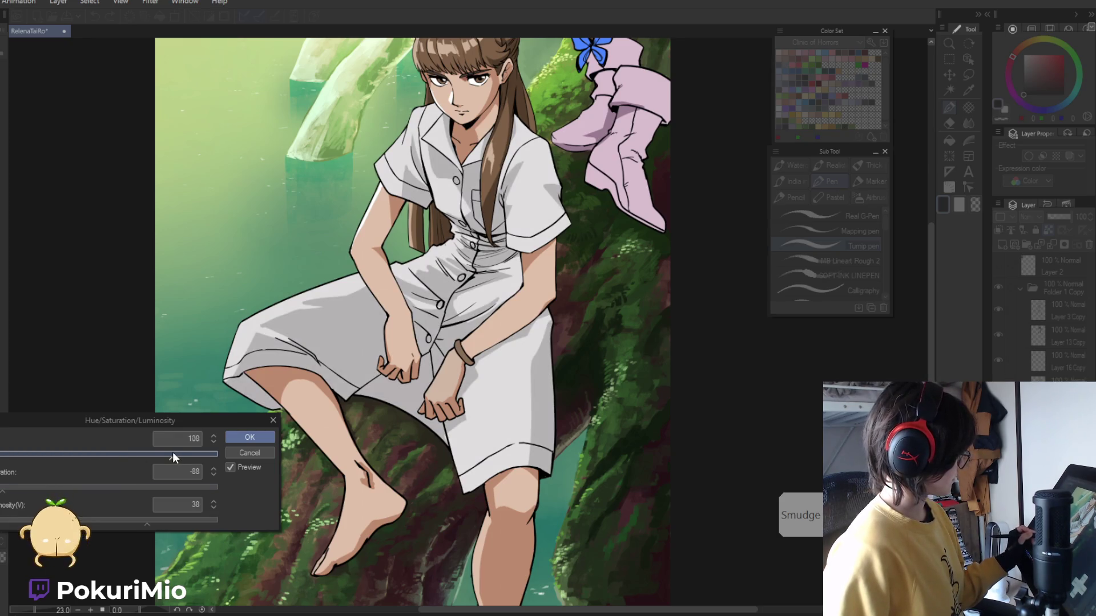
{"action": "left_click_drag", "start_coordinate": [127, 485], "coordinate": [53, 488]}
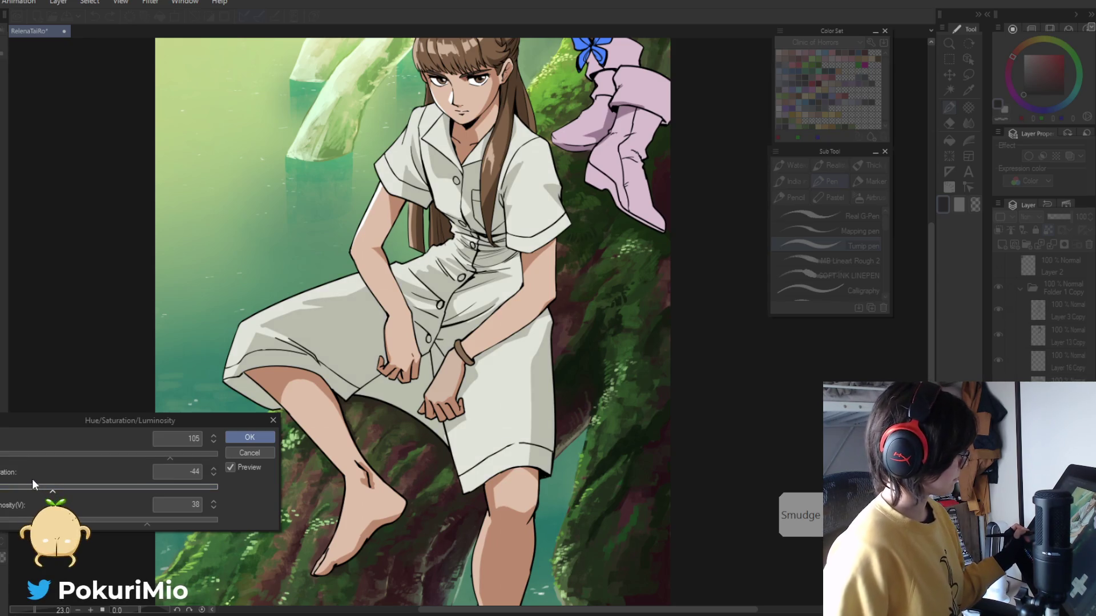
- Settle on hue -8, saturation -44, luminosity 45 for a pale lilac-white dress and apply
{"action": "left_click", "coordinate": [135, 454]}
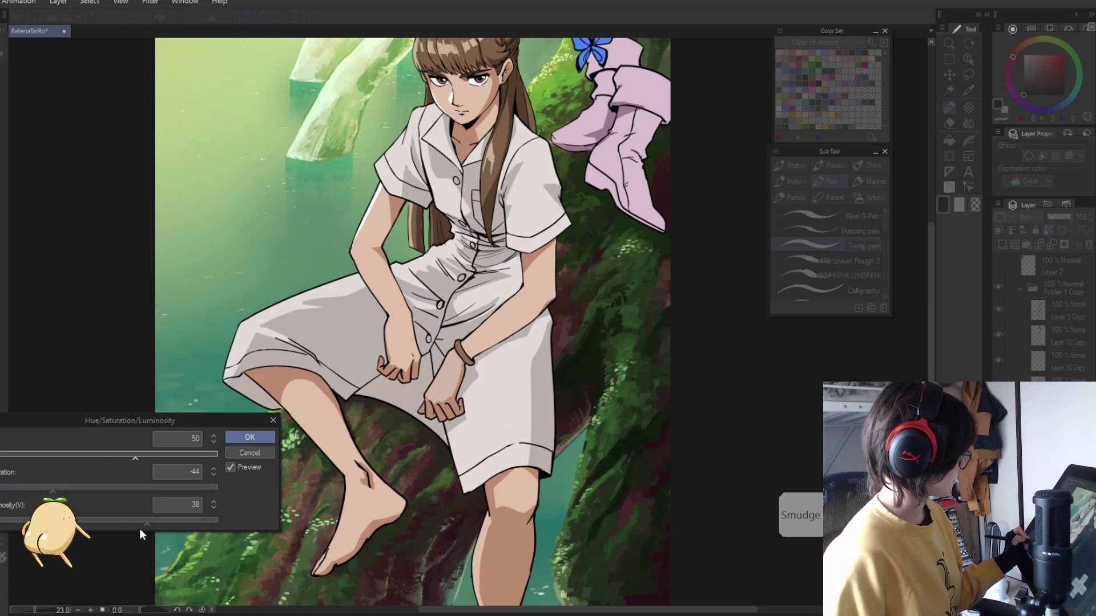
{"action": "left_click", "coordinate": [57, 455]}
{"action": "left_click", "coordinate": [21, 454]}
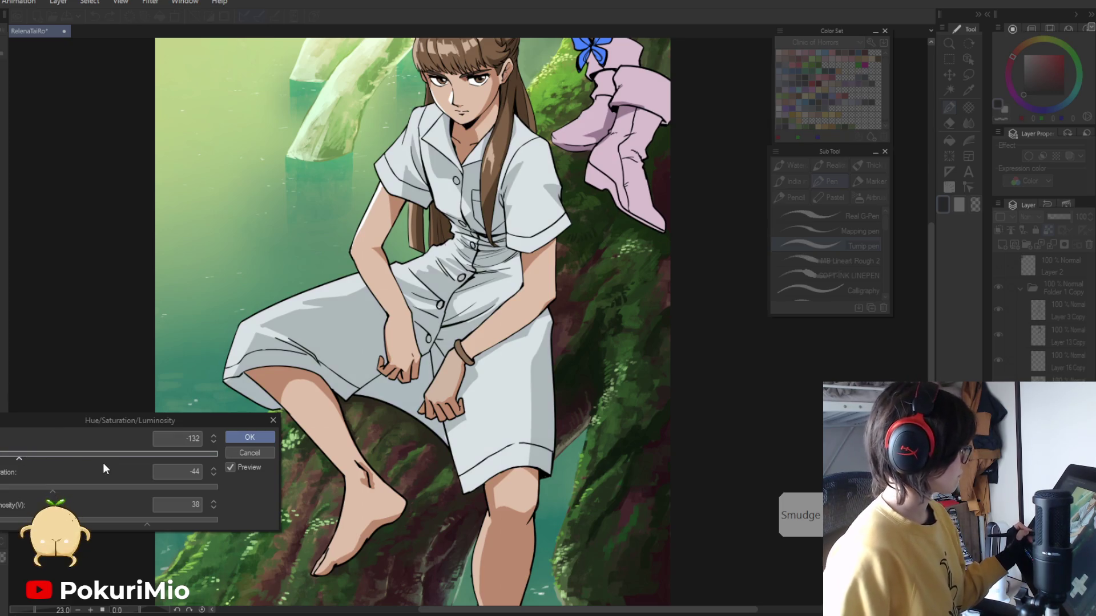
{"action": "left_click", "coordinate": [106, 455]}
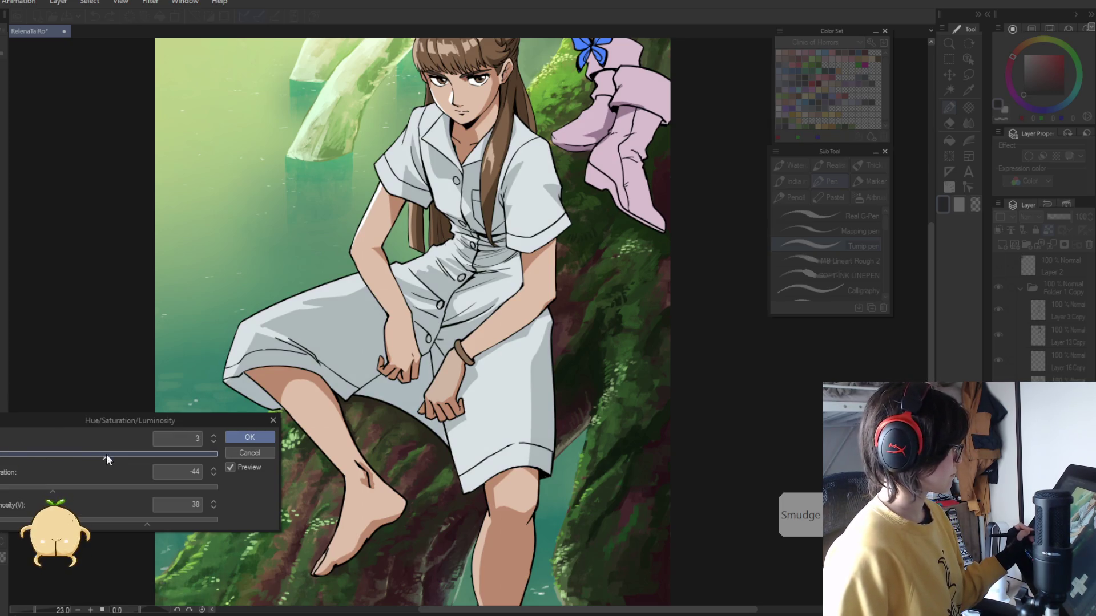
{"action": "left_click", "coordinate": [97, 454]}
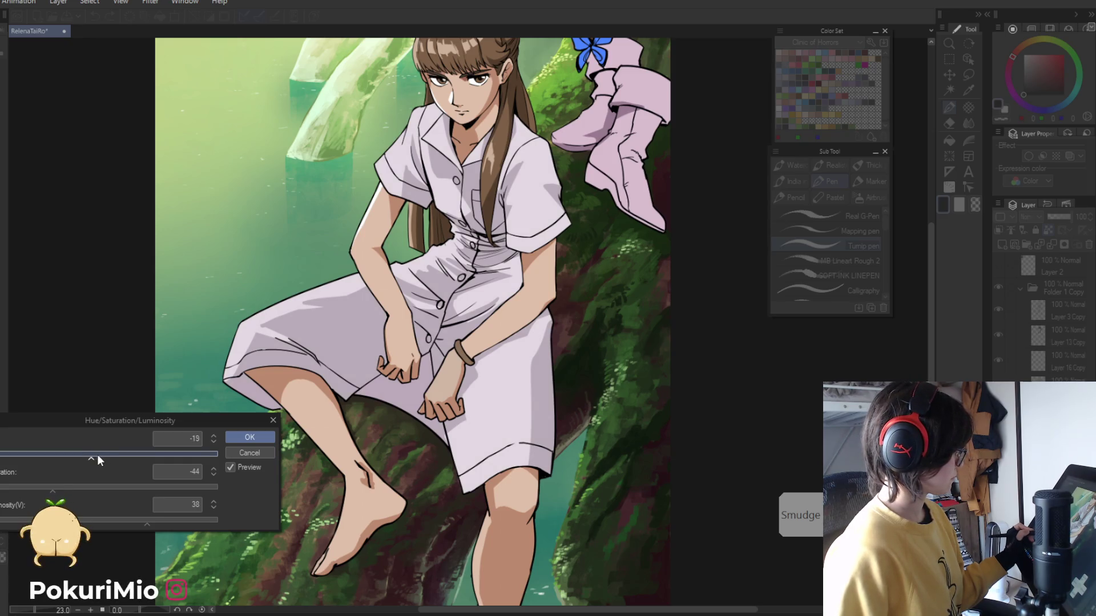
{"action": "left_click", "coordinate": [119, 520]}
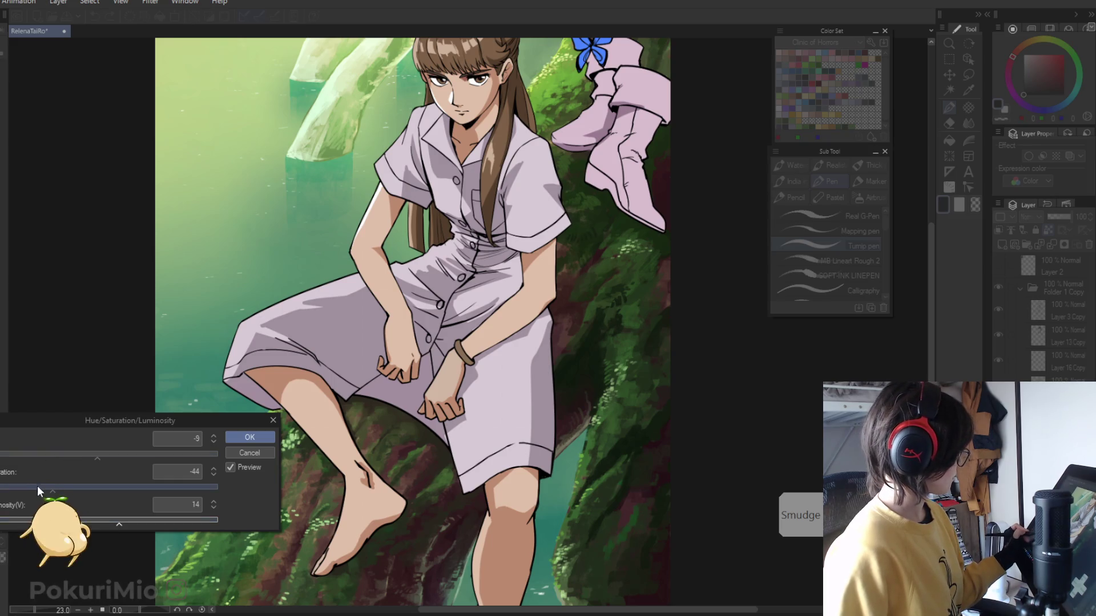
{"action": "left_click_drag", "start_coordinate": [116, 518], "coordinate": [139, 522]}
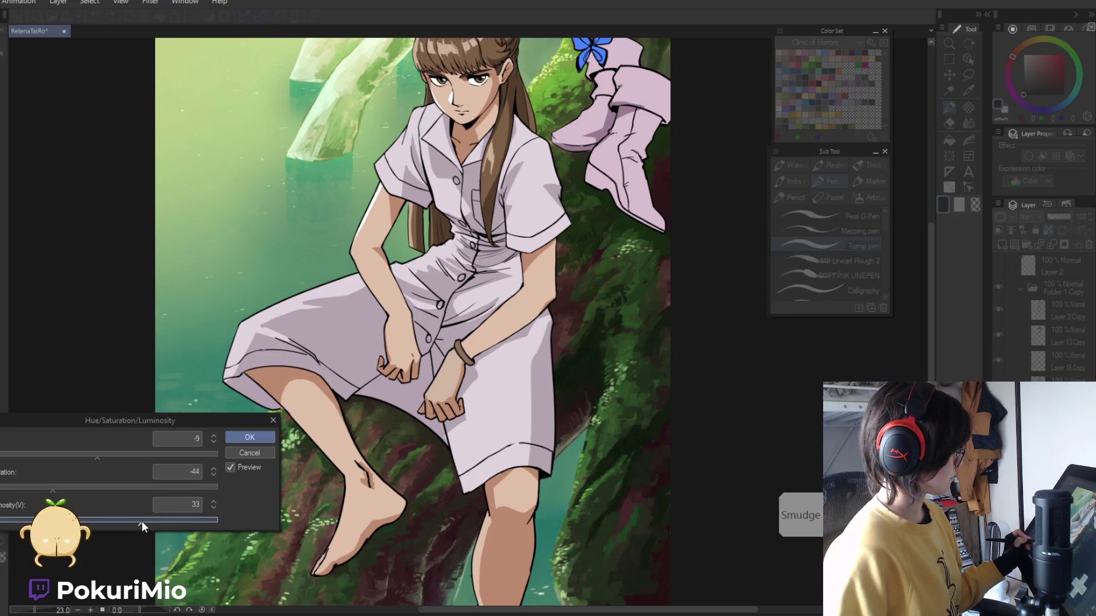
{"action": "left_click_drag", "start_coordinate": [142, 522], "coordinate": [156, 522]}
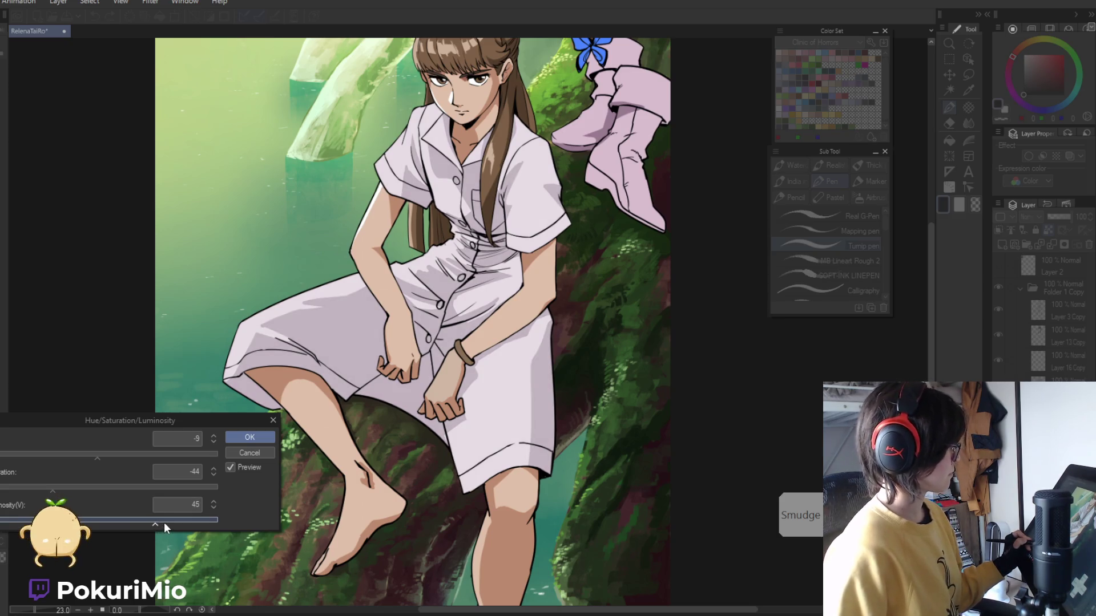
{"action": "left_click", "coordinate": [240, 438]}
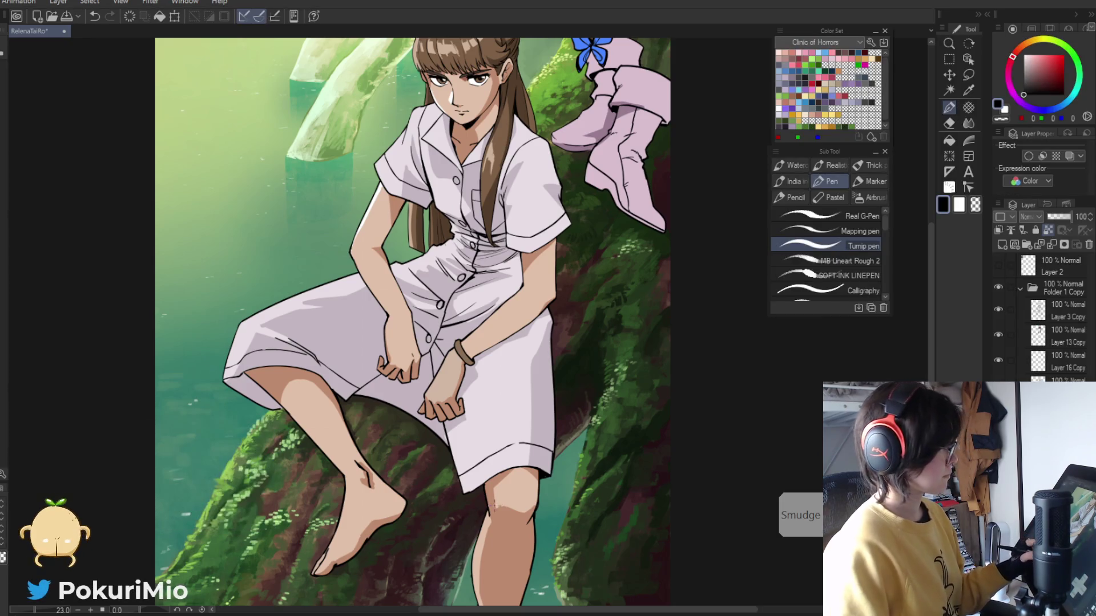
{"action": "left_click", "coordinate": [447, 467]}
- Open Hue/Saturation/Luminosity again from Edit > Tonal Correction
{"action": "left_click_drag", "start_coordinate": [447, 467], "coordinate": [491, 480]}
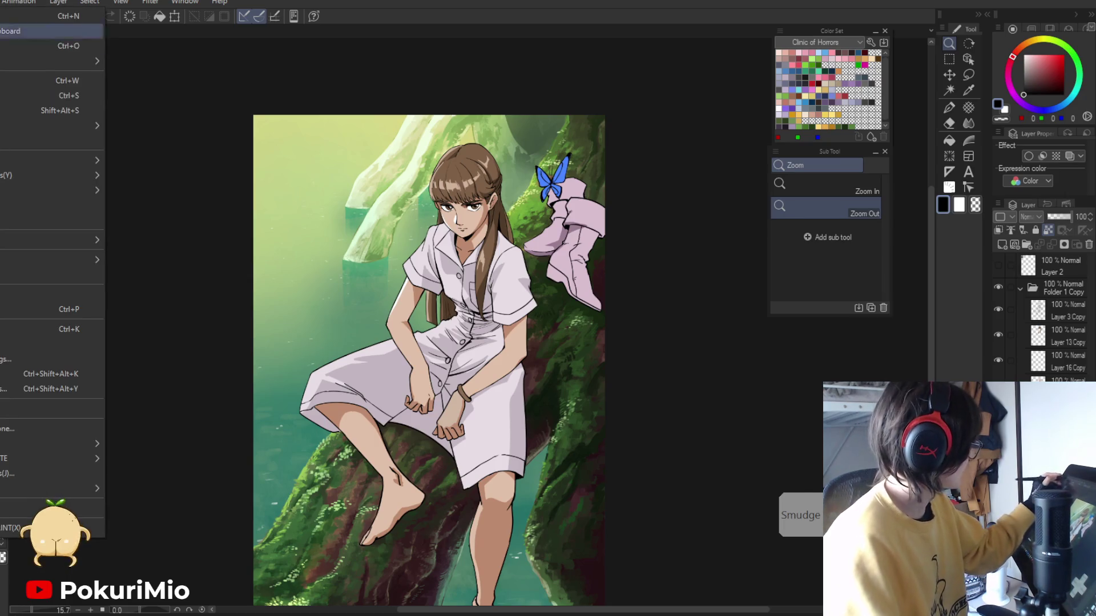
{"action": "key", "text": "alt+f"}
{"action": "mouse_move", "coordinate": [57, 160]}
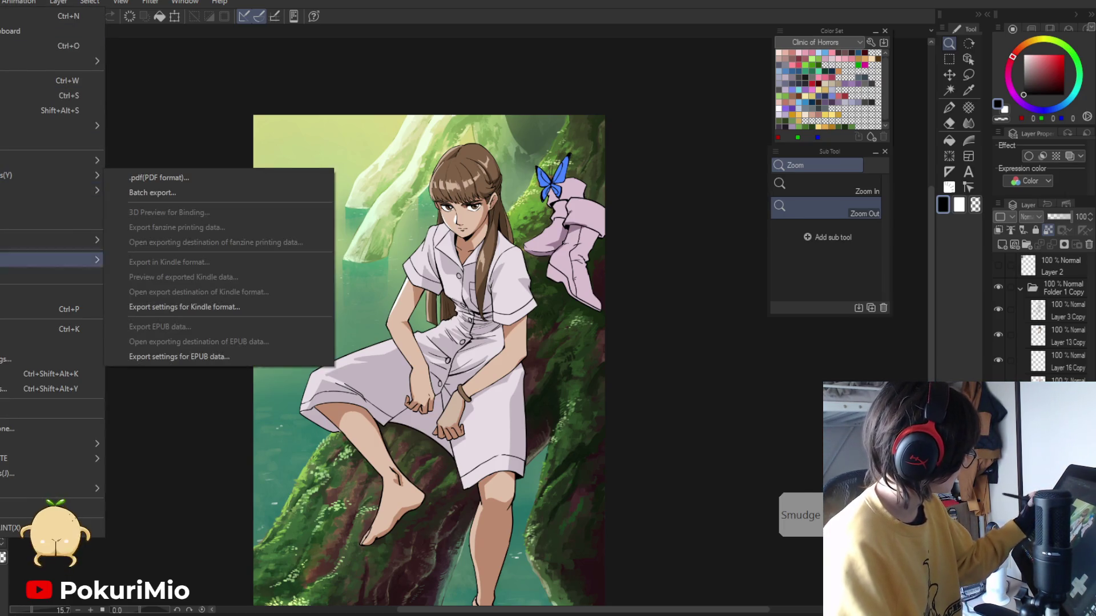
{"action": "key", "text": "Right"}
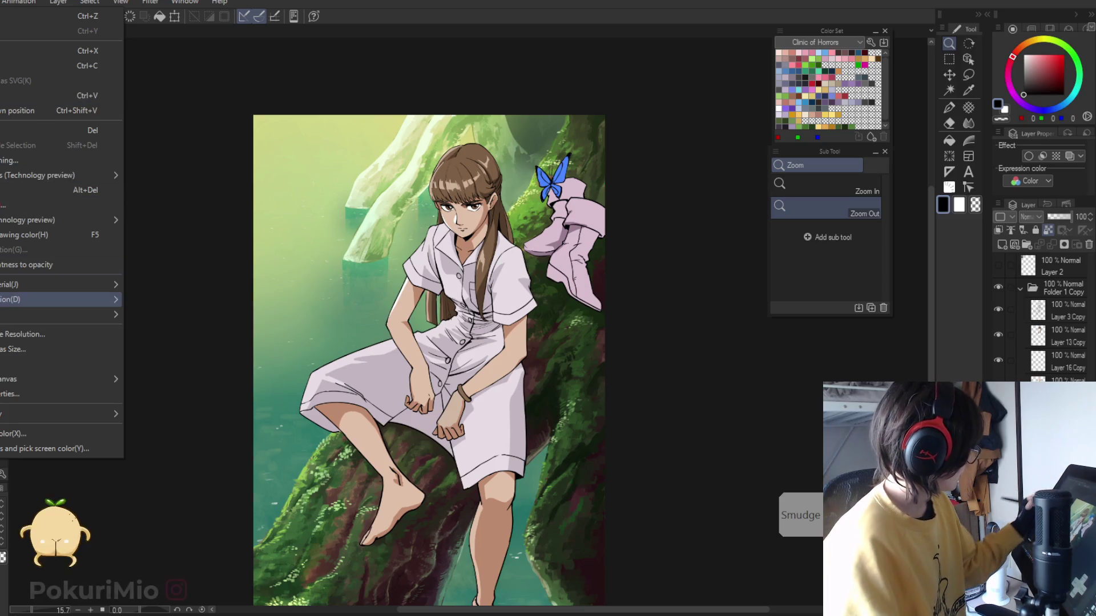
{"action": "mouse_move", "coordinate": [68, 299]}
{"action": "left_click", "coordinate": [160, 318]}
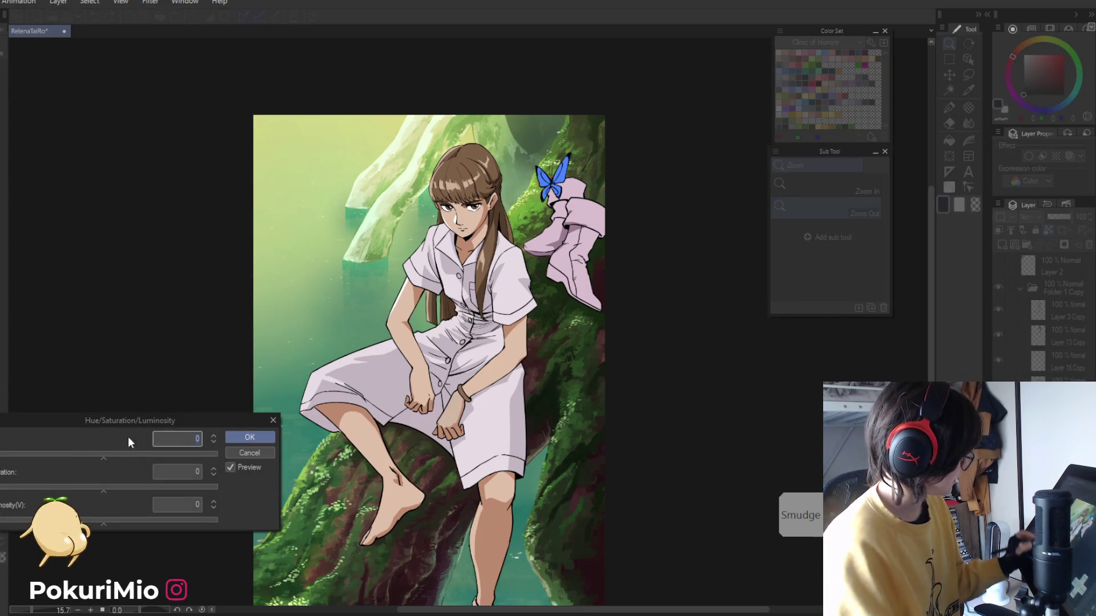
- Set hue -6, saturation -73, luminosity 32 to turn the boots near-white, and apply
{"action": "mouse_move", "coordinate": [153, 456]}
{"action": "left_mouse_down"}
{"action": "mouse_move", "coordinate": [117, 457]}
{"action": "mouse_move", "coordinate": [30, 490]}
{"action": "left_mouse_up"}
{"action": "left_click_drag", "start_coordinate": [104, 520], "coordinate": [145, 523]}
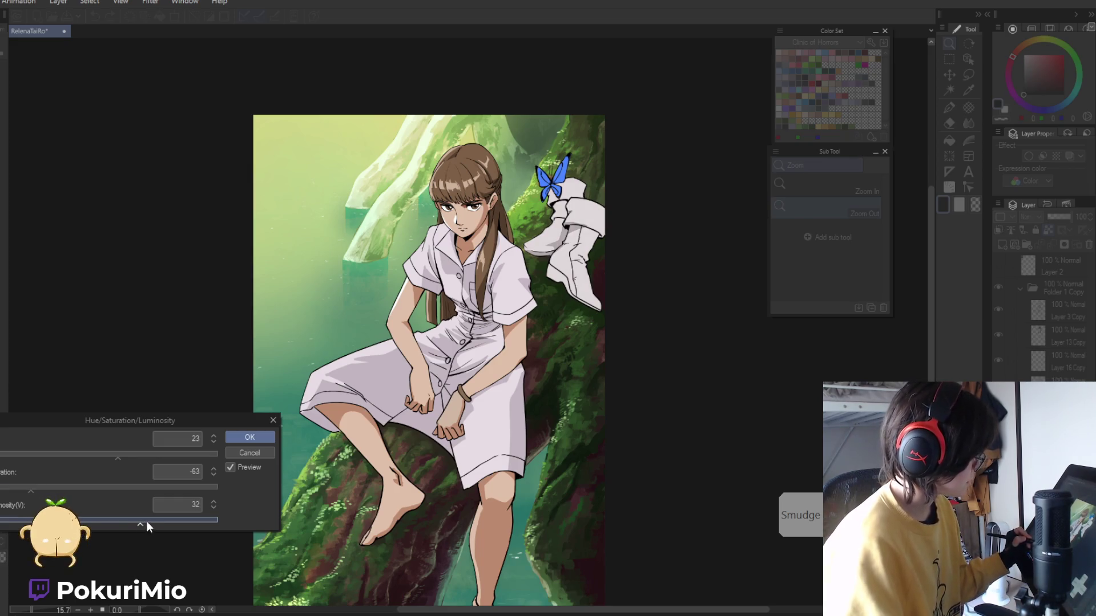
{"action": "left_click_drag", "start_coordinate": [80, 460], "coordinate": [98, 455]}
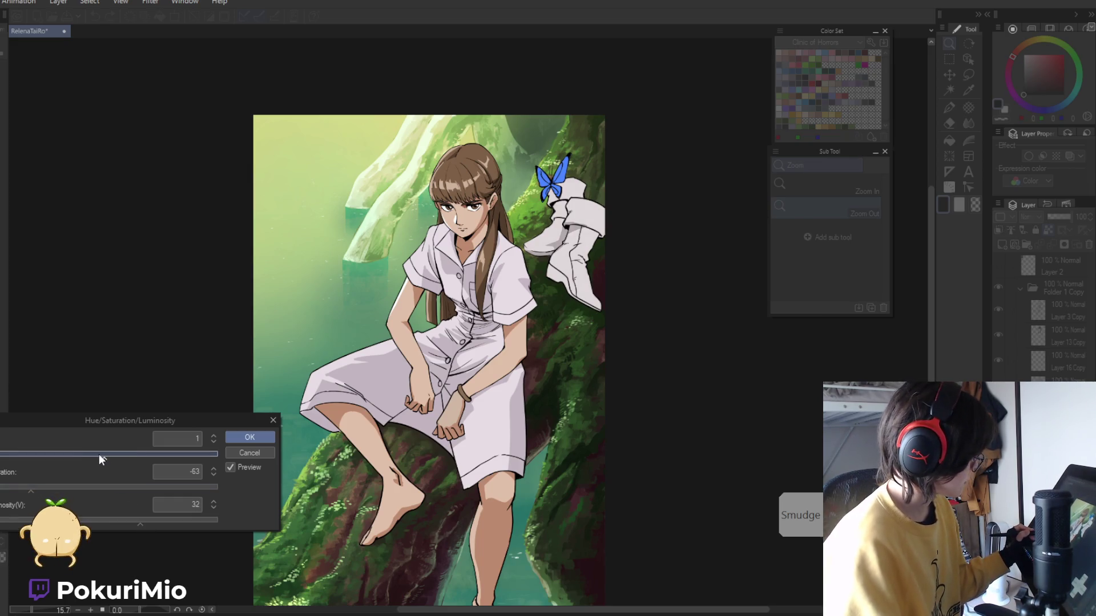
{"action": "left_click", "coordinate": [54, 457]}
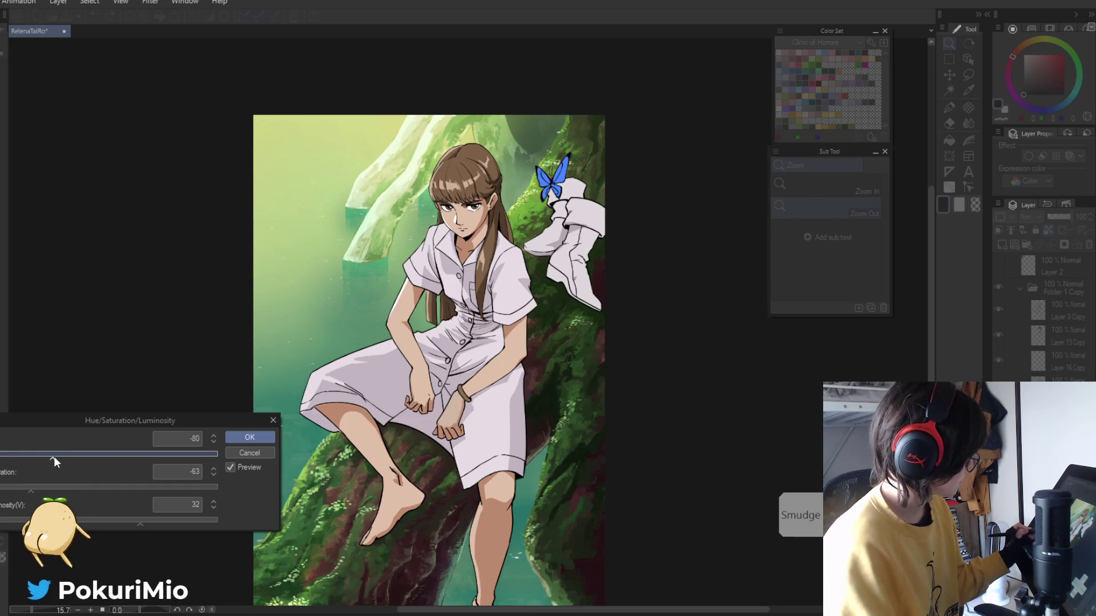
{"action": "left_click_drag", "start_coordinate": [169, 454], "coordinate": [137, 459]}
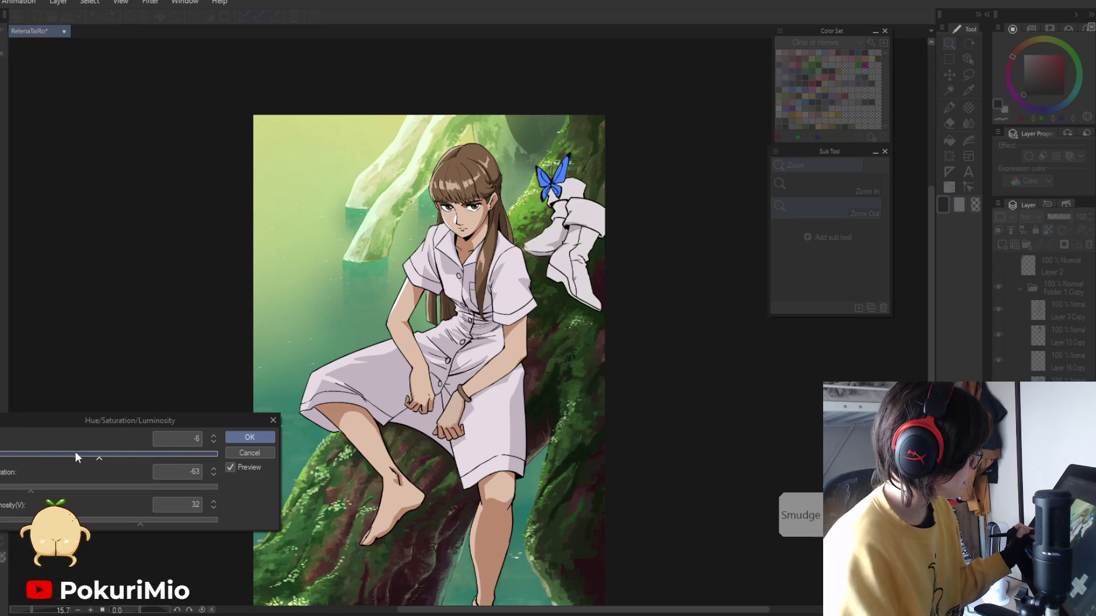
{"action": "left_click_drag", "start_coordinate": [137, 453], "coordinate": [100, 455]}
{"action": "left_click_drag", "start_coordinate": [30, 489], "coordinate": [19, 489]}
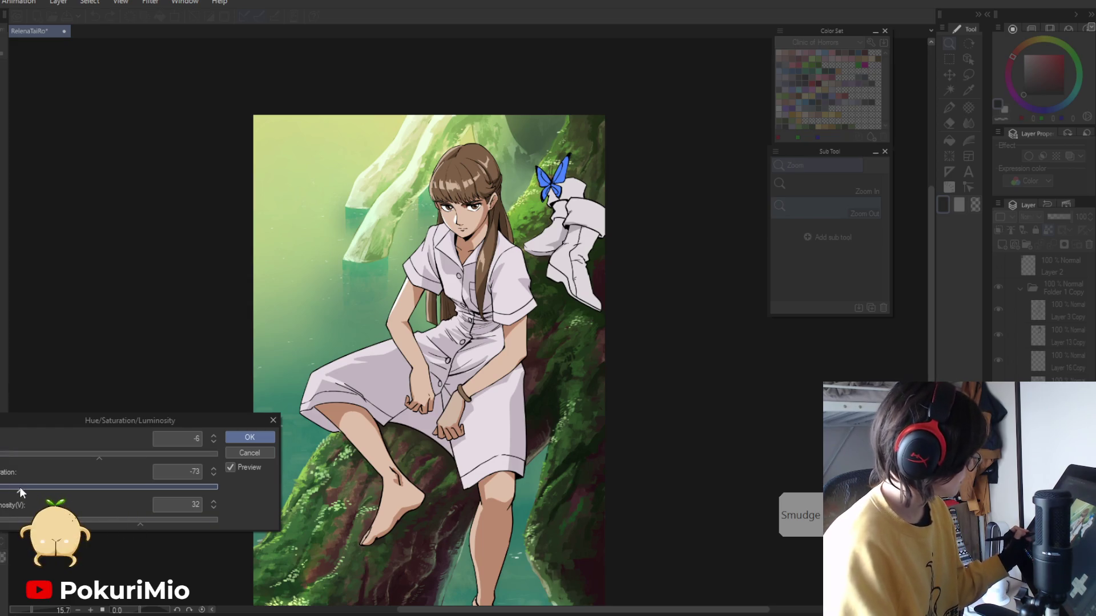
{"action": "left_click", "coordinate": [249, 438]}
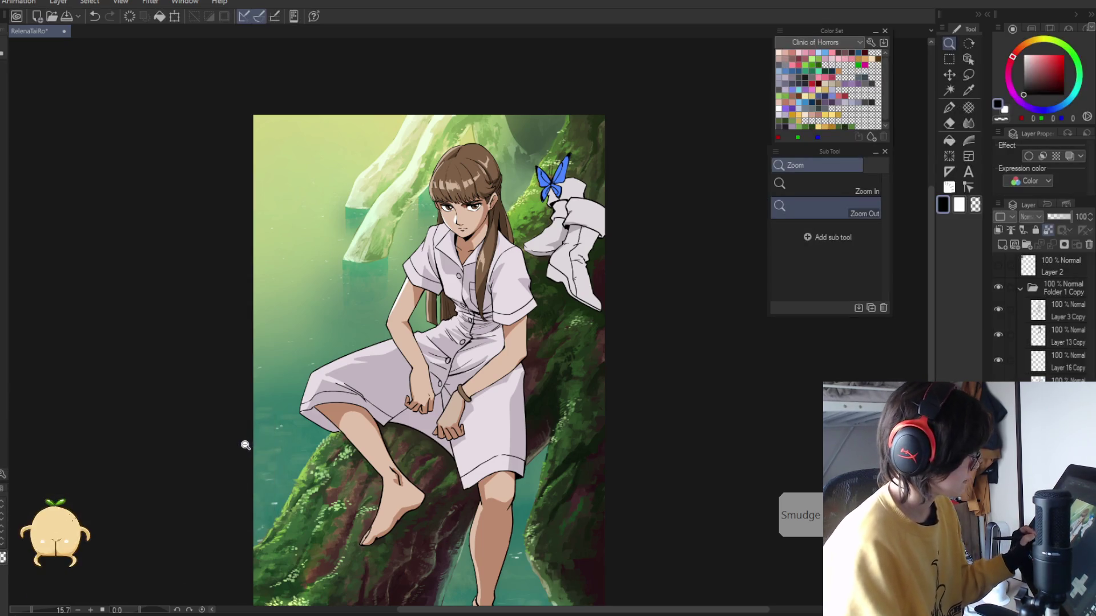
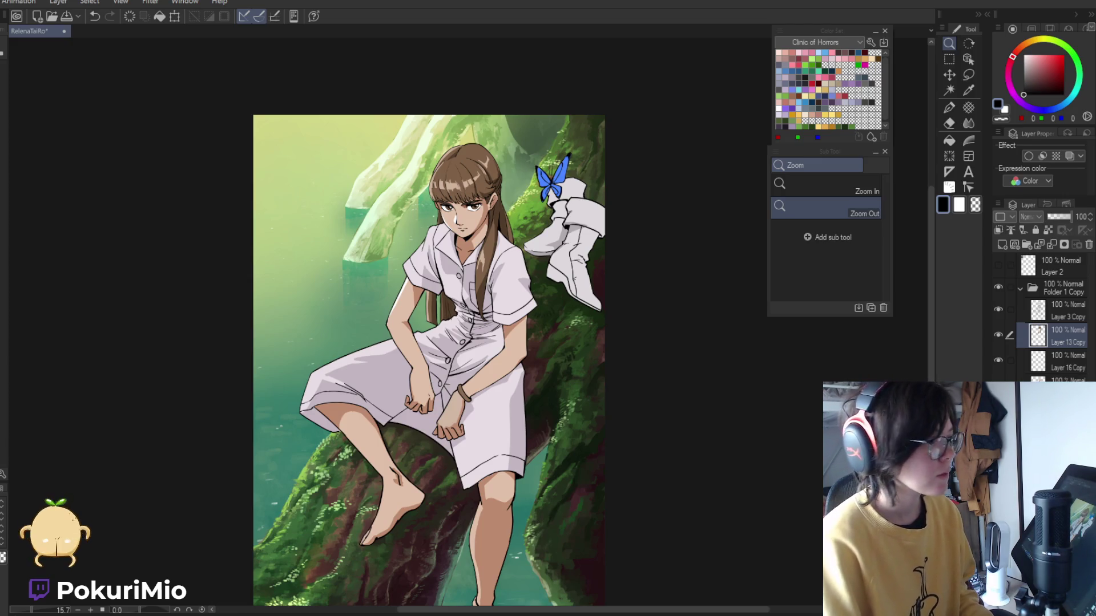
- Make Layer 13 Copy active and set the drawing colour to teal (27,145,145)
{"action": "left_click", "coordinate": [1037, 311]}
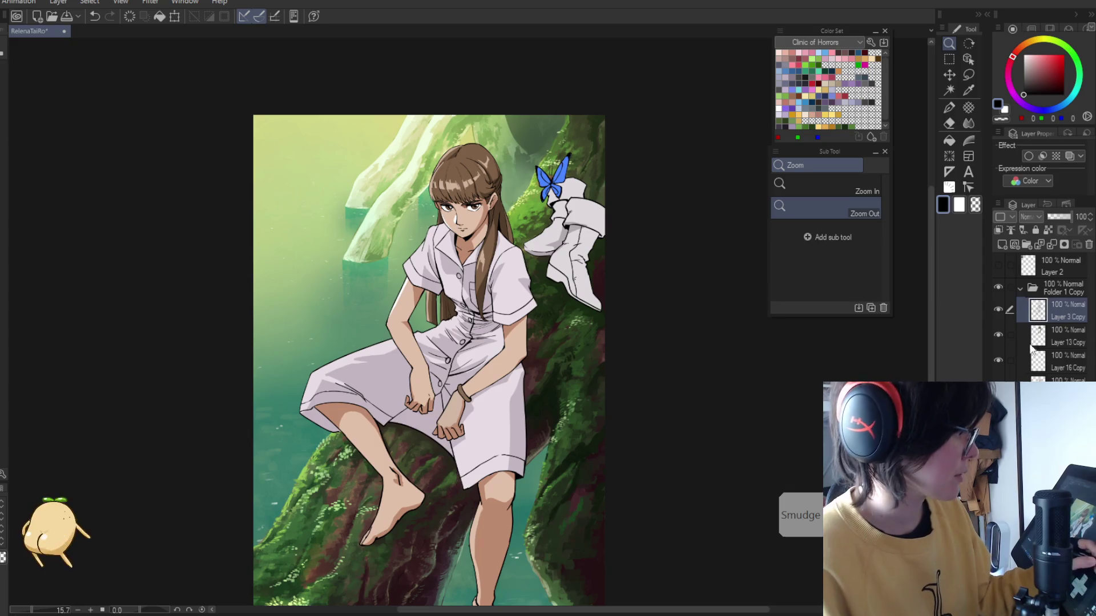
{"action": "left_click", "coordinate": [1056, 379]}
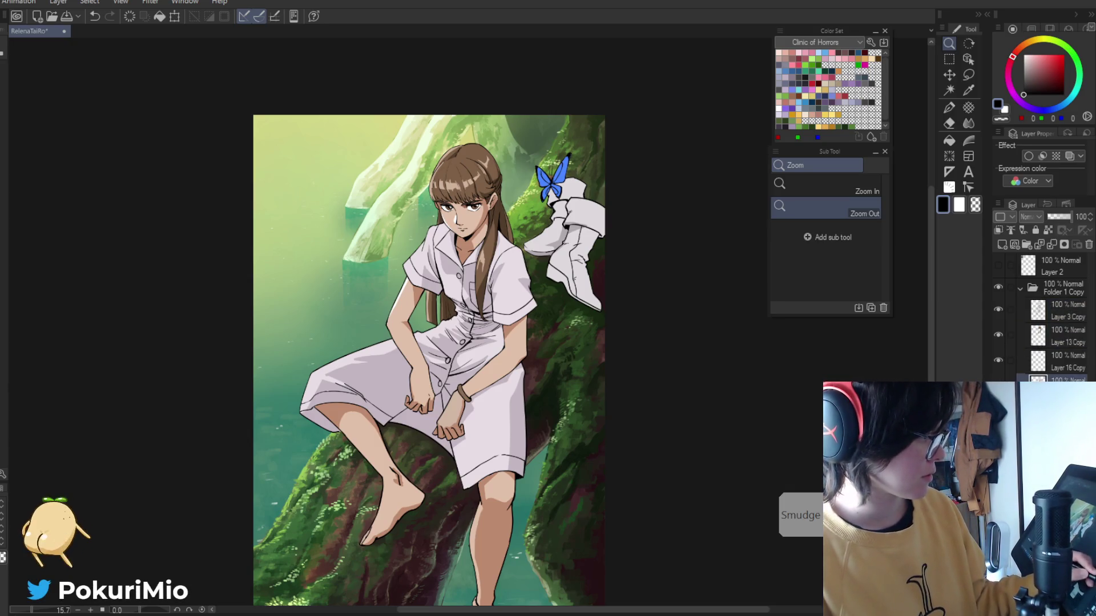
{"action": "left_click", "coordinate": [1032, 342]}
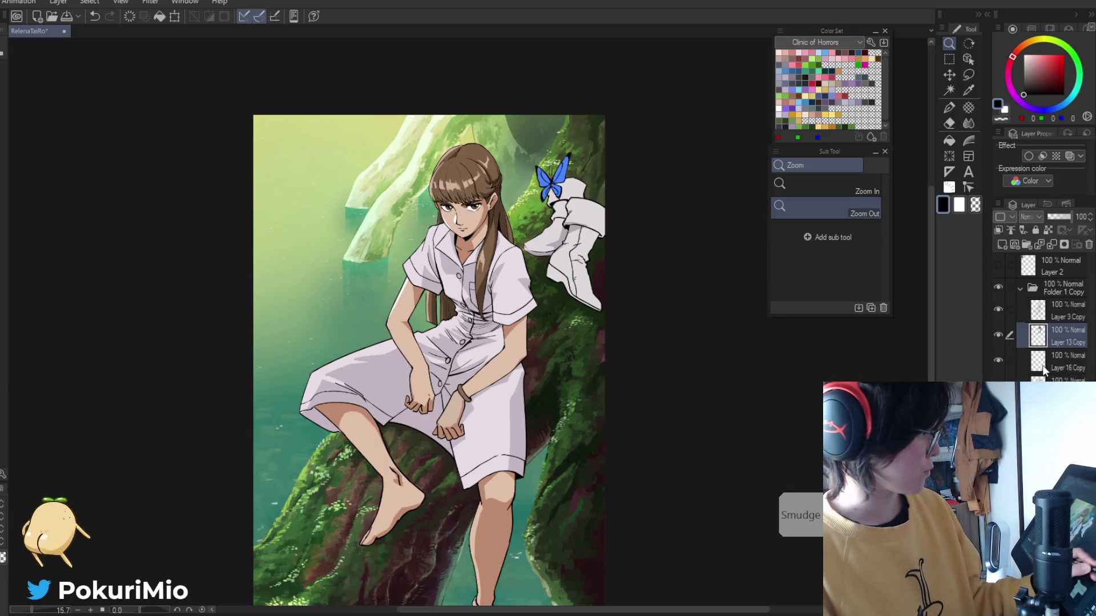
{"action": "scroll", "coordinate": [443, 200], "scroll_direction": "up", "scroll_amount": 6}
{"action": "key", "text": "i"}
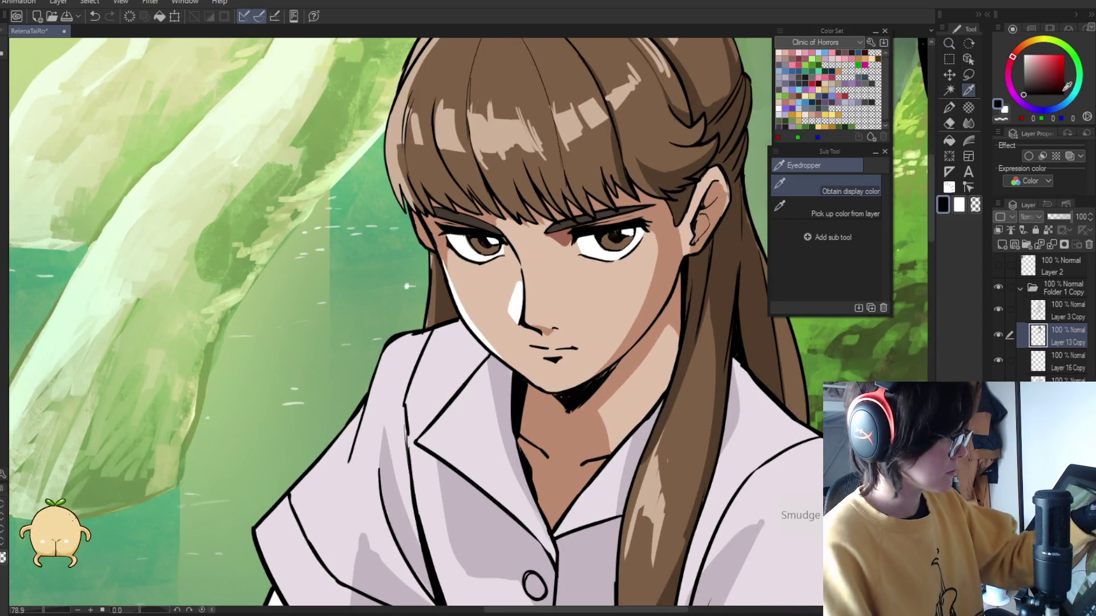
{"action": "left_click", "coordinate": [1065, 106]}
{"action": "left_click_drag", "start_coordinate": [1066, 105], "coordinate": [1075, 93]}
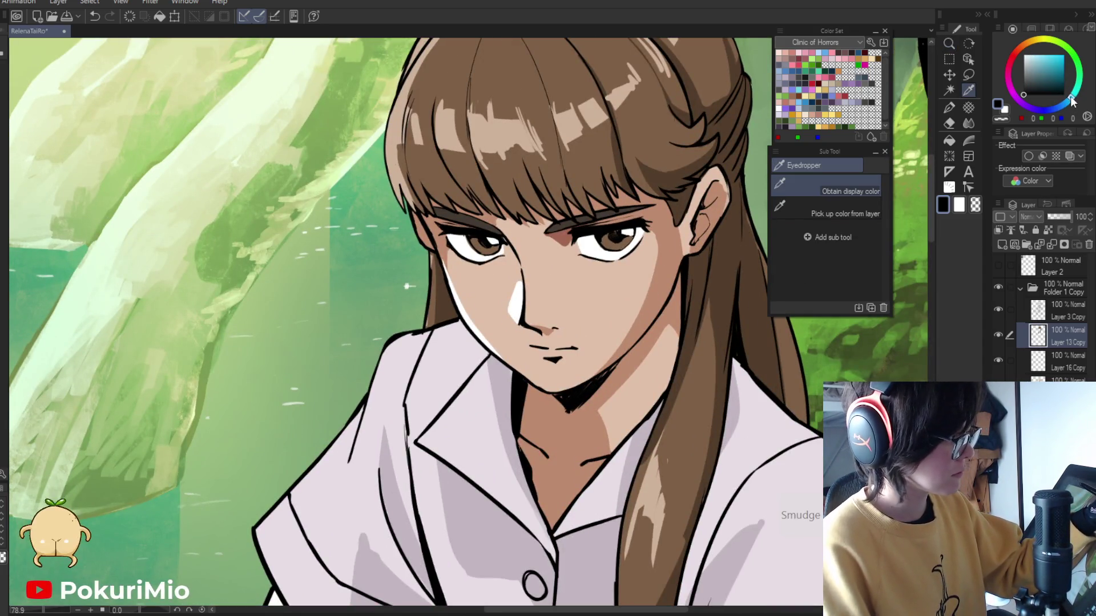
{"action": "left_click_drag", "start_coordinate": [1048, 56], "coordinate": [1057, 72]}
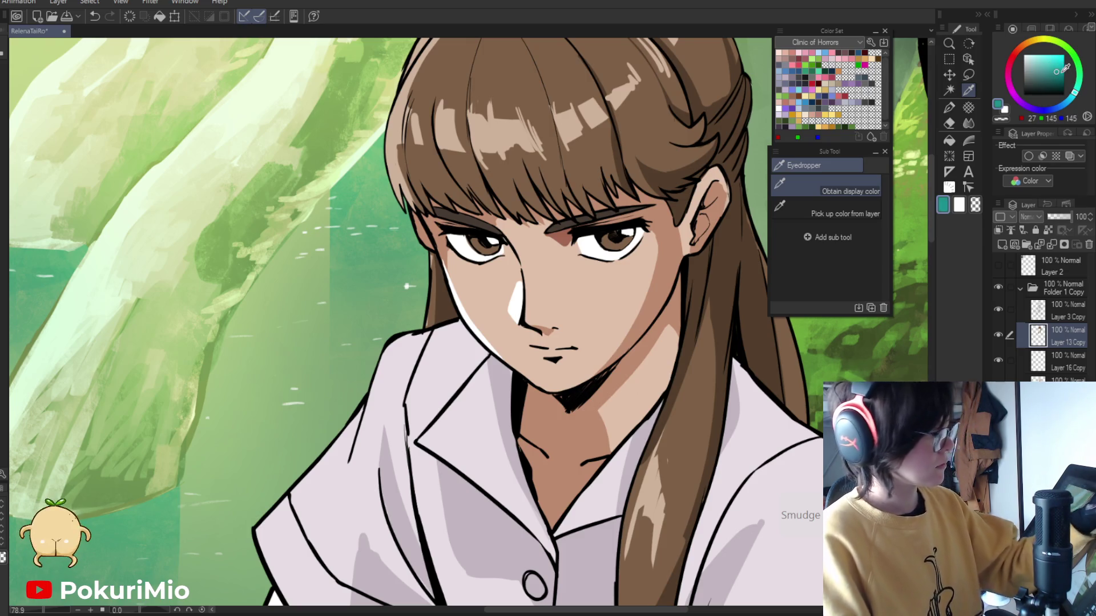
{"action": "key", "text": "p"}
- Paint teal over the irises of both the left and right eyes with the Turnip pen
{"action": "left_click_drag", "start_coordinate": [477, 241], "coordinate": [475, 245]}
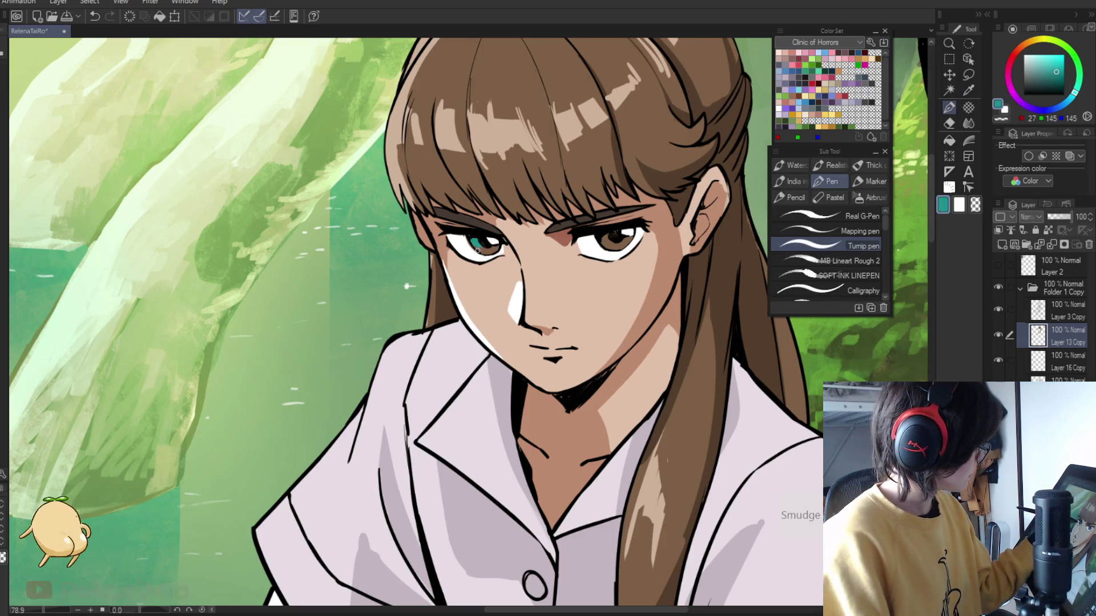
{"action": "scroll", "coordinate": [464, 217], "scroll_direction": "up", "scroll_amount": 5}
{"action": "left_click_drag", "start_coordinate": [413, 285], "coordinate": [409, 250]}
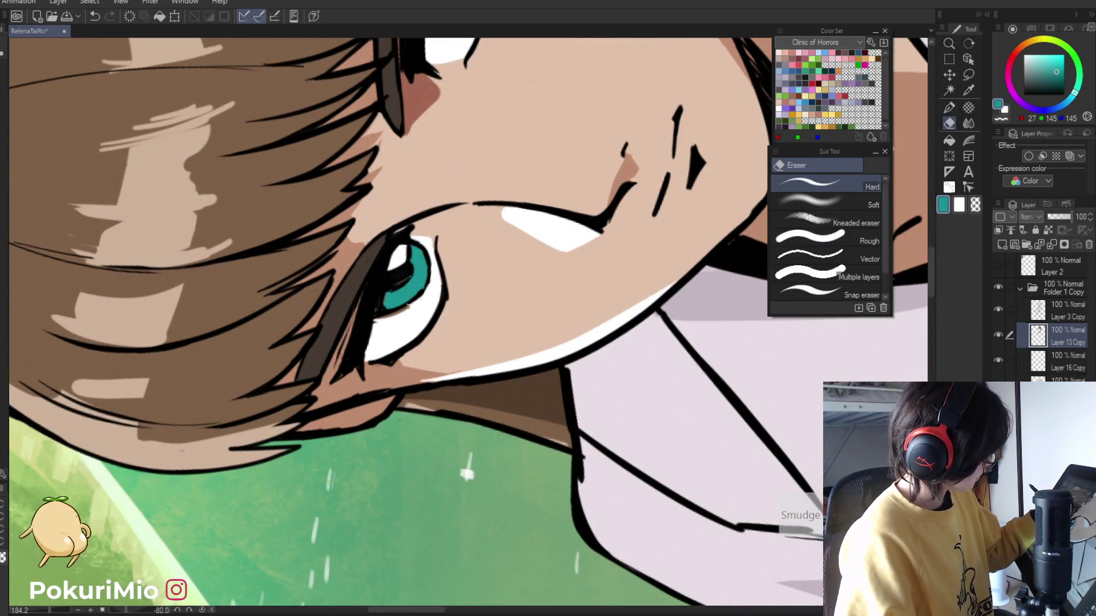
{"action": "key", "text": "slash"}
{"action": "scroll", "coordinate": [474, 260], "scroll_direction": "down", "scroll_amount": 5}
{"action": "scroll", "coordinate": [594, 273], "scroll_direction": "up", "scroll_amount": 4}
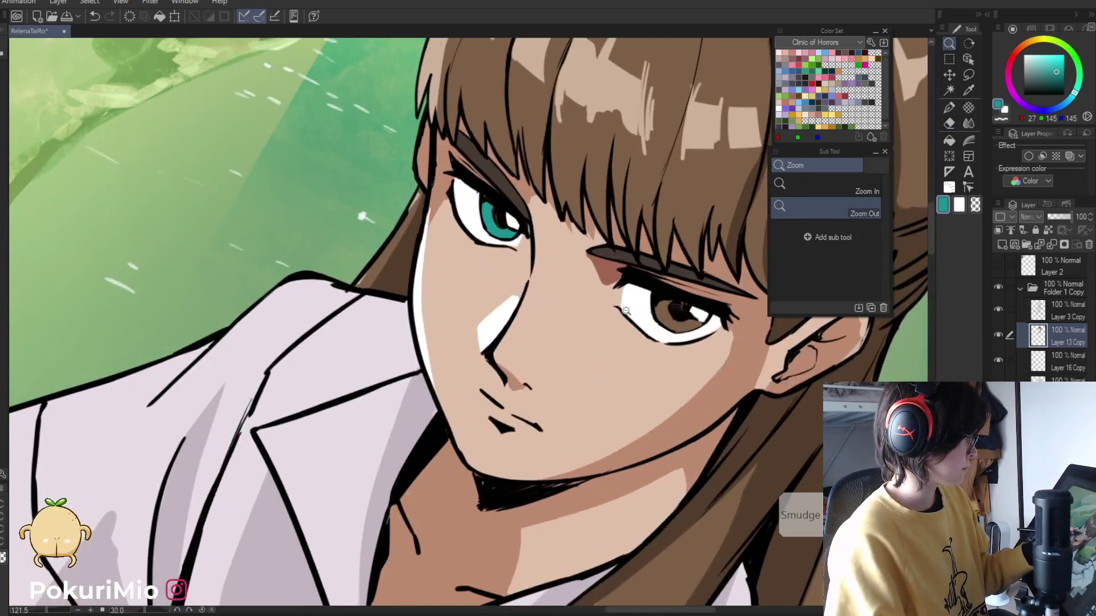
{"action": "key", "text": "p"}
{"action": "left_click_drag", "start_coordinate": [657, 303], "coordinate": [691, 322]}
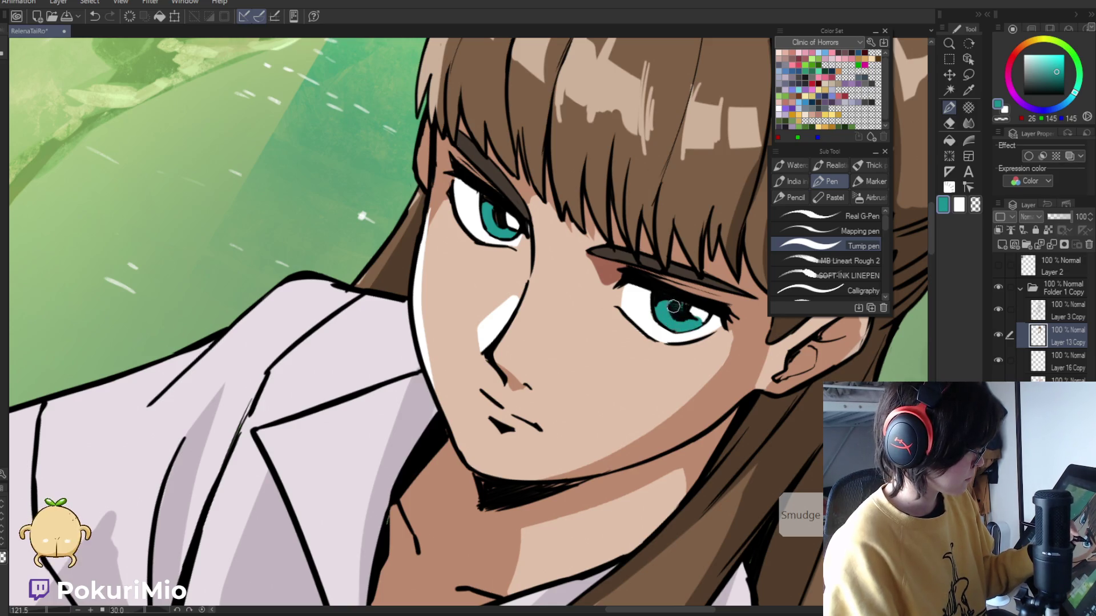
{"action": "key", "text": "slash"}
{"action": "scroll", "coordinate": [628, 342], "scroll_direction": "down", "scroll_amount": 4}
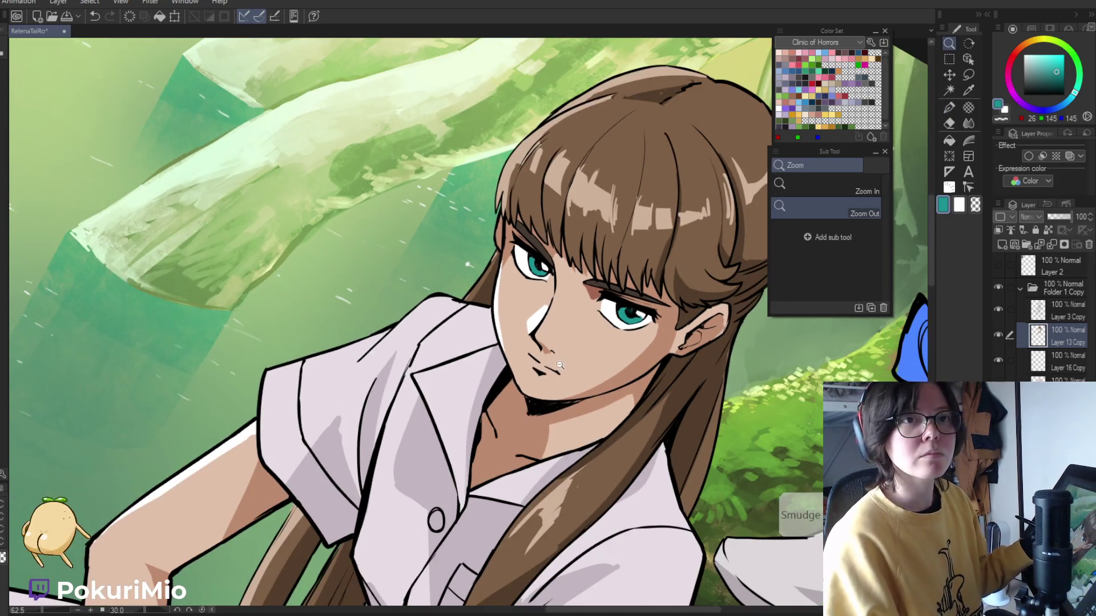
{"action": "scroll", "coordinate": [542, 481], "scroll_direction": "up", "scroll_amount": 1}
{"action": "key", "text": "ctrl+0"}
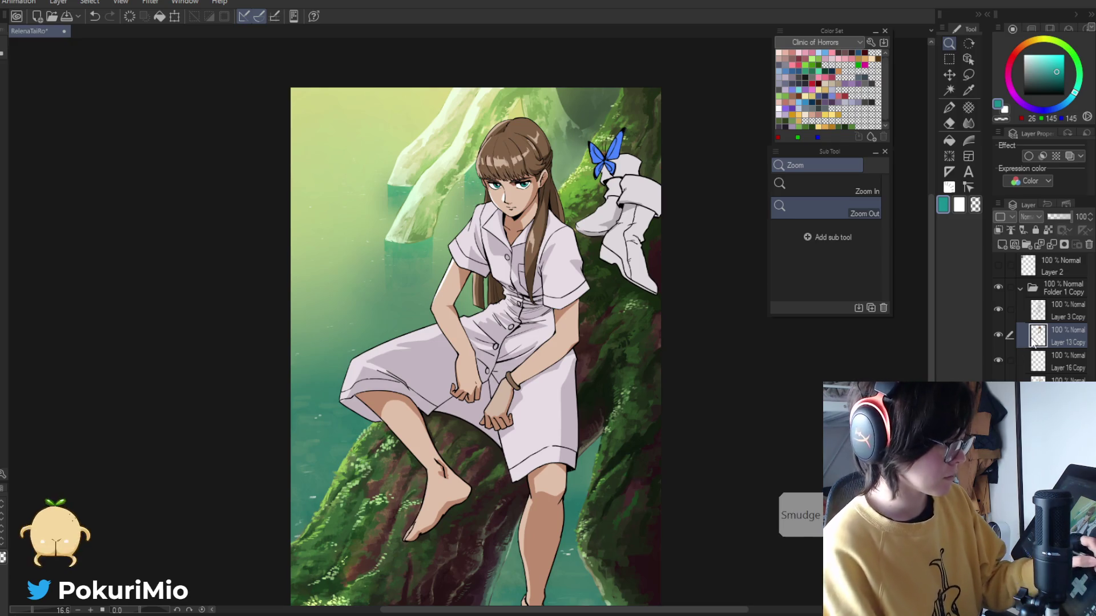
- Switch to Layer 3 Copy with the black-ink pen and tilt the canvas view to 15°
{"action": "left_click", "coordinate": [1062, 311]}
{"action": "scroll", "coordinate": [575, 251], "scroll_direction": "up", "scroll_amount": 5}
{"action": "scroll", "coordinate": [575, 251], "scroll_direction": "up", "scroll_amount": 2}
{"action": "key", "text": "p"}
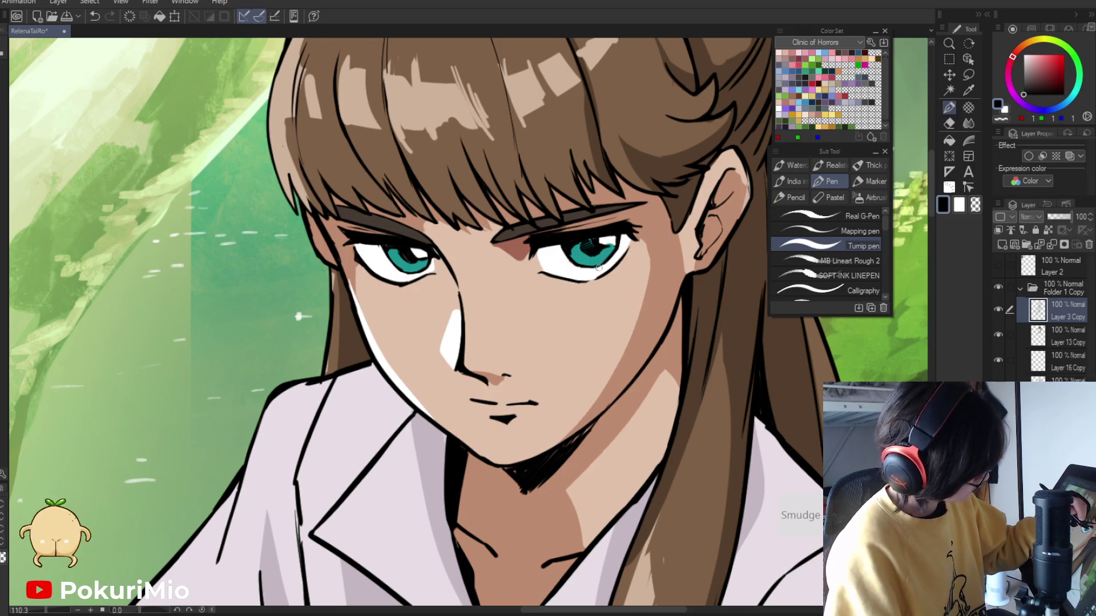
{"action": "key", "text": "asciicircum"}
{"action": "left_click_drag", "start_coordinate": [398, 242], "coordinate": [580, 370]}
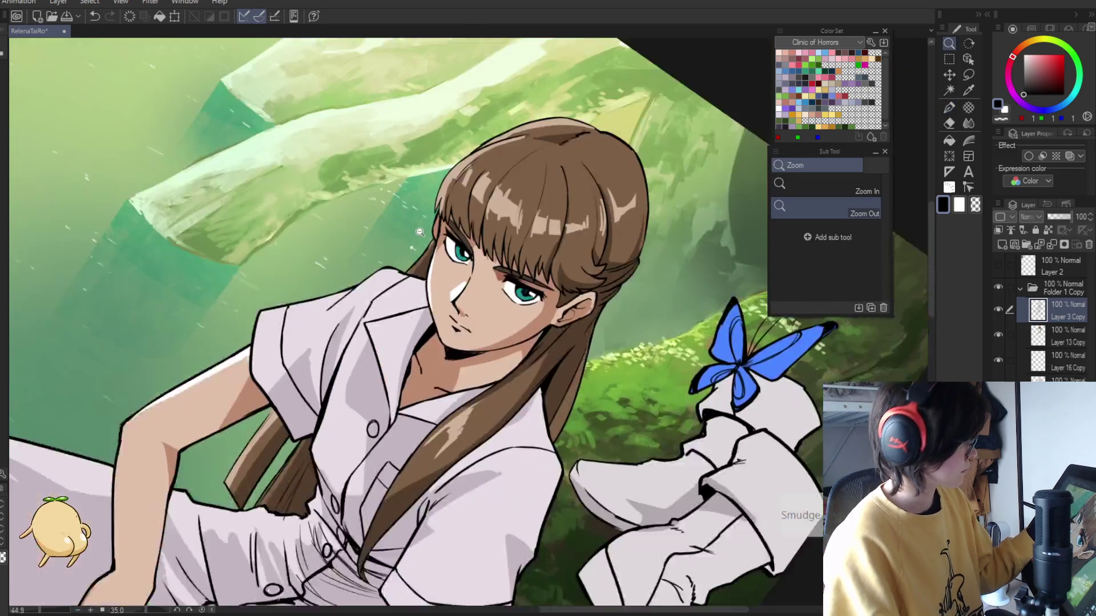
{"action": "key", "text": "slash"}
{"action": "scroll", "coordinate": [426, 440], "scroll_direction": "down", "scroll_amount": 5}
{"action": "left_click_drag", "start_coordinate": [425, 440], "coordinate": [427, 409]}
{"action": "scroll", "coordinate": [419, 363], "scroll_direction": "down", "scroll_amount": 3}
{"action": "left_click_drag", "start_coordinate": [419, 363], "coordinate": [722, 418]}
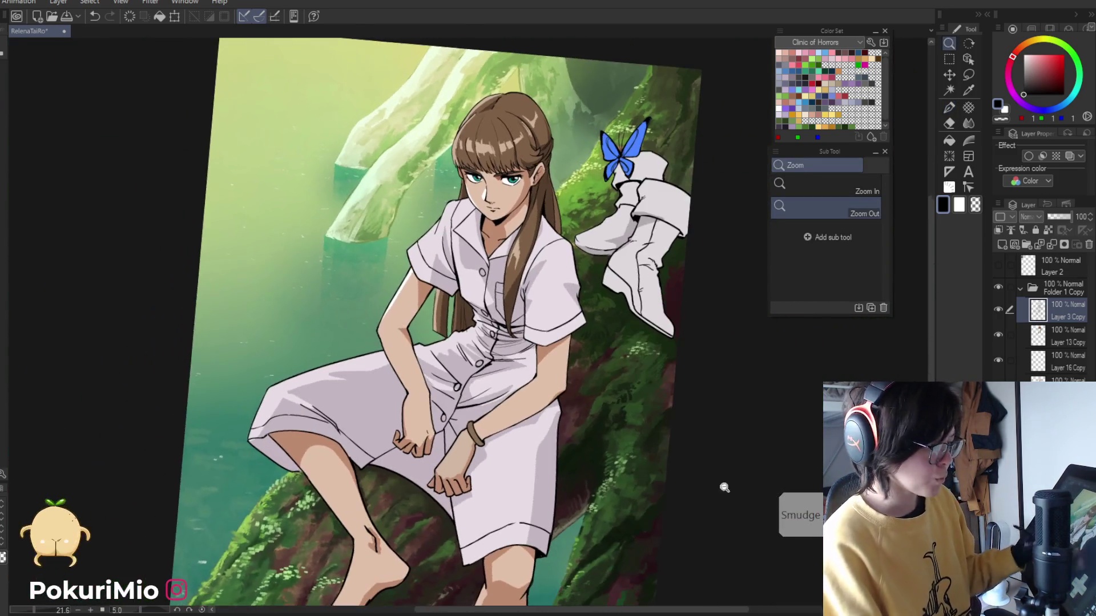
{"action": "left_click", "coordinate": [1048, 230]}
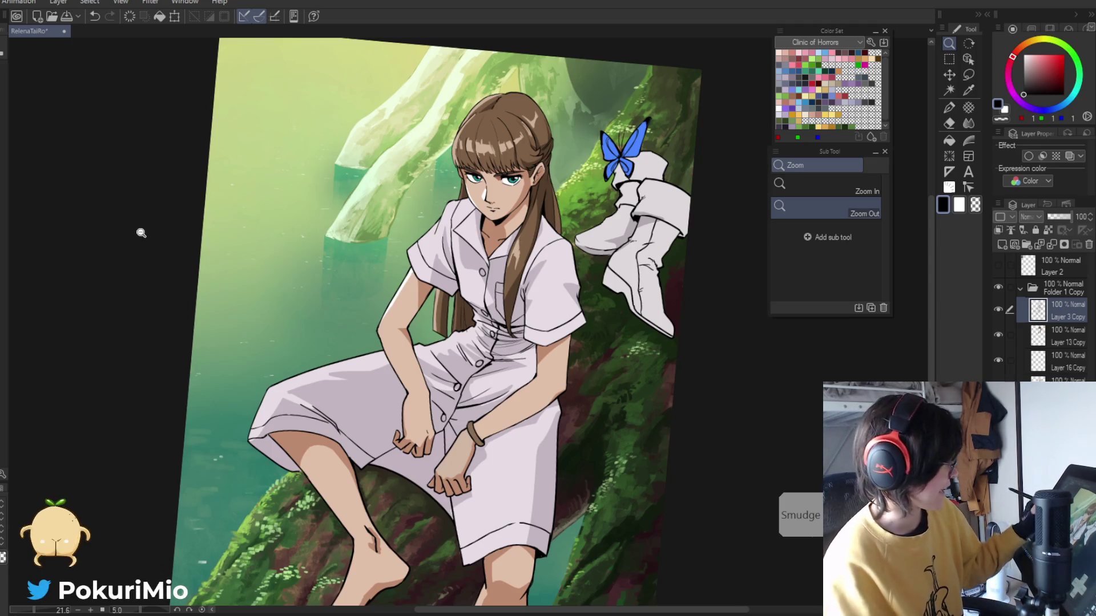
{"action": "left_click_drag", "start_coordinate": [141, 233], "coordinate": [209, 281]}
{"action": "left_click_drag", "start_coordinate": [313, 341], "coordinate": [387, 305]}
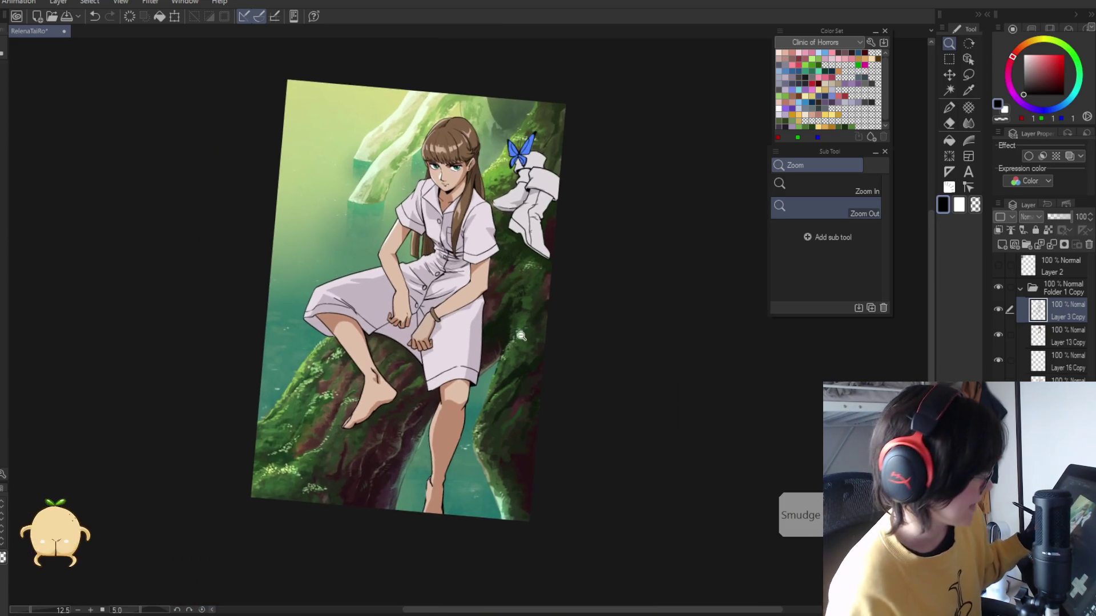
{"action": "key", "text": "ctrl+z"}
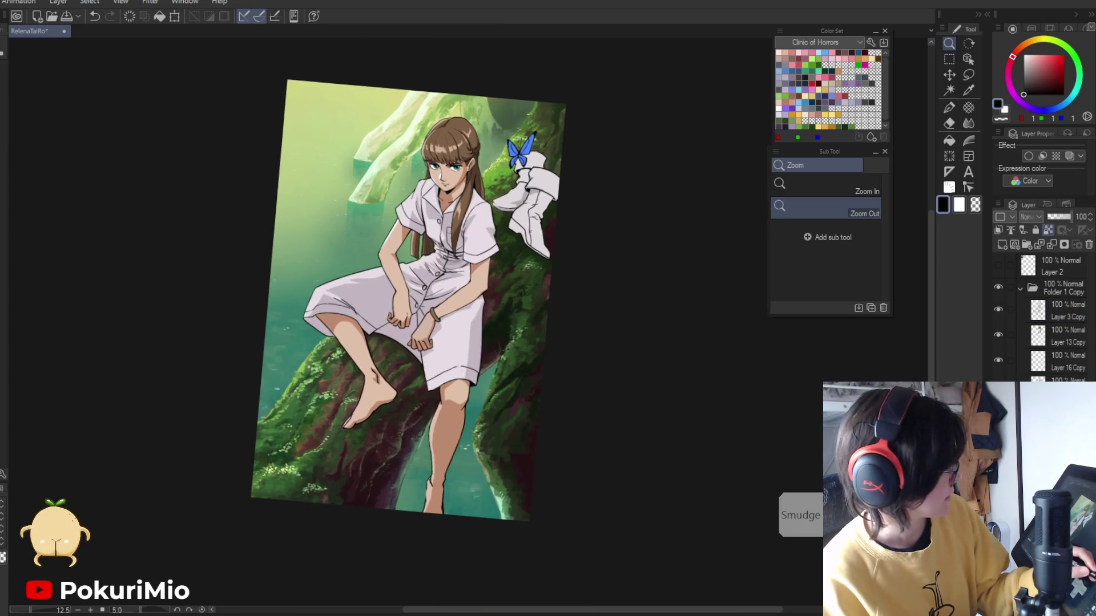
{"action": "left_click_drag", "start_coordinate": [1022, 104], "coordinate": [1069, 99]}
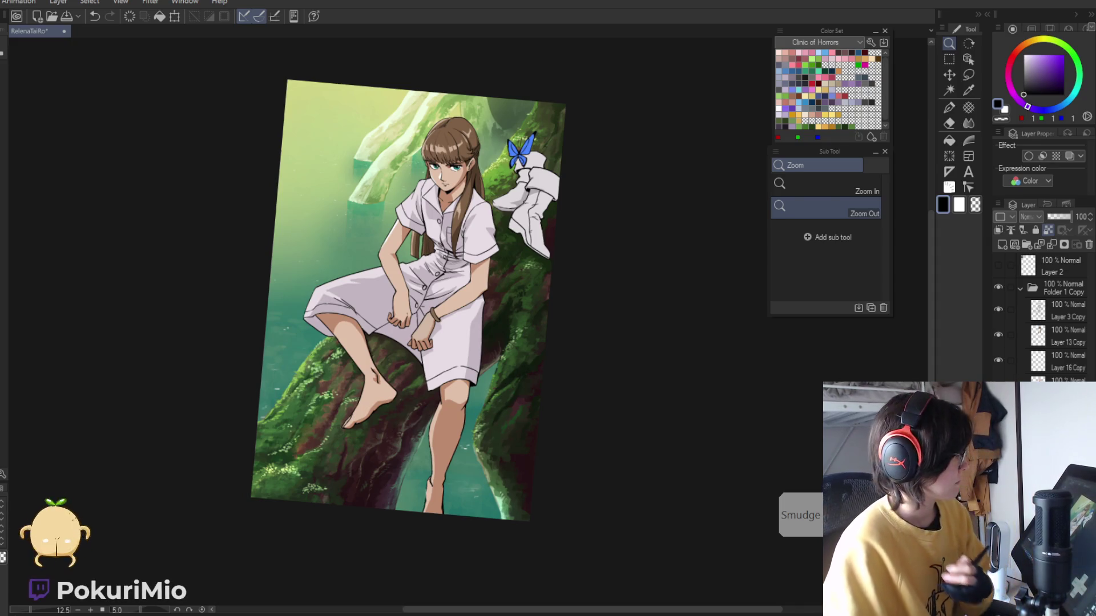
{"action": "left_click", "coordinate": [180, 290]}
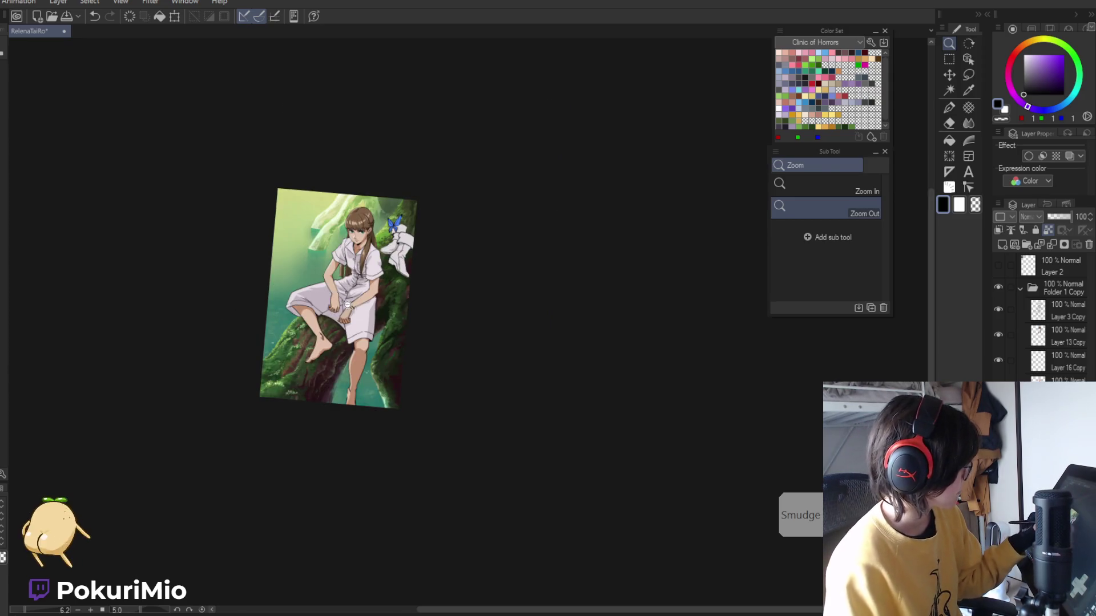
{"action": "scroll", "coordinate": [343, 301], "scroll_direction": "up", "scroll_amount": 5}
{"action": "key", "text": "ctrl+0"}
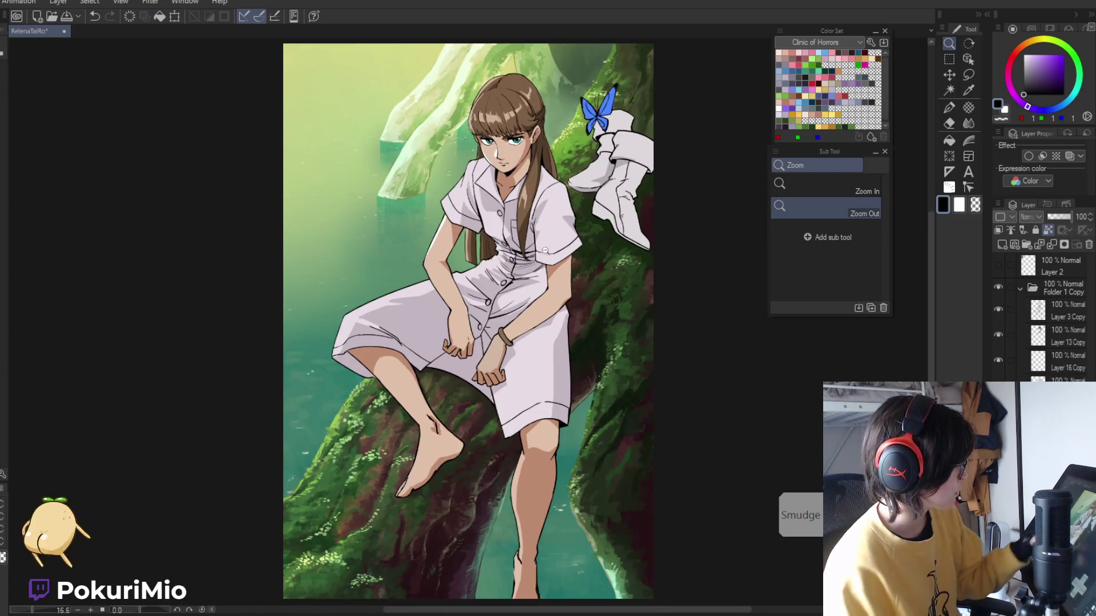
- Sample the dress's light lilac and darken it to a pinkish-grey shading colour
{"action": "scroll", "coordinate": [548, 266], "scroll_direction": "up", "scroll_amount": 1}
{"action": "key", "text": "i"}
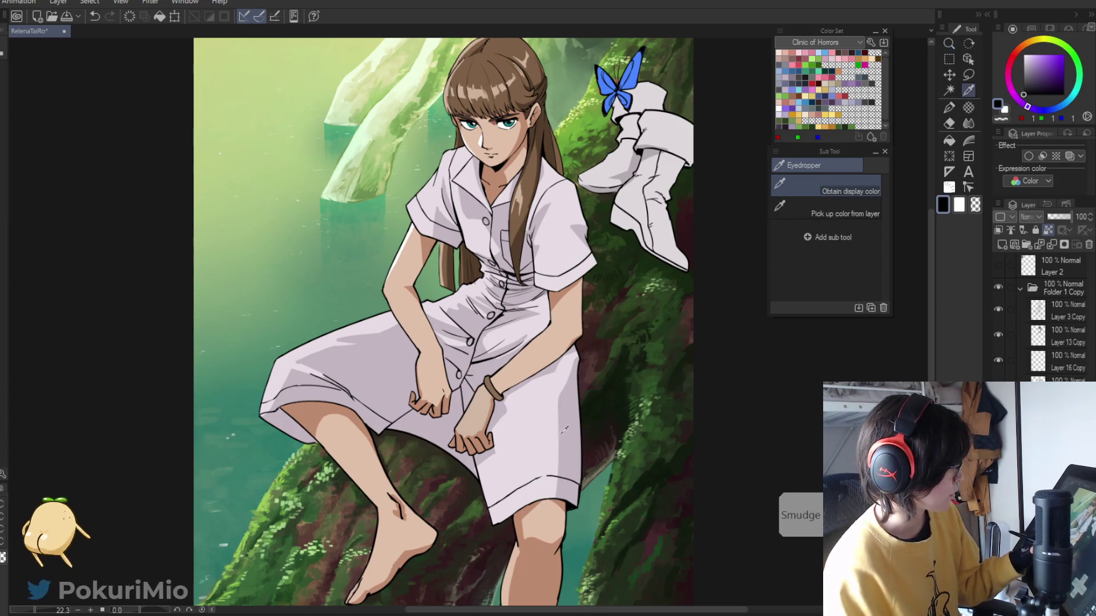
{"action": "left_click", "coordinate": [547, 495]}
{"action": "key", "text": "p"}
{"action": "left_click", "coordinate": [1032, 64]}
{"action": "left_click", "coordinate": [1016, 65]}
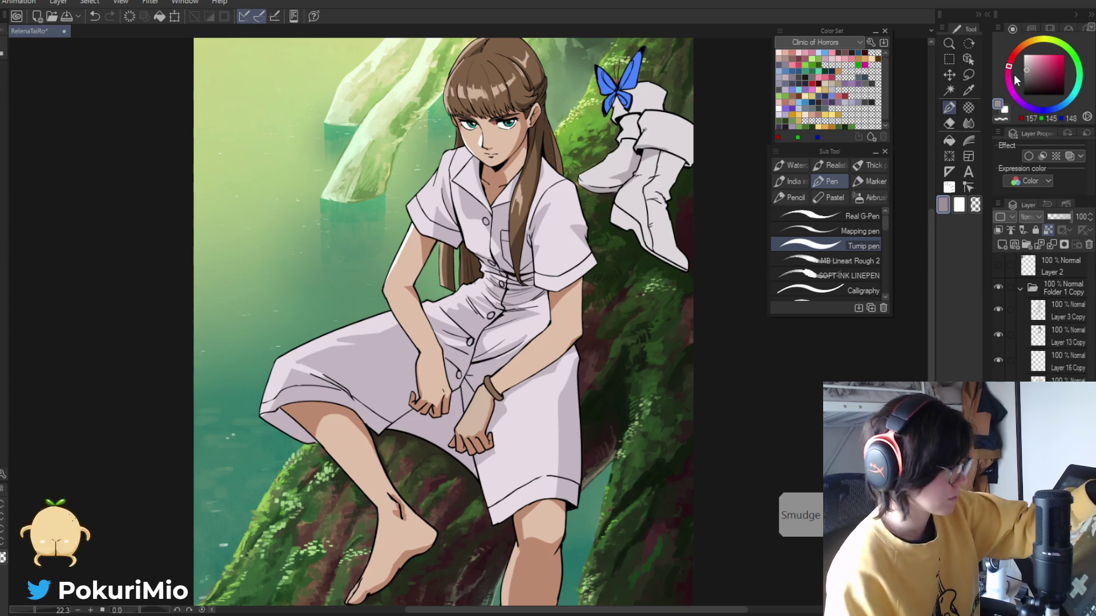
- Paint darker shading strokes down the dress's right edge and soften them with Blend
{"action": "key", "text": "g"}
{"action": "left_click", "coordinate": [568, 404]}
{"action": "key", "text": "ctrl+z"}
{"action": "key", "text": "p"}
{"action": "mouse_move", "coordinate": [579, 354]}
{"action": "left_mouse_down"}
{"action": "mouse_move", "coordinate": [560, 402]}
{"action": "mouse_move", "coordinate": [562, 502]}
{"action": "left_mouse_up"}
{"action": "left_click_drag", "start_coordinate": [566, 394], "coordinate": [568, 502]}
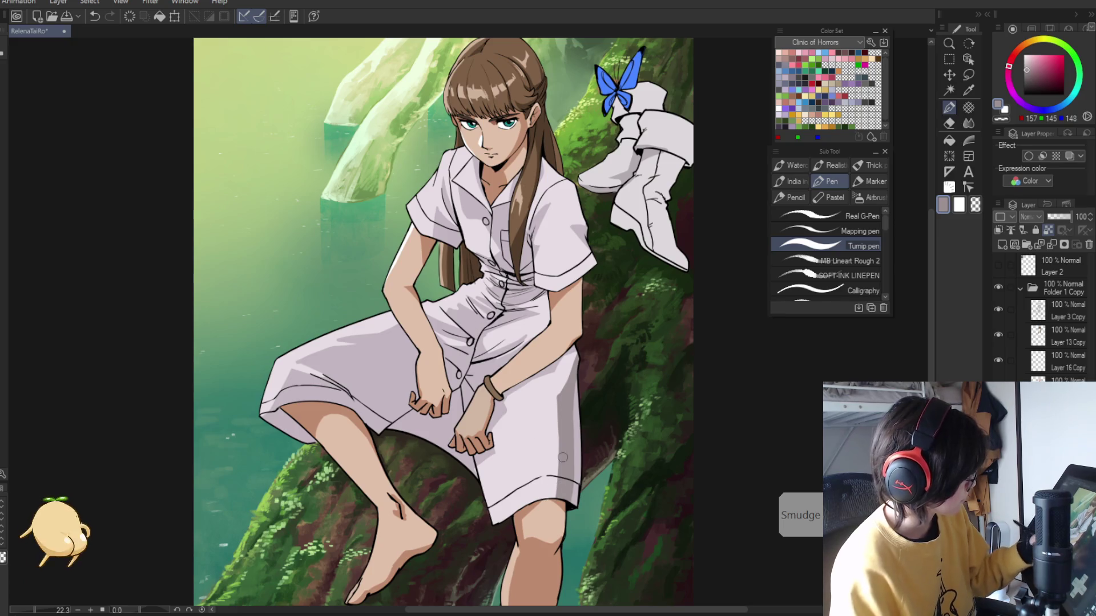
{"action": "key", "text": "j"}
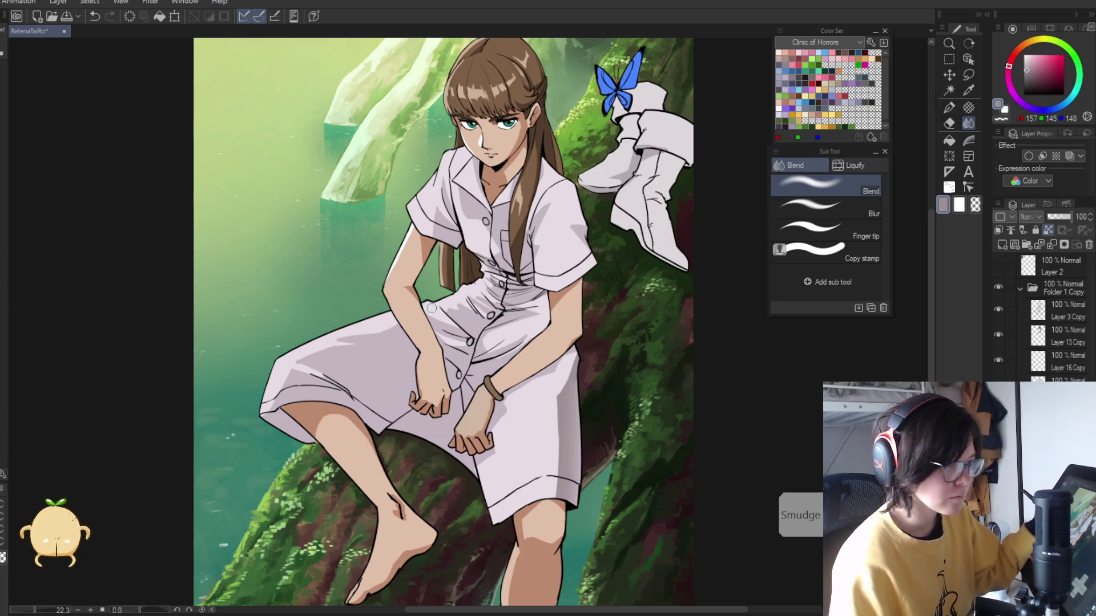
{"action": "key", "text": "p"}
{"action": "scroll", "coordinate": [432, 308], "scroll_direction": "up", "scroll_amount": 2}
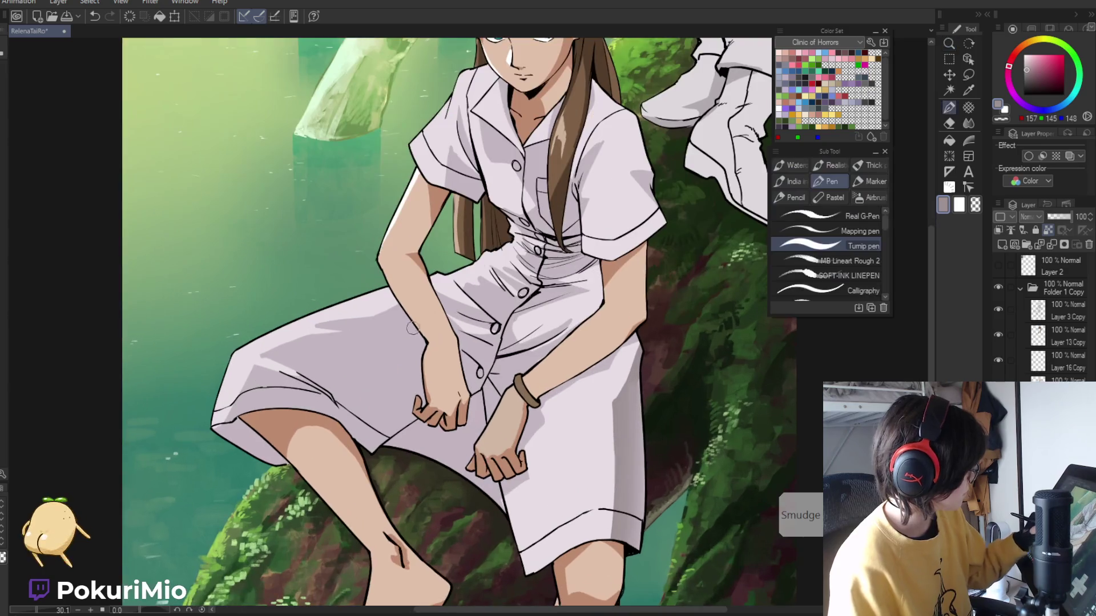
- Outline the left hand's edge and the arm where it meets the dress
{"action": "left_click_drag", "start_coordinate": [426, 365], "coordinate": [422, 403]}
{"action": "left_click_drag", "start_coordinate": [390, 290], "coordinate": [425, 358]}
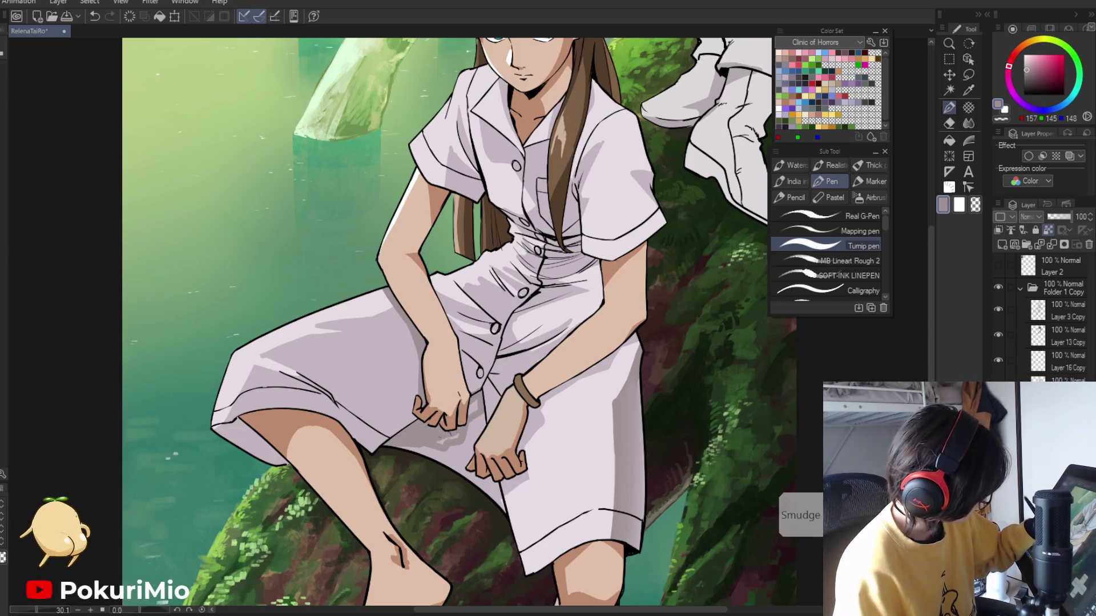
{"action": "key", "text": "i"}
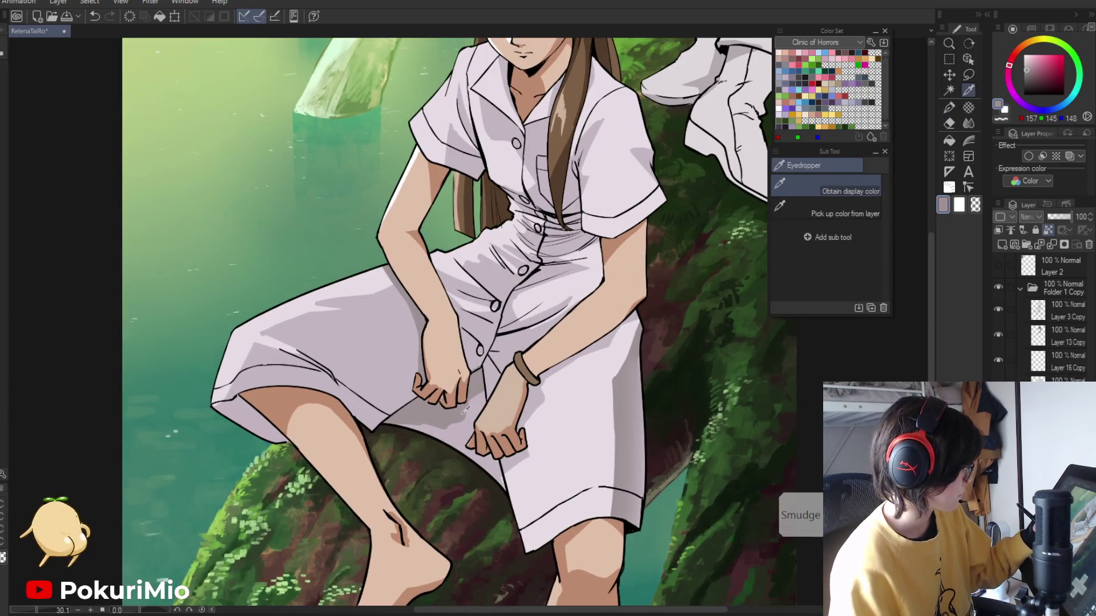
{"action": "key", "text": "p"}
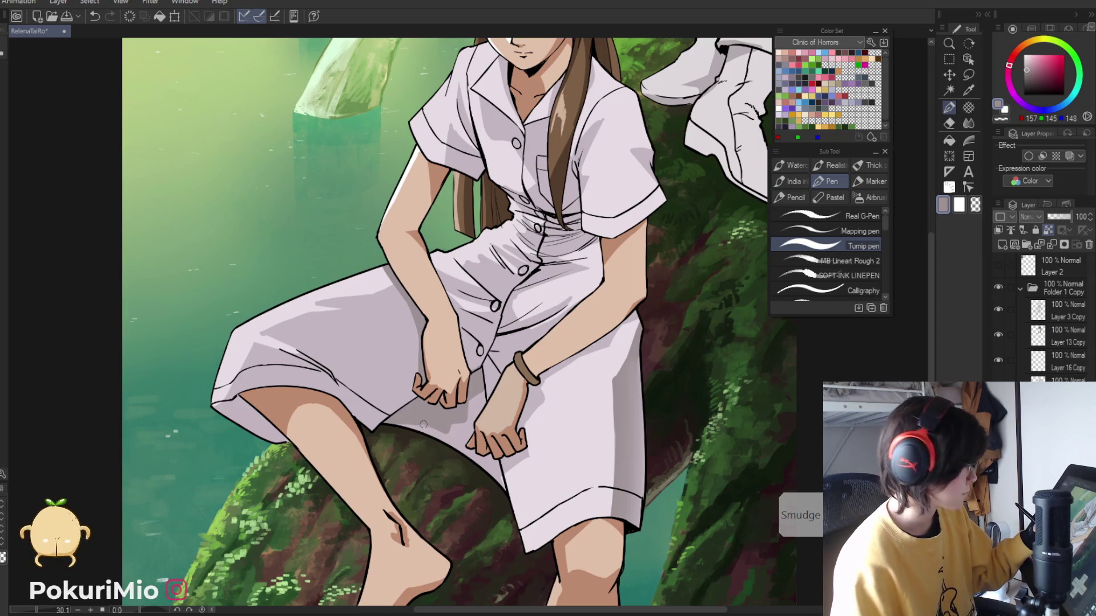
- Pick a darker mauve and deepen the shadows between the legs and under the left hand
{"action": "key", "text": "i"}
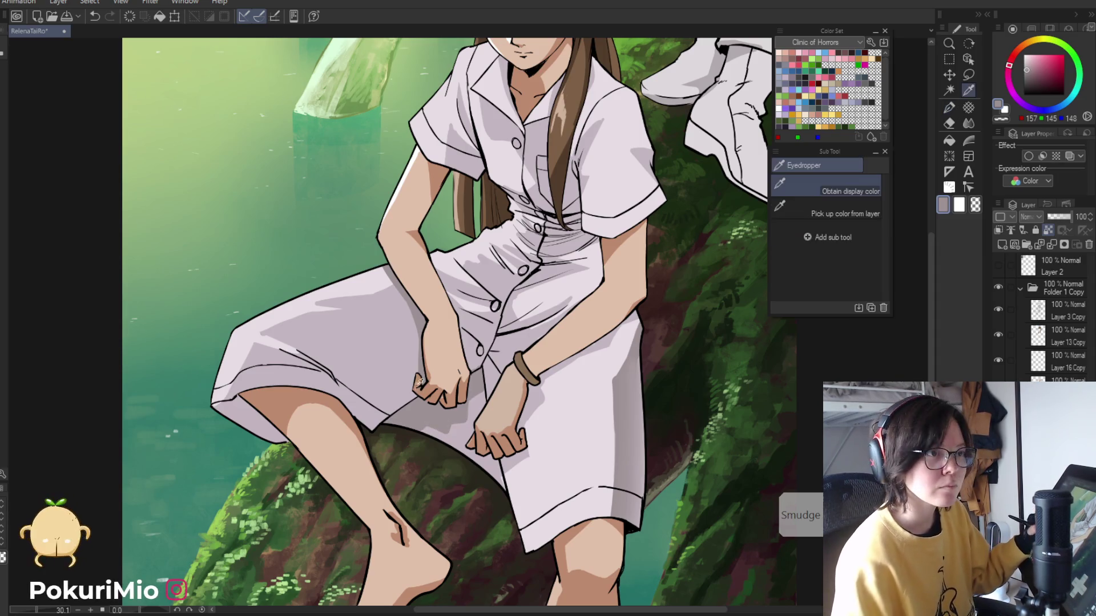
{"action": "key", "text": "p"}
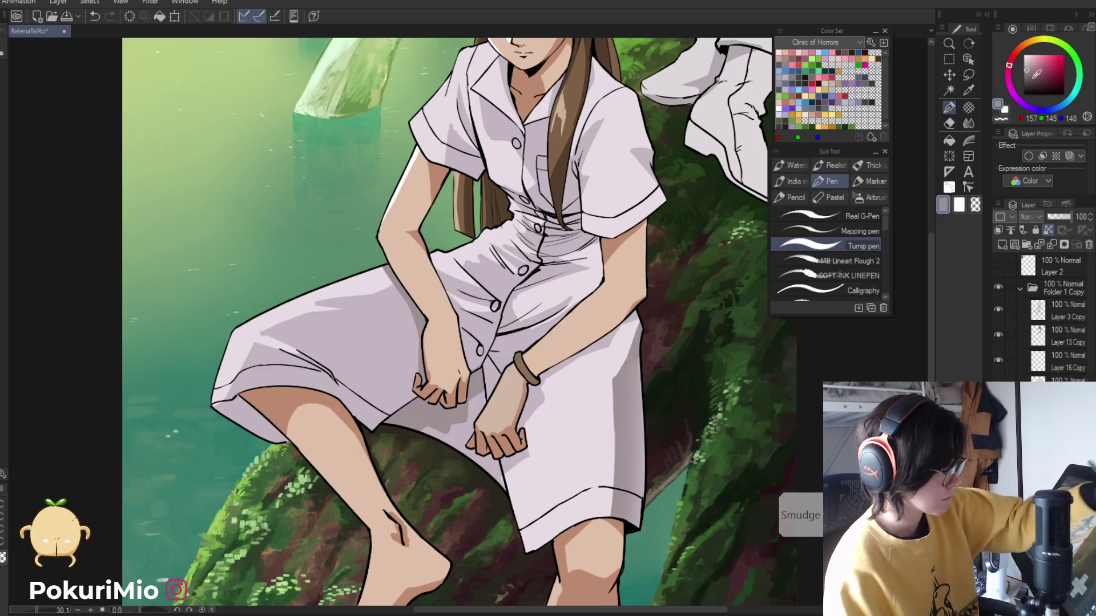
{"action": "left_click", "coordinate": [1033, 69]}
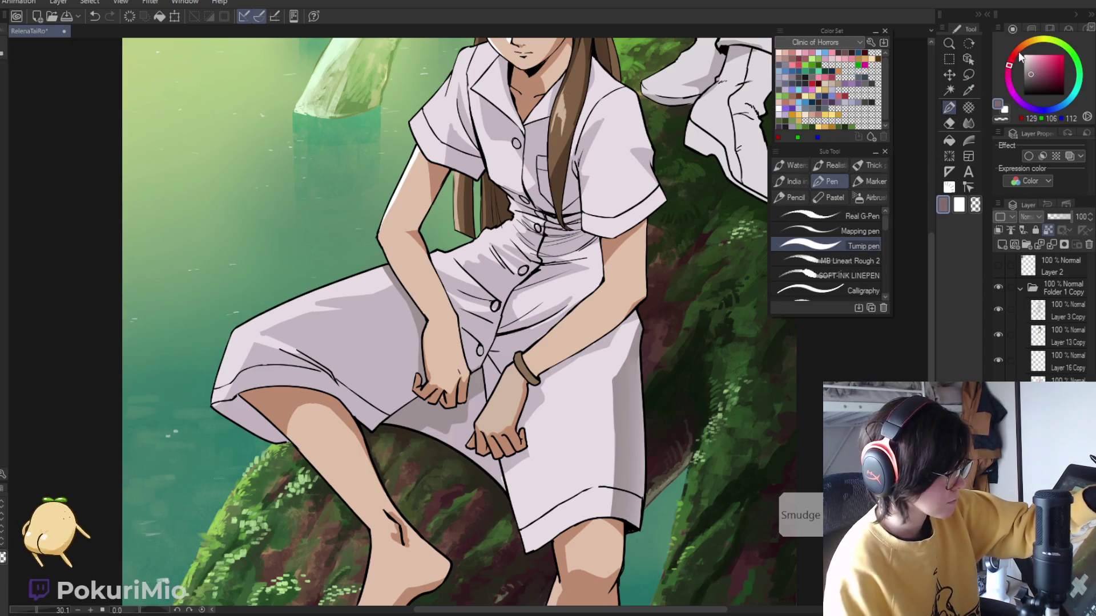
{"action": "left_click", "coordinate": [1031, 74]}
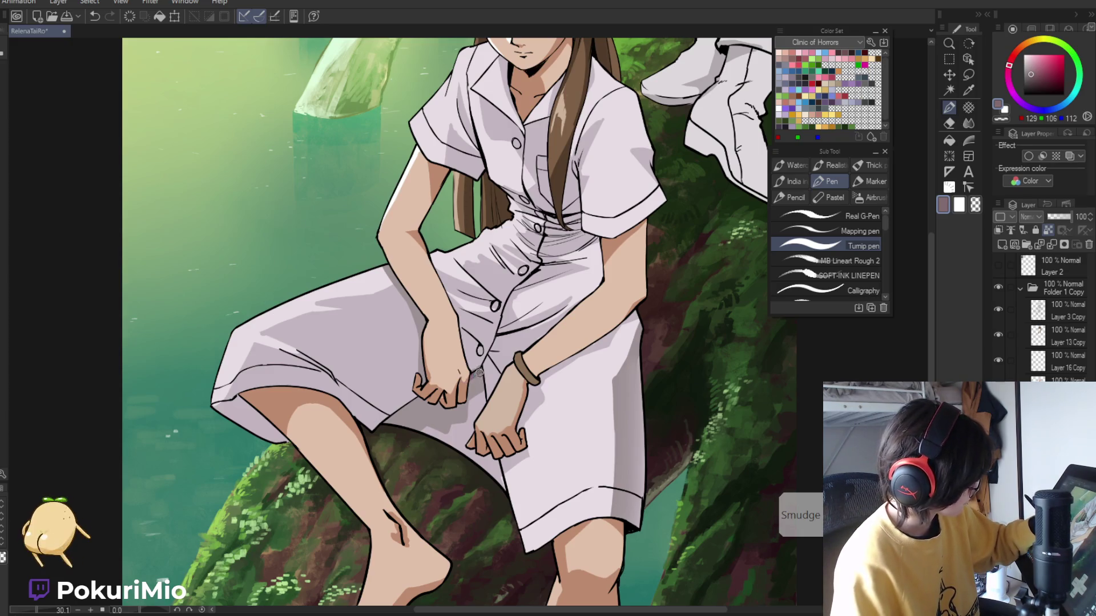
{"action": "key", "text": "g"}
{"action": "key", "text": "p"}
{"action": "key", "text": "g"}
{"action": "left_click", "coordinate": [411, 386]}
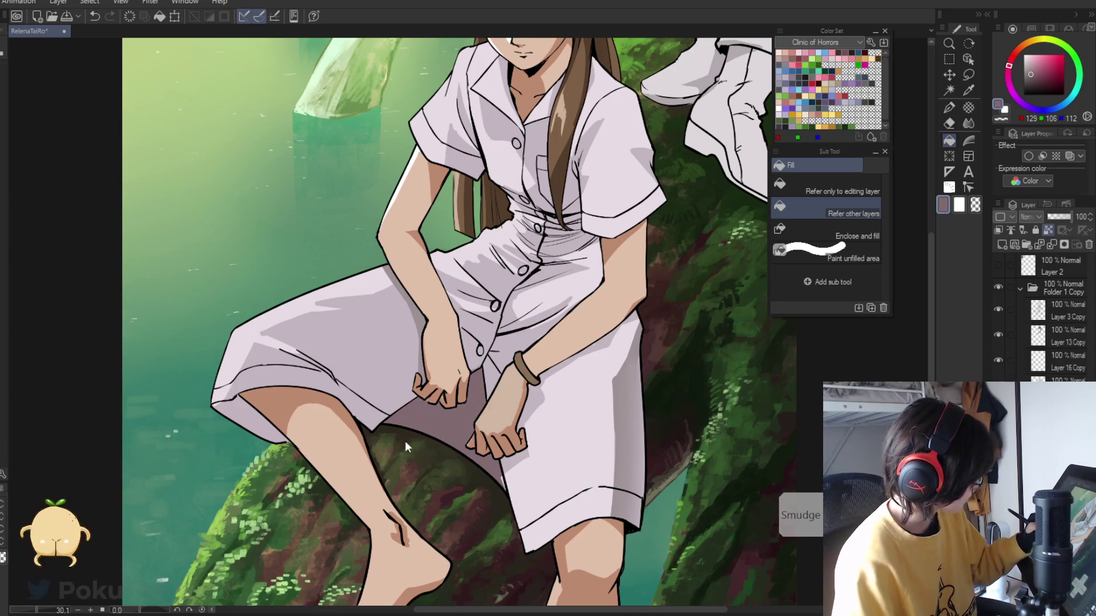
{"action": "key", "text": "p"}
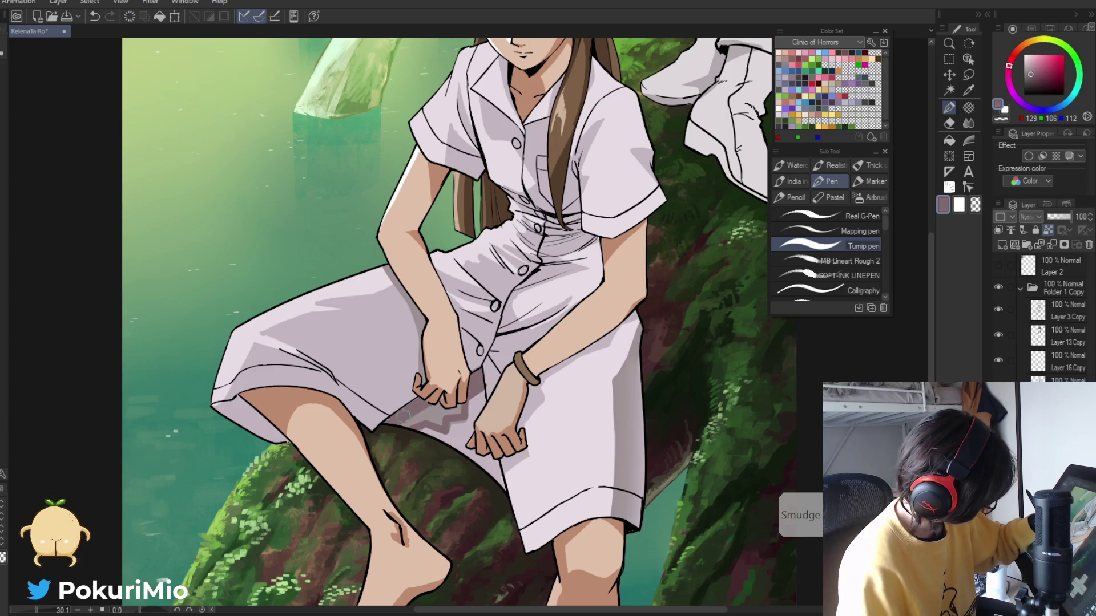
{"action": "left_click_drag", "start_coordinate": [410, 413], "coordinate": [459, 414]}
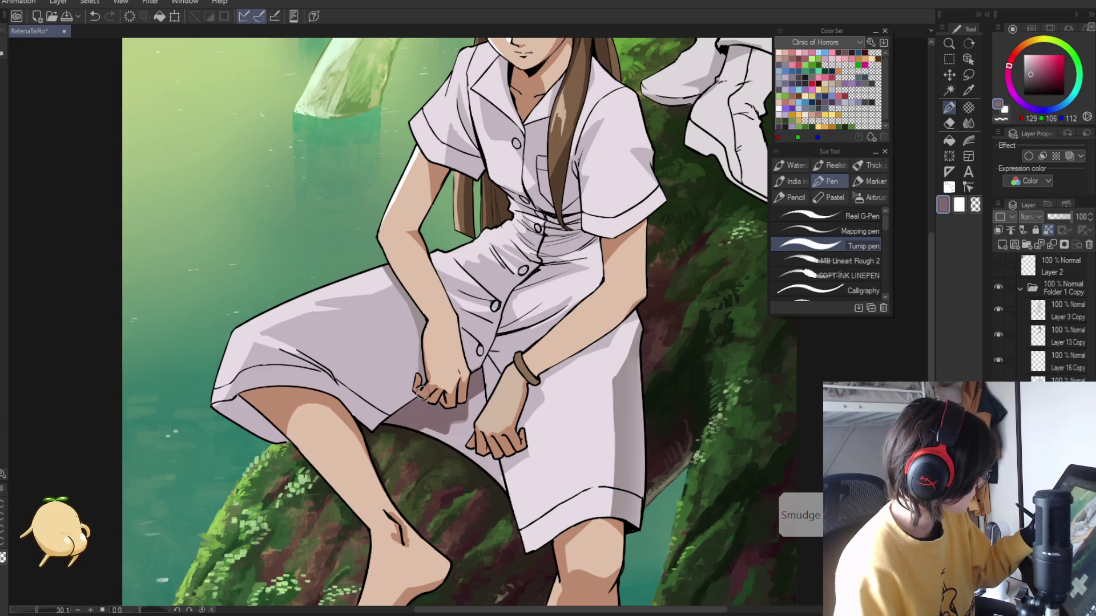
- Choose pure white and a near-white dress shade for highlights, softening with the blending brush
{"action": "left_click", "coordinate": [395, 277], "text": "alt"}
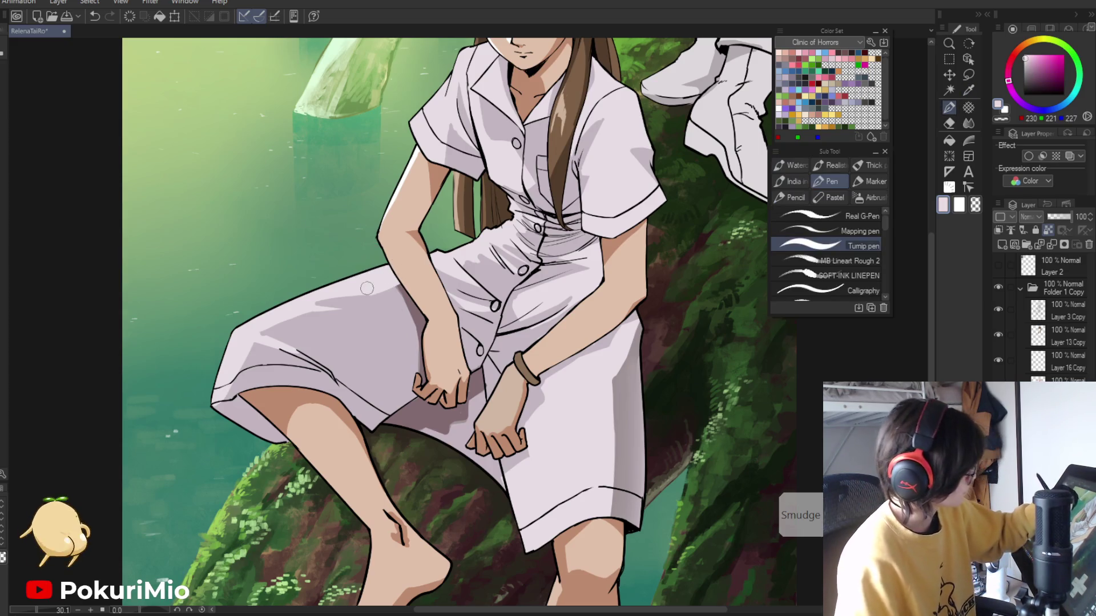
{"action": "key", "text": "i"}
{"action": "scroll", "coordinate": [434, 142], "scroll_direction": "down", "scroll_amount": 2}
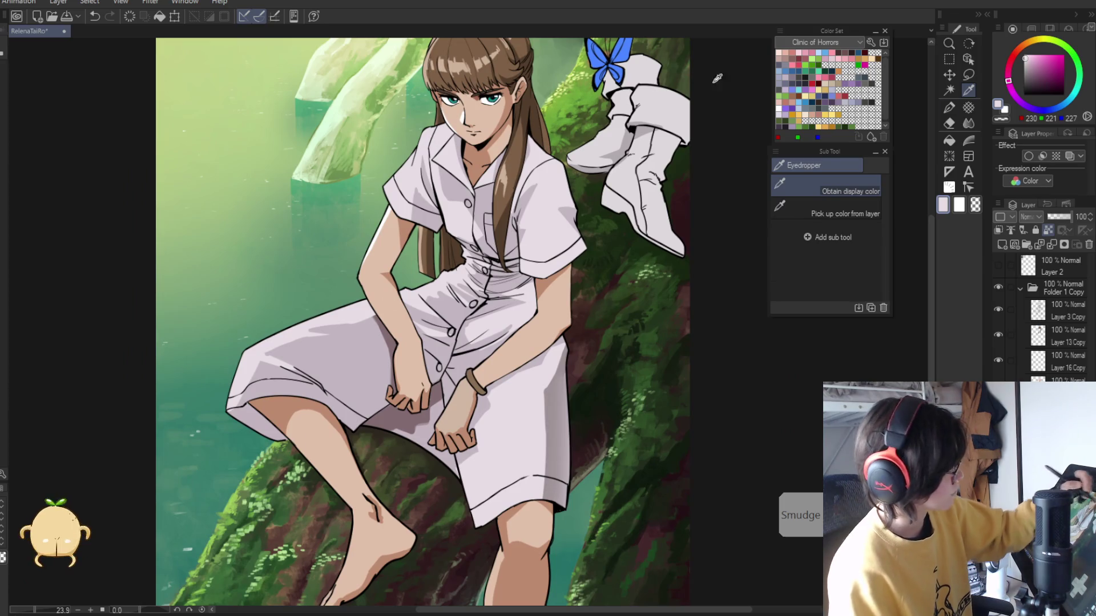
{"action": "left_click", "coordinate": [685, 77]}
{"action": "key", "text": "p"}
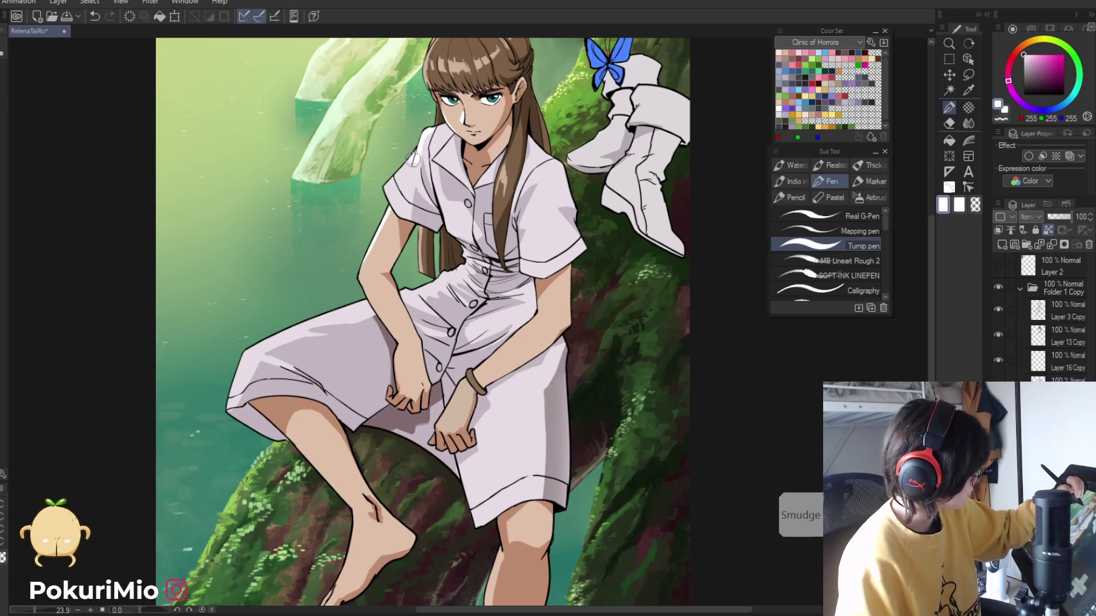
{"action": "key", "text": "j"}
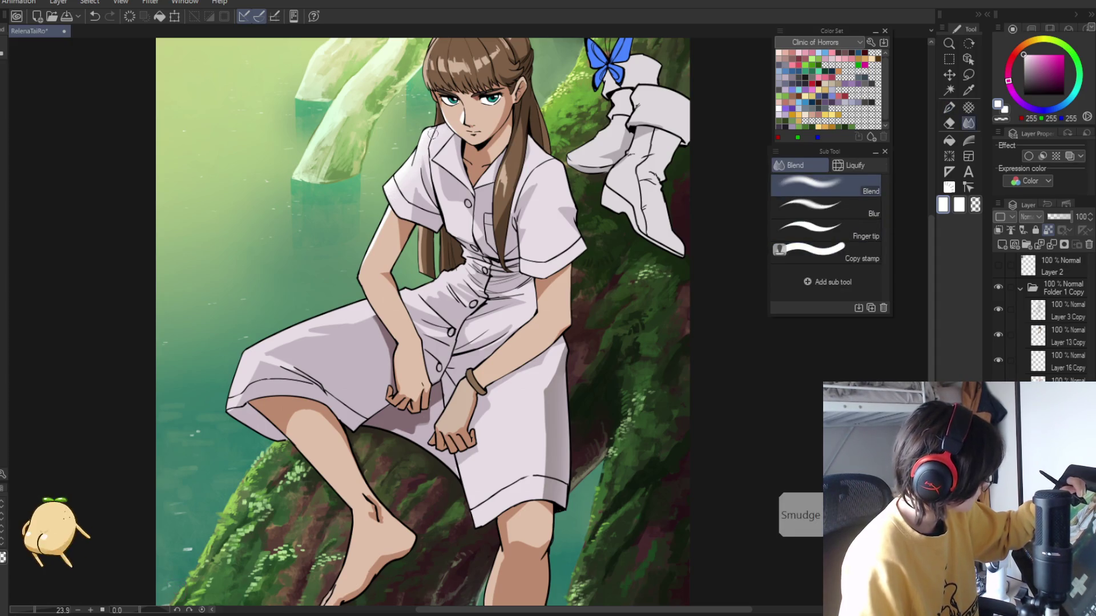
{"action": "left_click", "coordinate": [431, 140], "text": "alt"}
{"action": "key", "text": "p"}
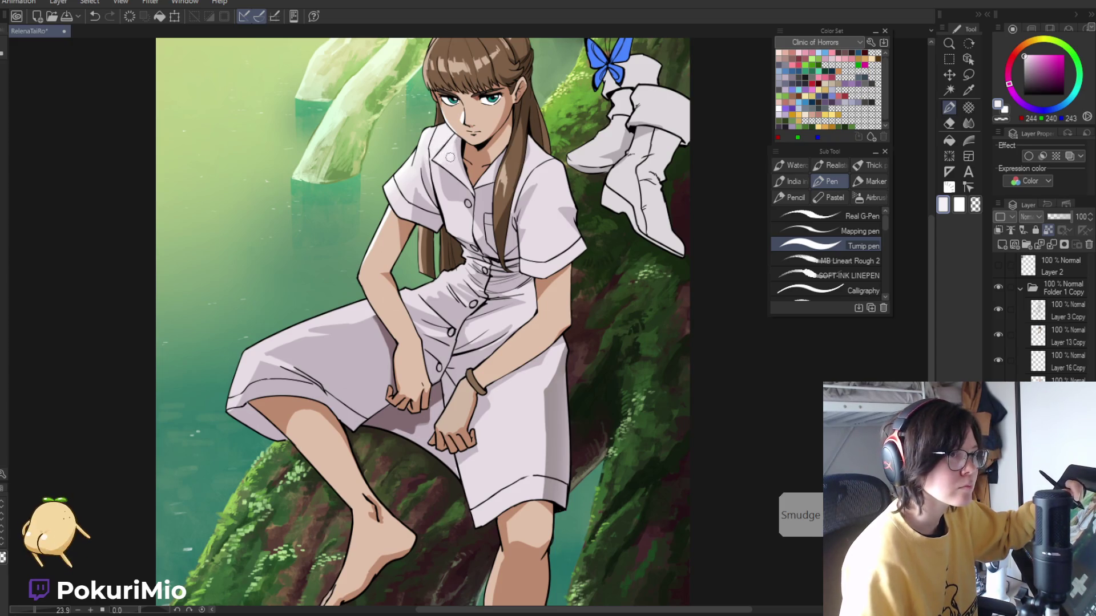
{"action": "key", "text": "j"}
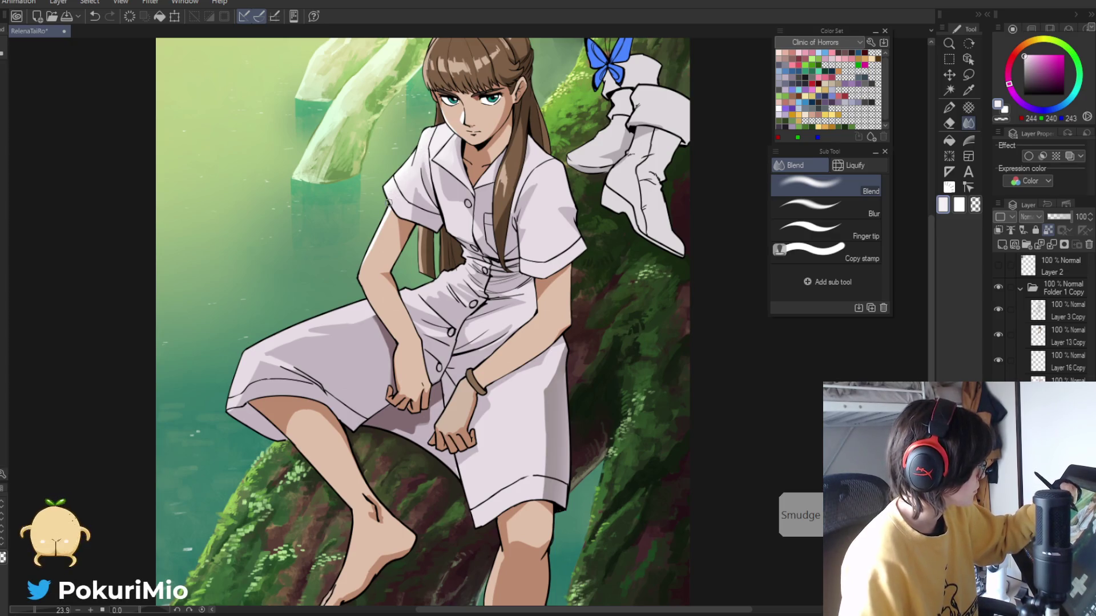
{"action": "key", "text": "p"}
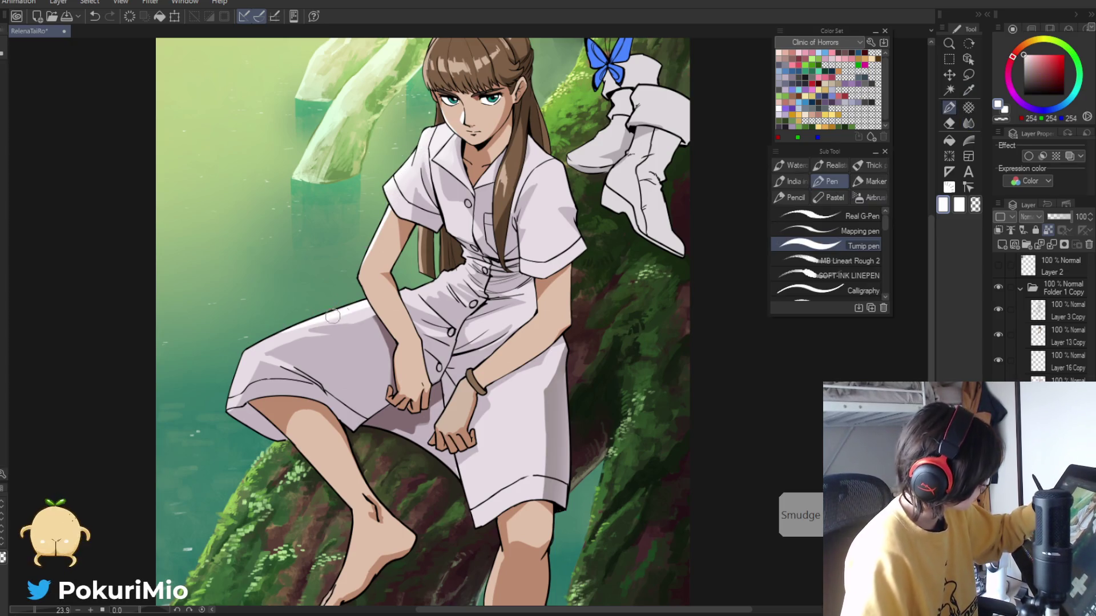
- Add white highlights along the dress's left edge and darken its lower-left edge with lavender
{"action": "mouse_move", "coordinate": [278, 336]}
{"action": "left_mouse_down"}
{"action": "mouse_move", "coordinate": [243, 356]}
{"action": "mouse_move", "coordinate": [229, 404]}
{"action": "left_mouse_up"}
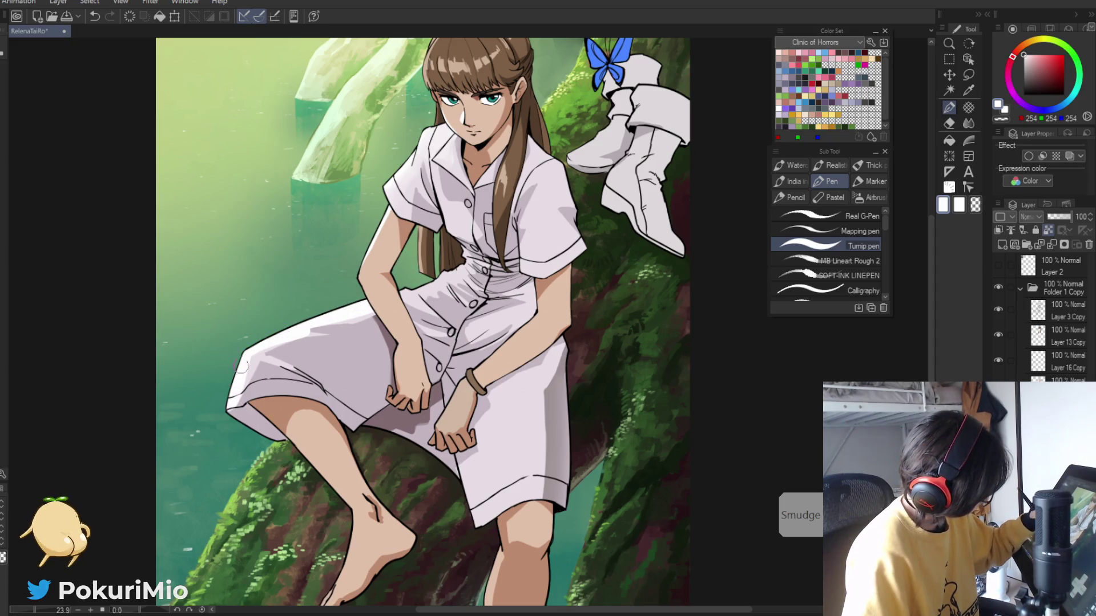
{"action": "left_click_drag", "start_coordinate": [254, 360], "coordinate": [247, 380]}
{"action": "left_click", "coordinate": [250, 383], "text": "alt"}
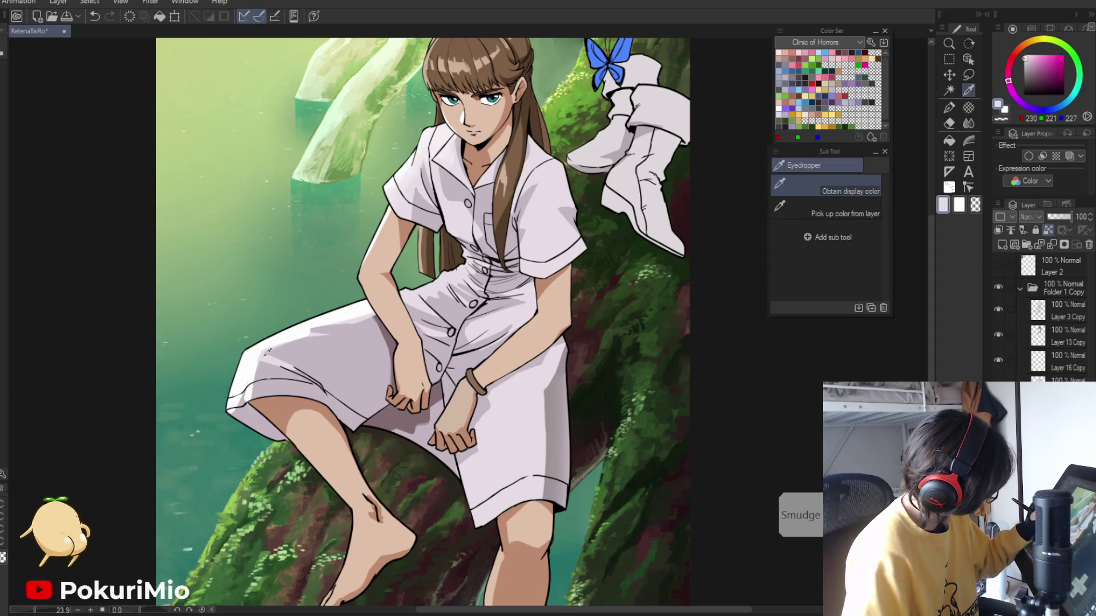
{"action": "left_click", "coordinate": [246, 399], "text": "alt"}
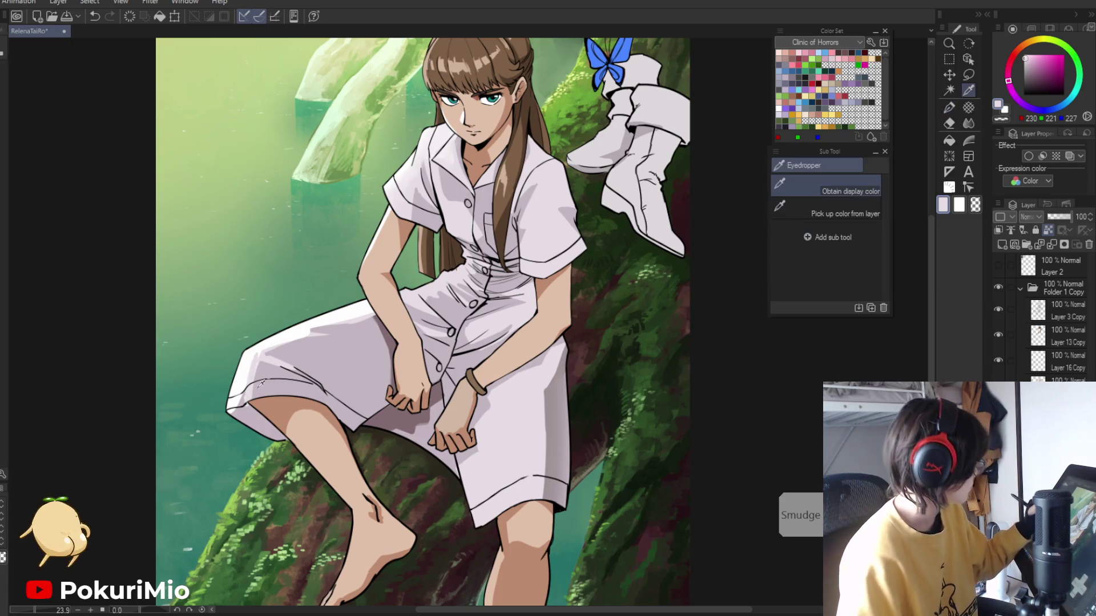
{"action": "left_click_drag", "start_coordinate": [250, 361], "coordinate": [236, 408]}
{"action": "left_click", "coordinate": [242, 411], "text": "alt"}
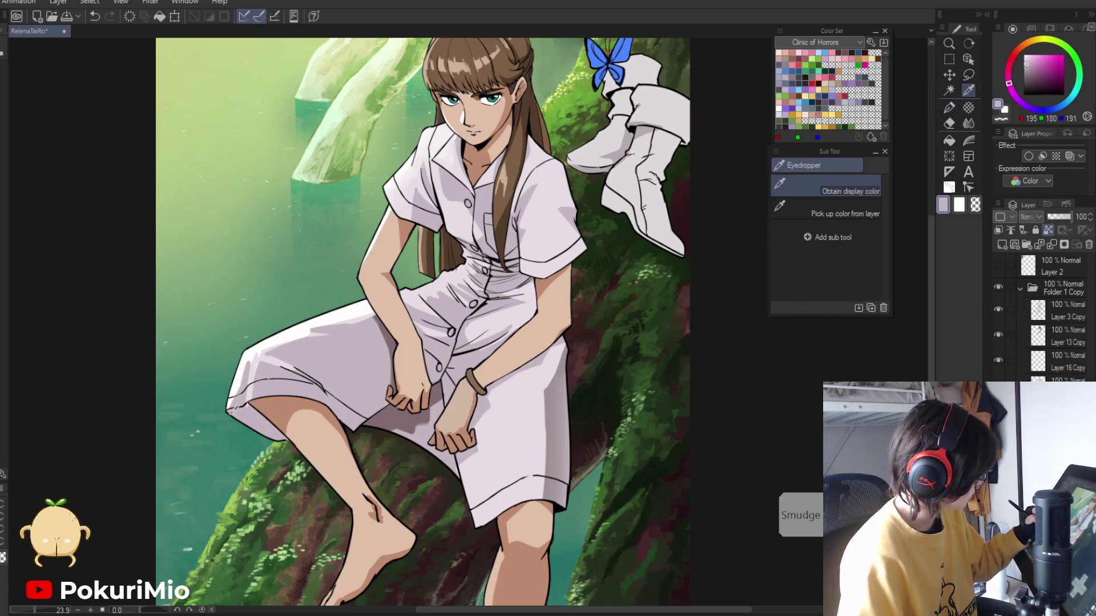
{"action": "left_click", "coordinate": [258, 351], "text": "alt"}
- Sample the dress's muted shading colour and shift it to a green hue
{"action": "left_click_drag", "start_coordinate": [280, 333], "coordinate": [205, 357]}
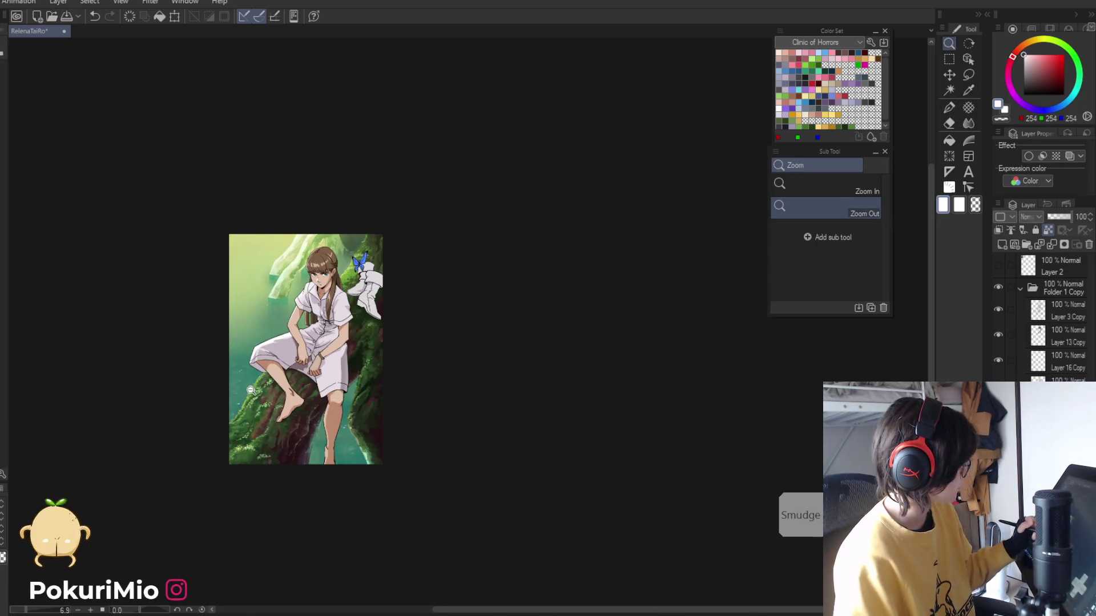
{"action": "left_click_drag", "start_coordinate": [252, 395], "coordinate": [318, 375]}
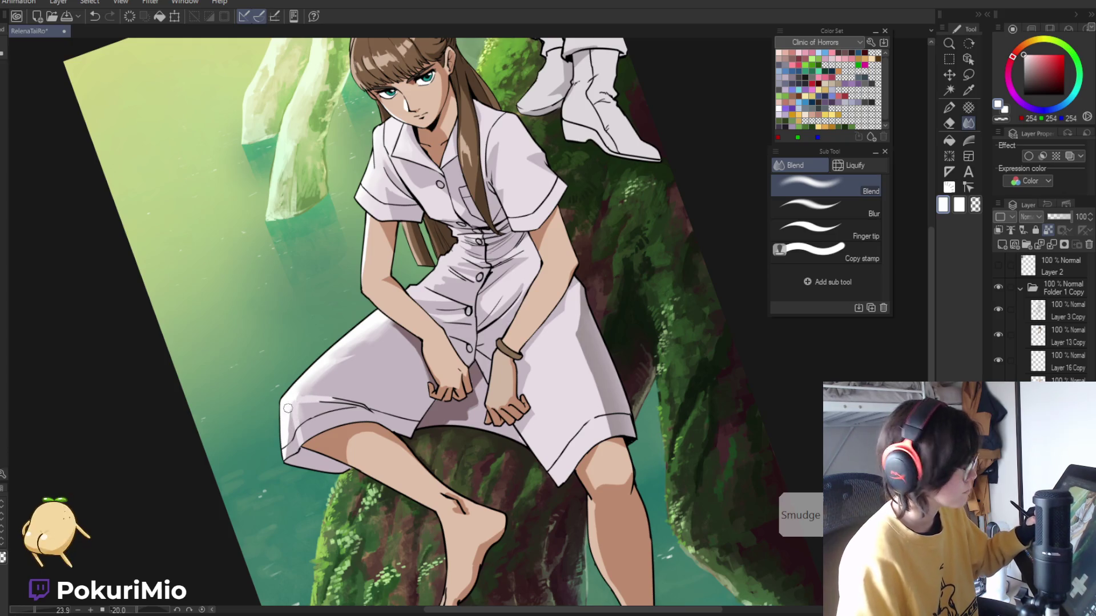
{"action": "left_click_drag", "start_coordinate": [287, 409], "coordinate": [289, 369]}
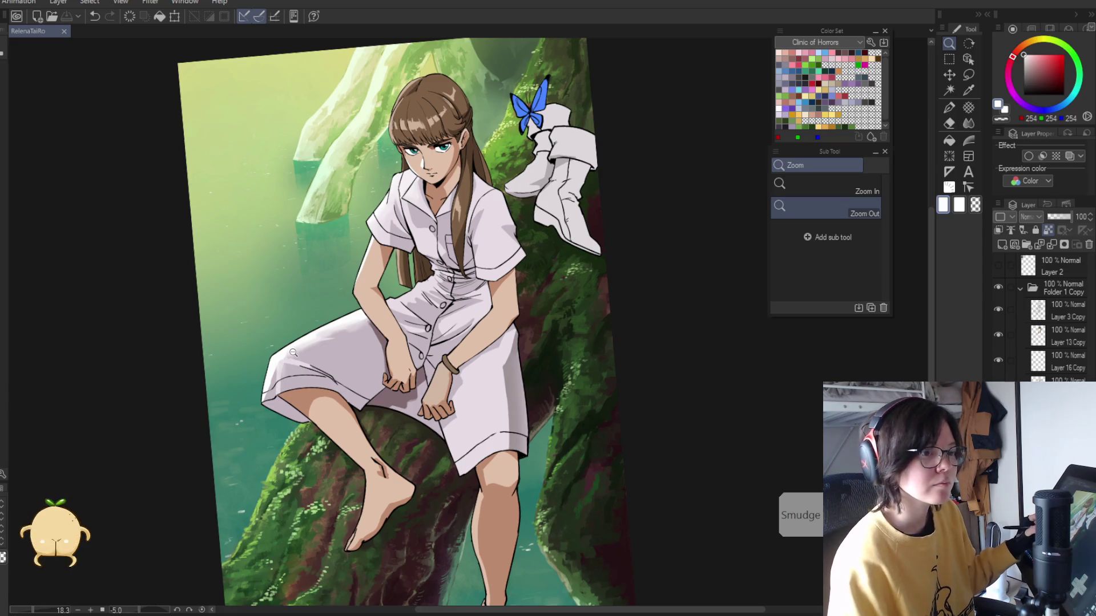
{"action": "left_click_drag", "start_coordinate": [293, 352], "coordinate": [436, 252]}
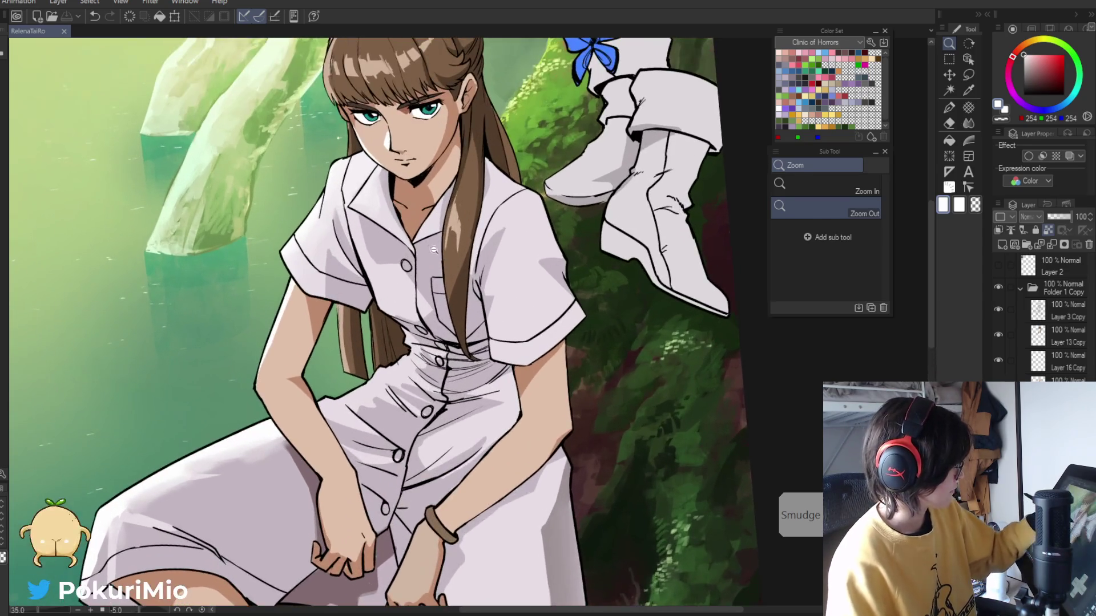
{"action": "key", "text": "i"}
{"action": "left_click", "coordinate": [308, 467]}
{"action": "key", "text": "p"}
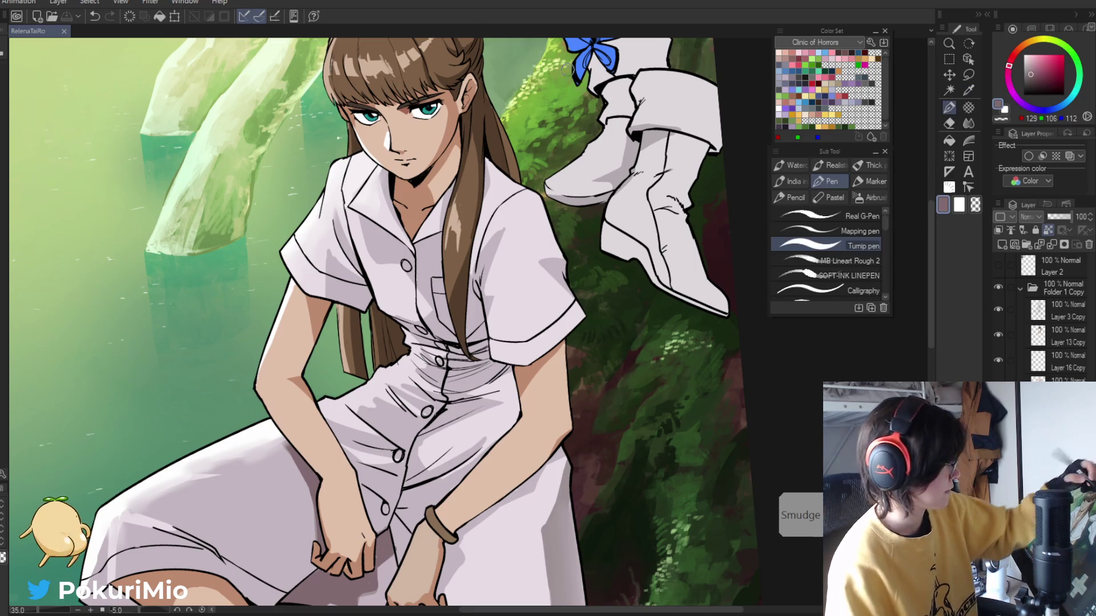
{"action": "left_click", "coordinate": [1077, 83]}
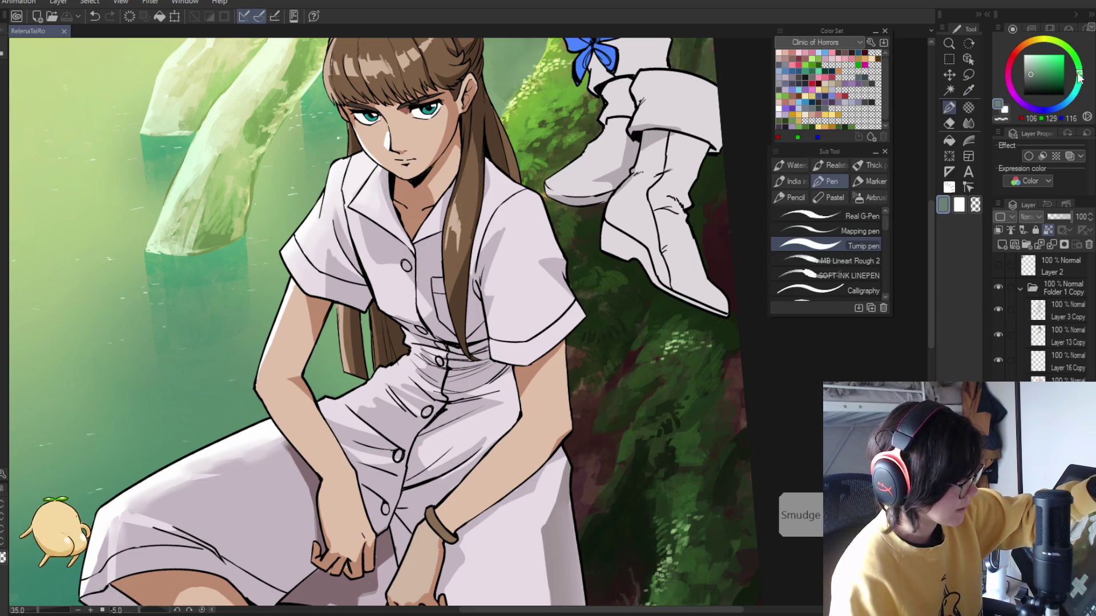
- Hatch green strokes over the dress waist, rotating the view for easier angles
{"action": "mouse_move", "coordinate": [488, 323]}
{"action": "left_mouse_down"}
{"action": "mouse_move", "coordinate": [451, 354]}
{"action": "mouse_move", "coordinate": [471, 355]}
{"action": "left_mouse_up"}
{"action": "key", "text": "shift+r"}
{"action": "left_click_drag", "start_coordinate": [420, 271], "coordinate": [451, 365]}
{"action": "key", "text": "alt+space"}
{"action": "left_click", "coordinate": [365, 528]}
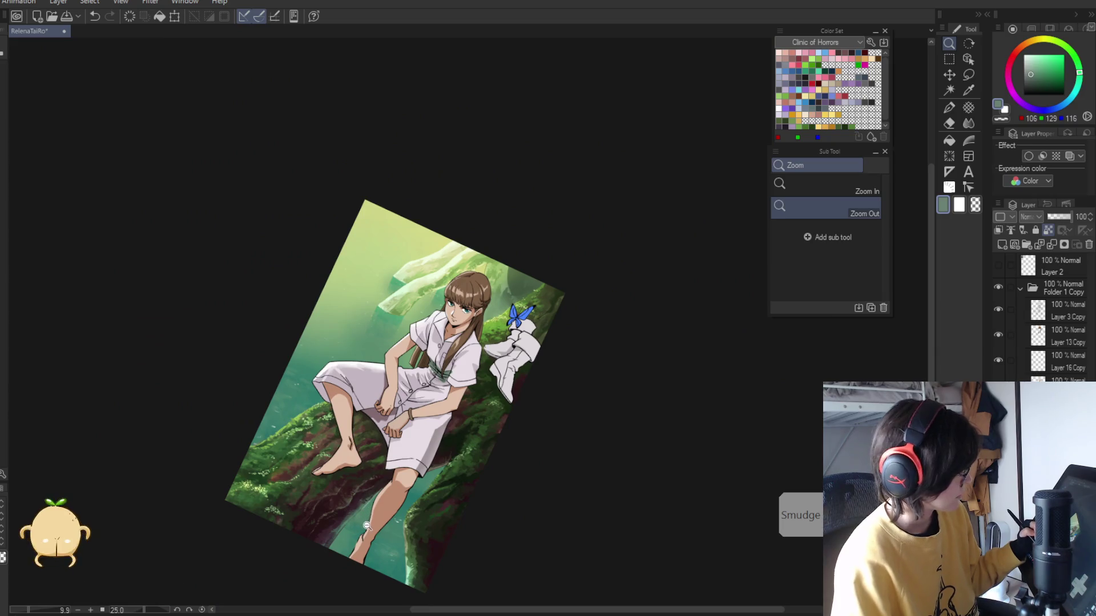
- Shift the drawing colour toward teal-blue and zoom out to the whole illustration
{"action": "left_click", "coordinate": [1069, 101]}
{"action": "key", "text": "b"}
{"action": "key", "text": "g"}
{"action": "scroll", "coordinate": [407, 394], "scroll_direction": "up", "scroll_amount": 3}
{"action": "scroll", "coordinate": [406, 394], "scroll_direction": "up", "scroll_amount": 3}
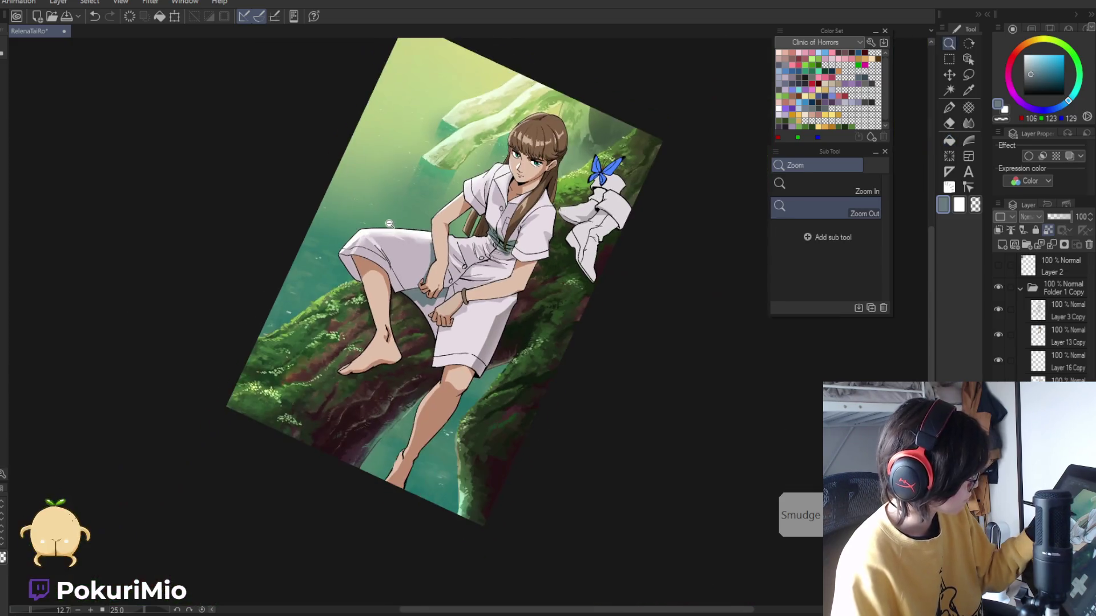
{"action": "left_click", "coordinate": [596, 266], "text": "alt"}
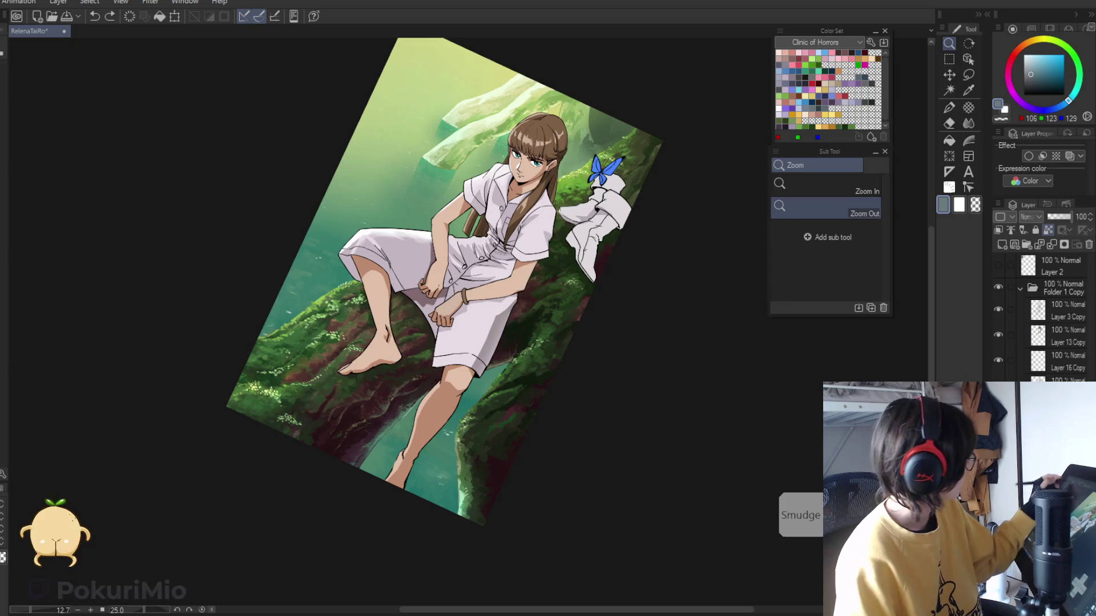
- Apply a Hue/Saturation/Luminosity hue shift of -62 after previewing 50, -52, -40 and -92
{"action": "key", "text": "alt+e"}
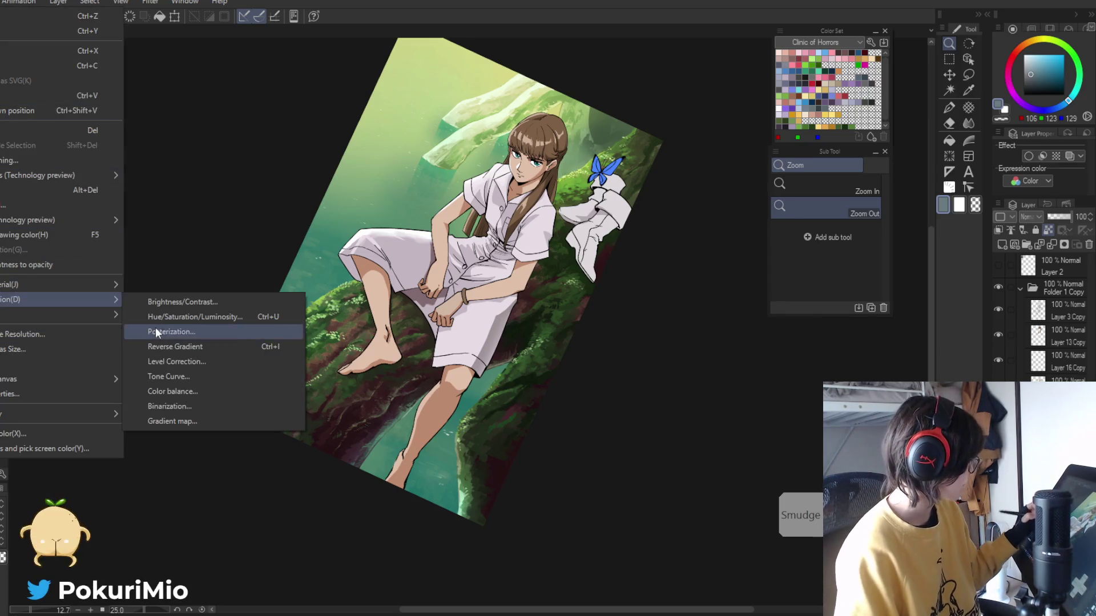
{"action": "left_click", "coordinate": [160, 317]}
{"action": "left_click", "coordinate": [135, 454]}
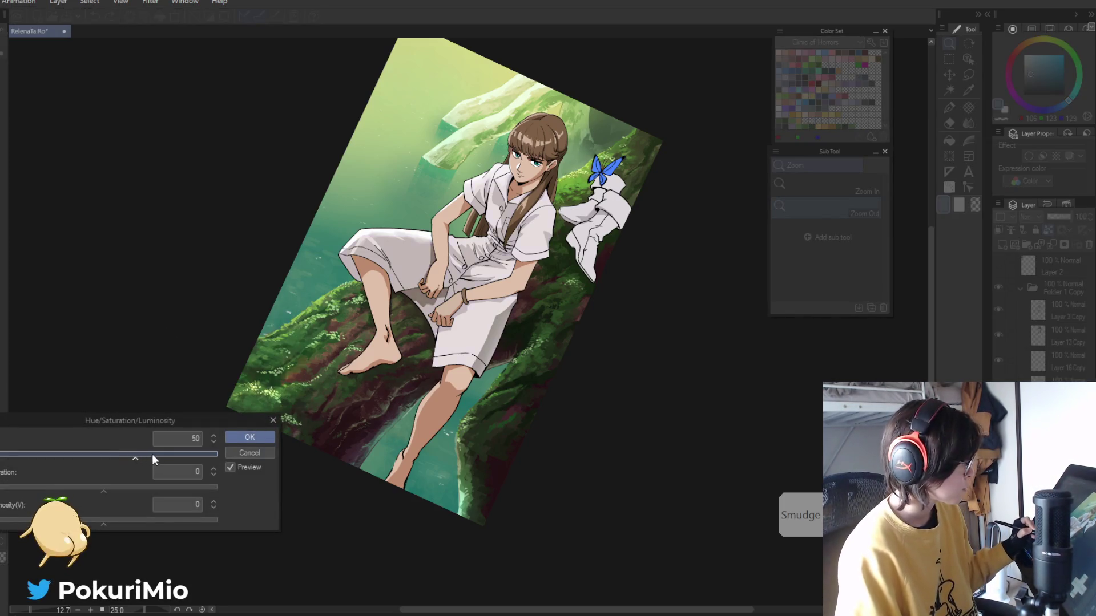
{"action": "left_click", "coordinate": [69, 454]}
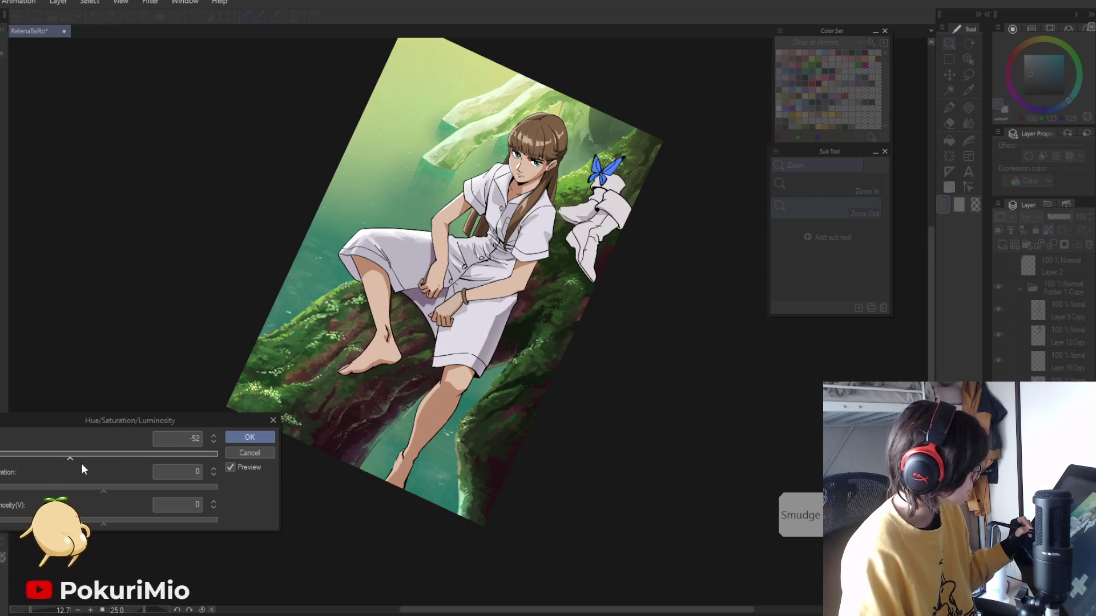
{"action": "left_click", "coordinate": [78, 454]}
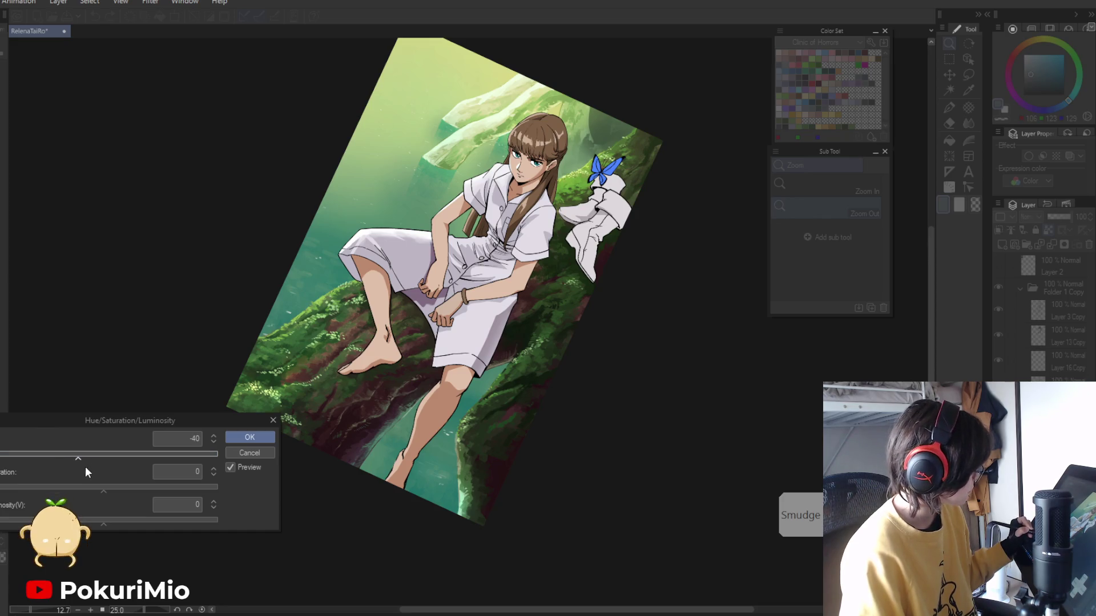
{"action": "left_click", "coordinate": [44, 454]}
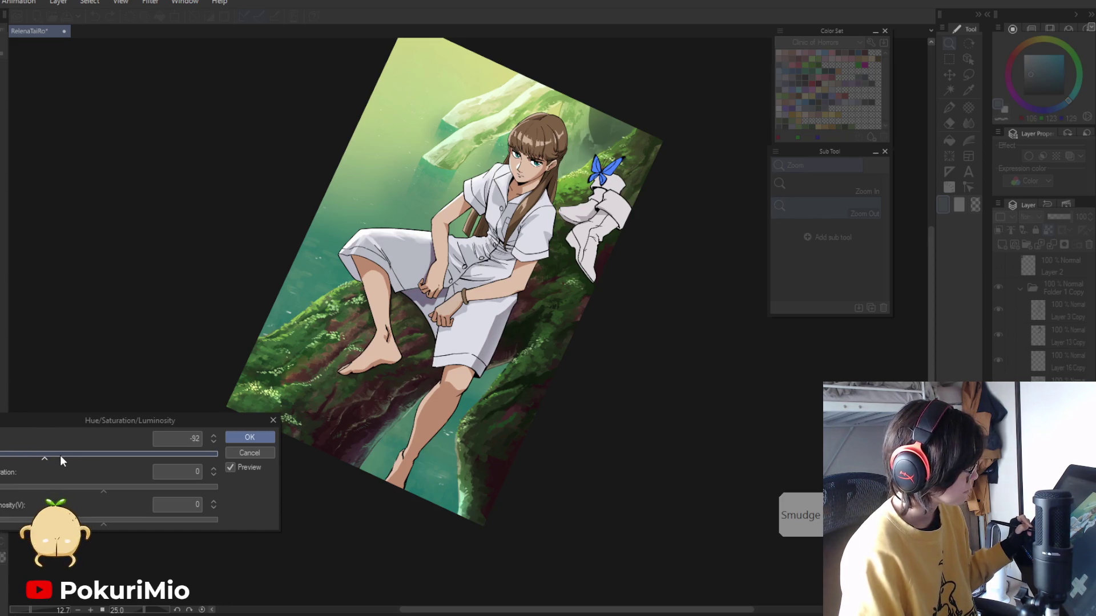
{"action": "left_click", "coordinate": [64, 455]}
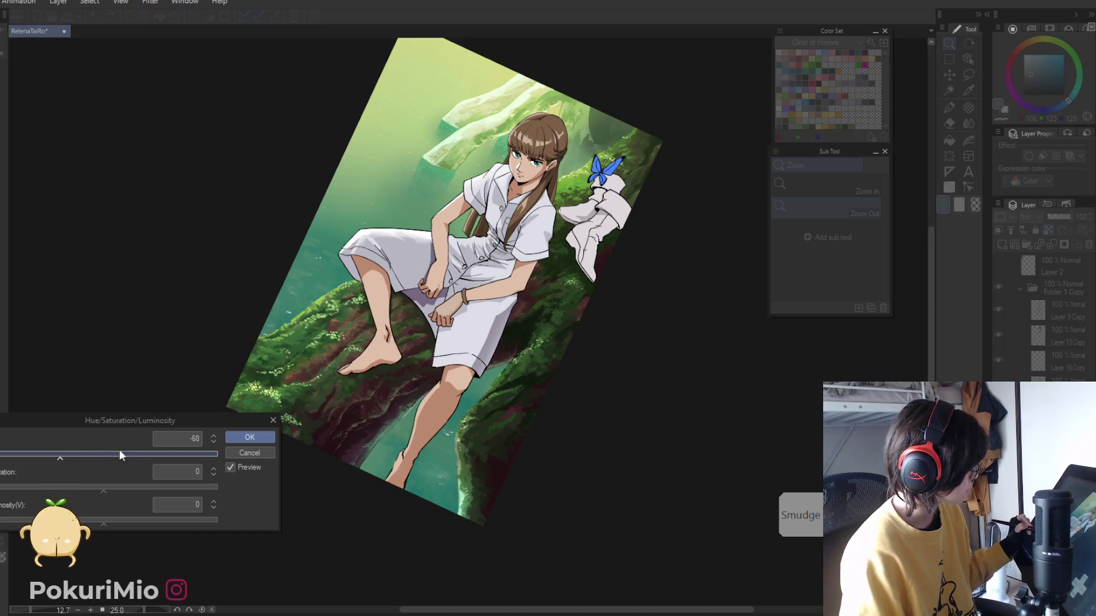
{"action": "left_click", "coordinate": [249, 437]}
{"action": "left_click_drag", "start_coordinate": [425, 226], "coordinate": [440, 250]}
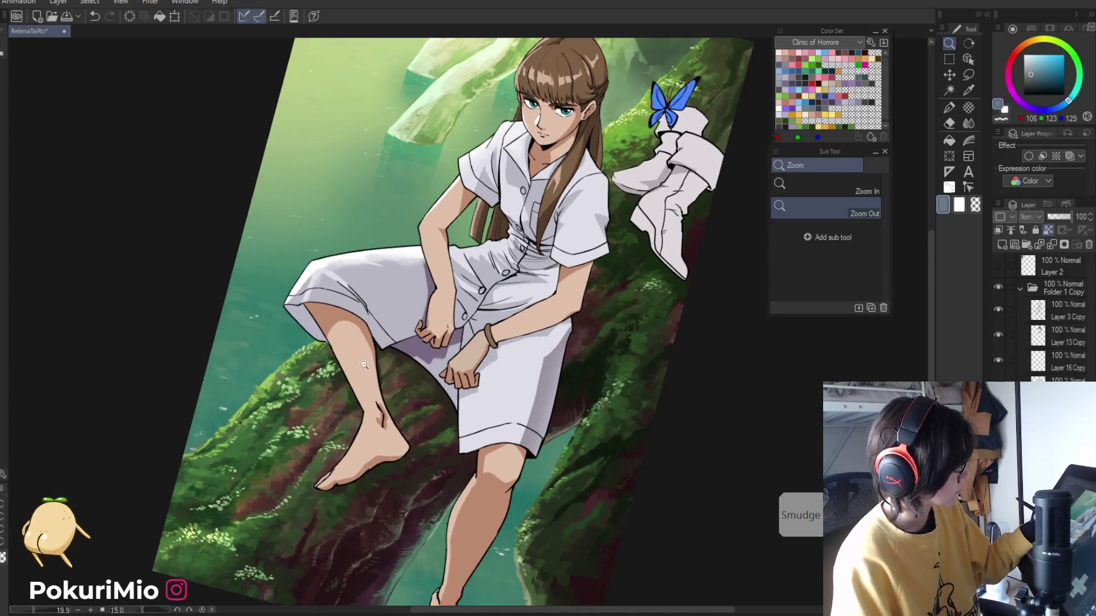
- Apply Brightness/Contrast with brightness -5 and contrast 15, comparing before and after with Preview
{"action": "key", "text": "minus"}
{"action": "key", "text": "alt+e"}
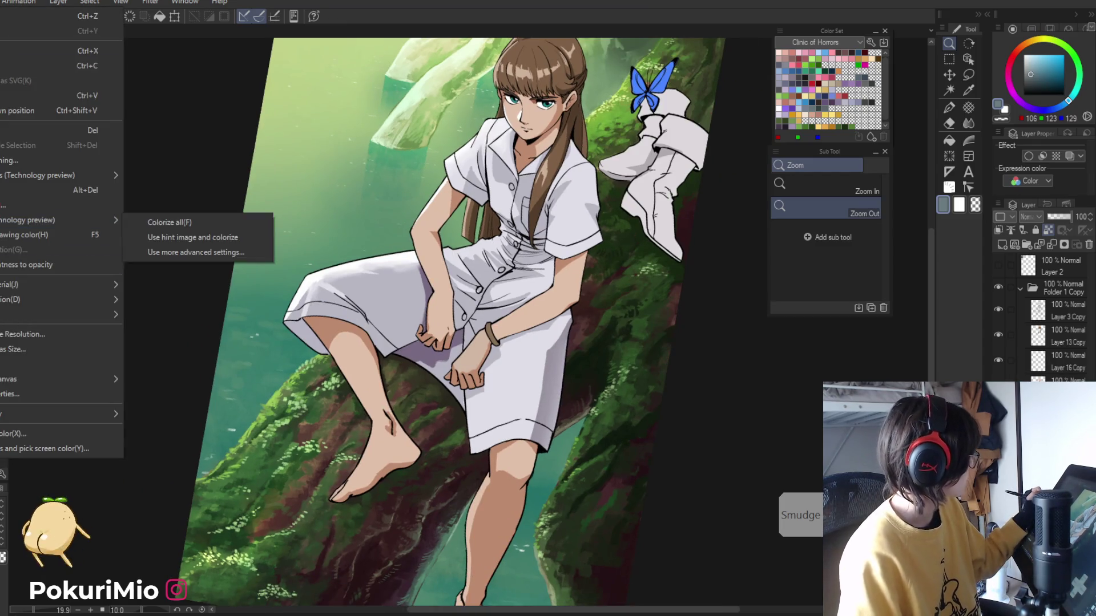
{"action": "mouse_move", "coordinate": [108, 299]}
{"action": "left_click", "coordinate": [147, 303]}
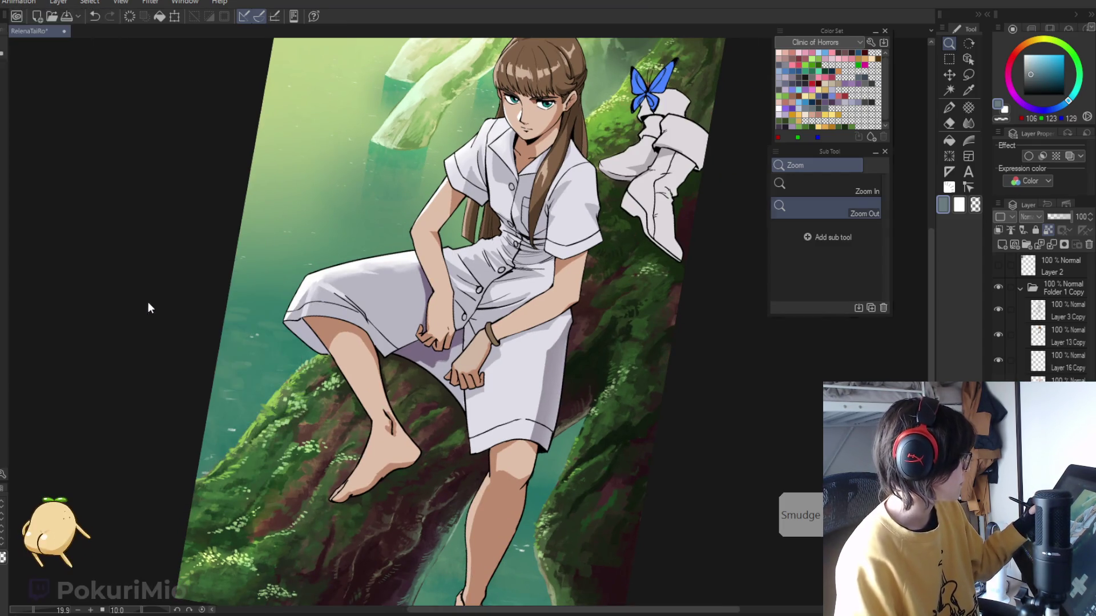
{"action": "left_click_drag", "start_coordinate": [121, 127], "coordinate": [129, 125]}
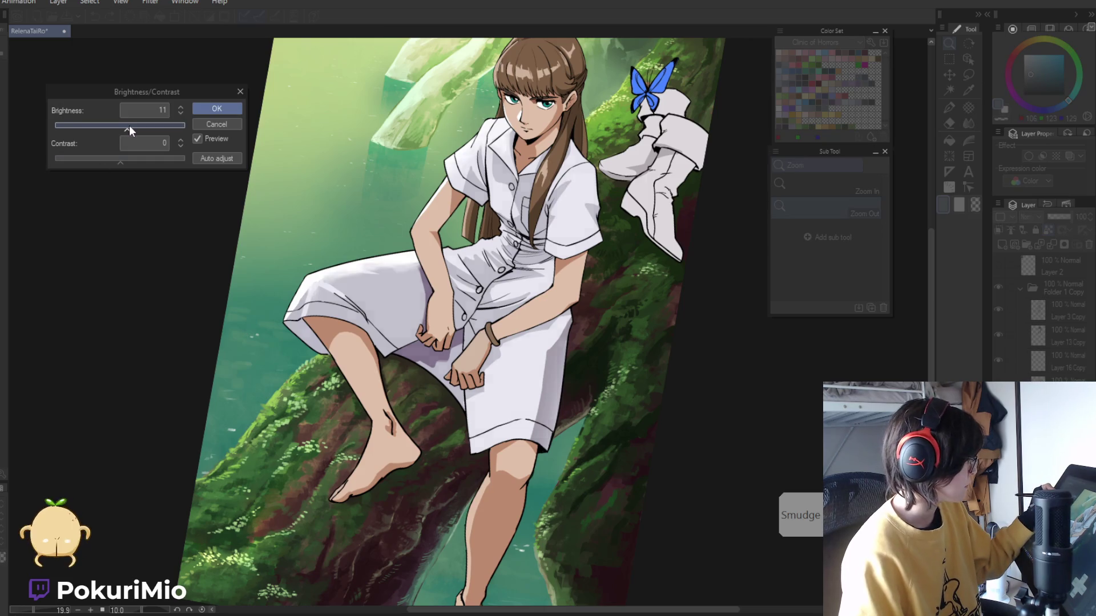
{"action": "left_click", "coordinate": [129, 161]}
{"action": "left_click_drag", "start_coordinate": [129, 162], "coordinate": [122, 162]}
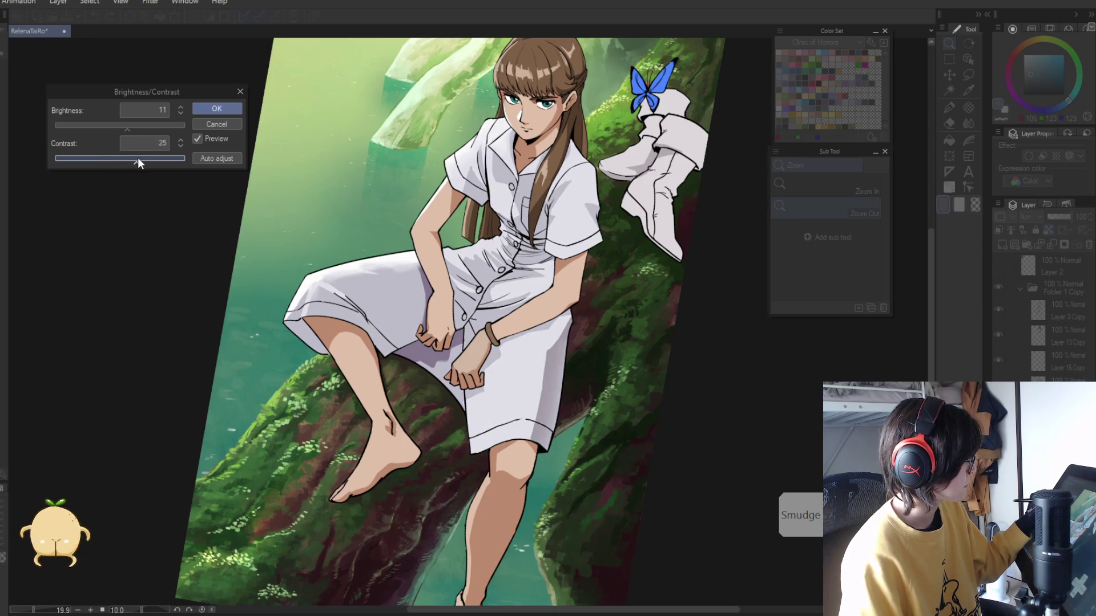
{"action": "left_click_drag", "start_coordinate": [122, 161], "coordinate": [119, 124]}
{"action": "left_click", "coordinate": [197, 139]}
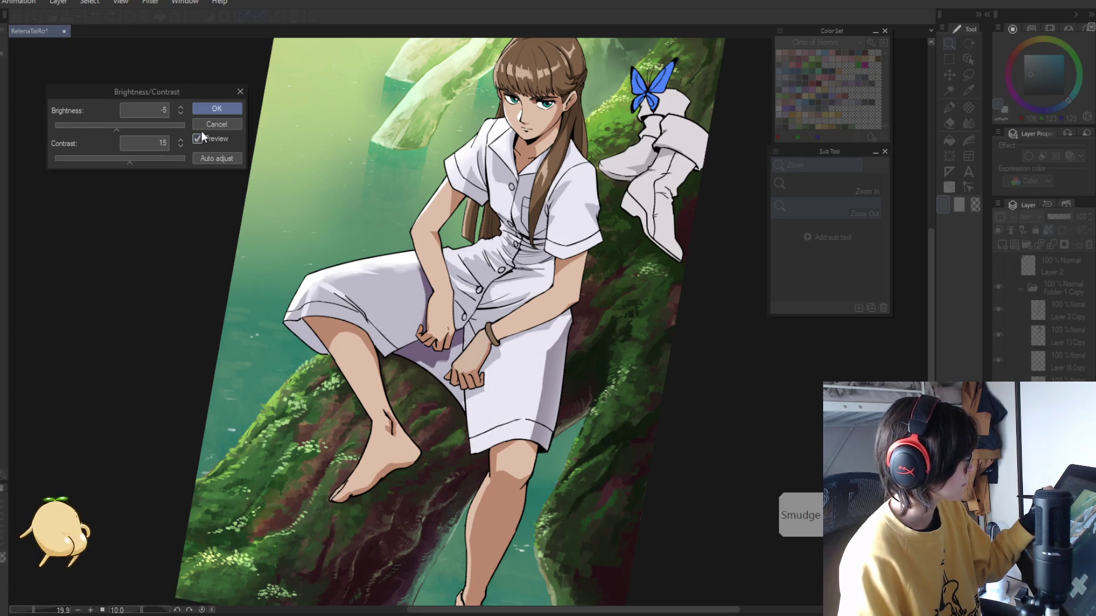
{"action": "key", "text": "Return"}
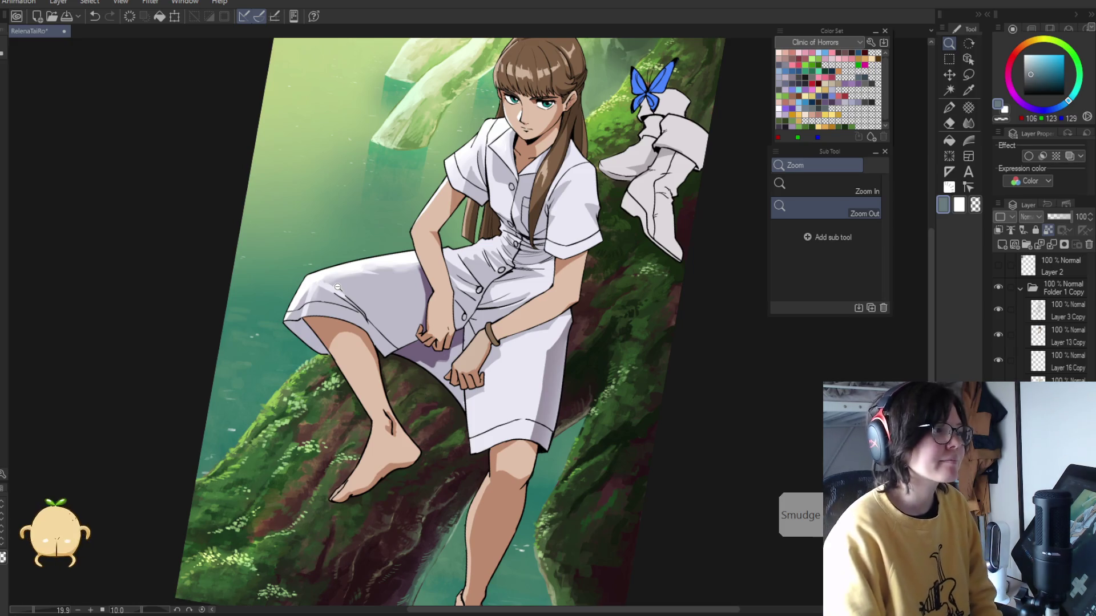
- Sample the dress lavender, darken it to grey-lavender, and paint a shadow on the lap beside the hands
{"action": "left_click", "coordinate": [203, 250]}
{"action": "left_click", "coordinate": [223, 211]}
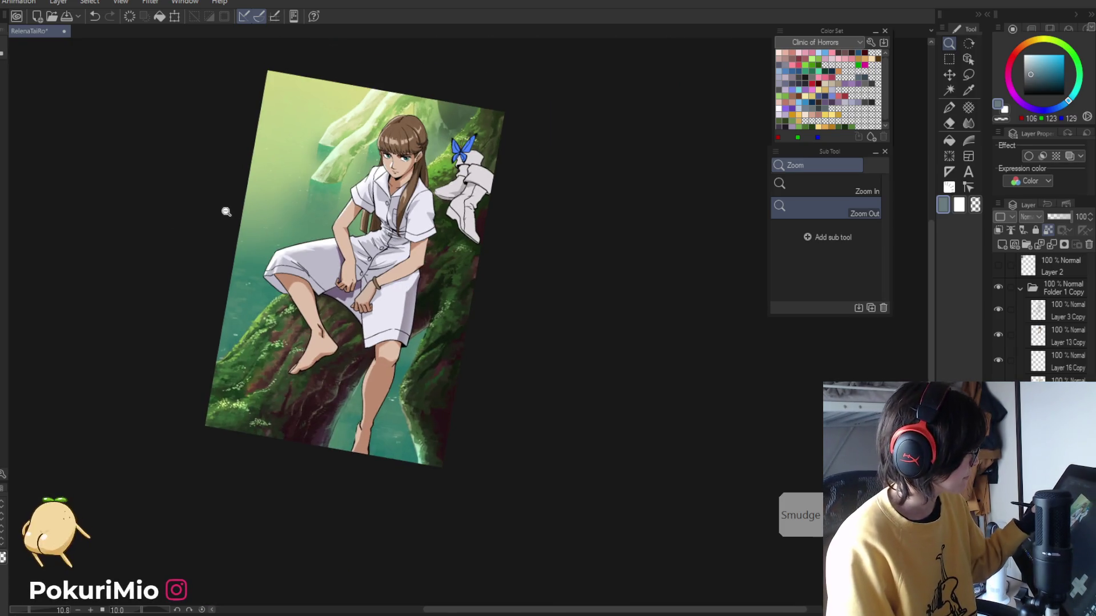
{"action": "left_click_drag", "start_coordinate": [241, 304], "coordinate": [264, 338]}
{"action": "key", "text": "ctrl+plus"}
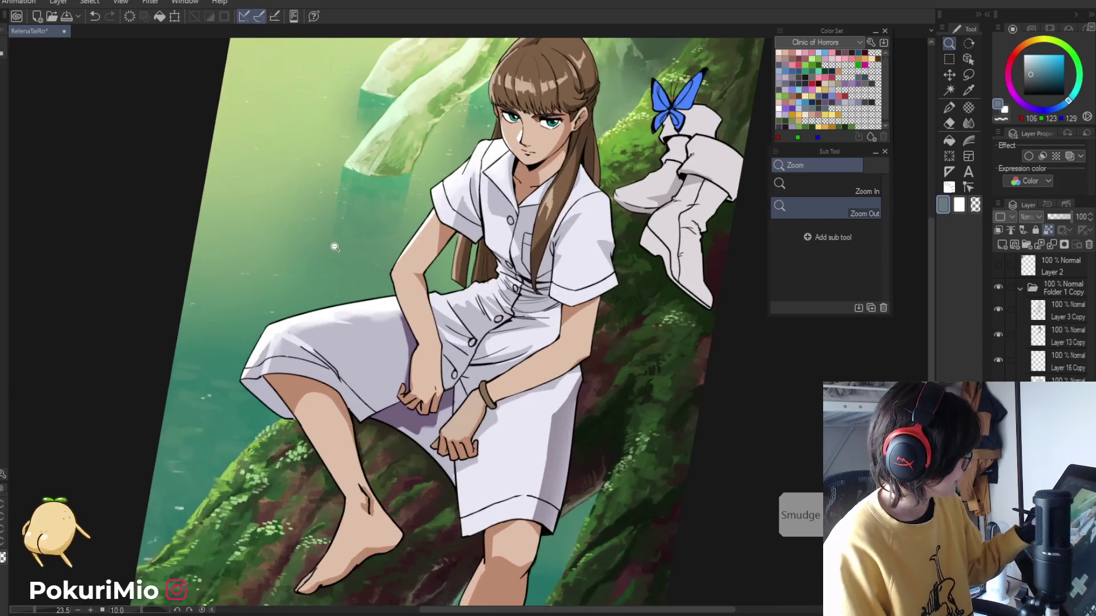
{"action": "key", "text": "p"}
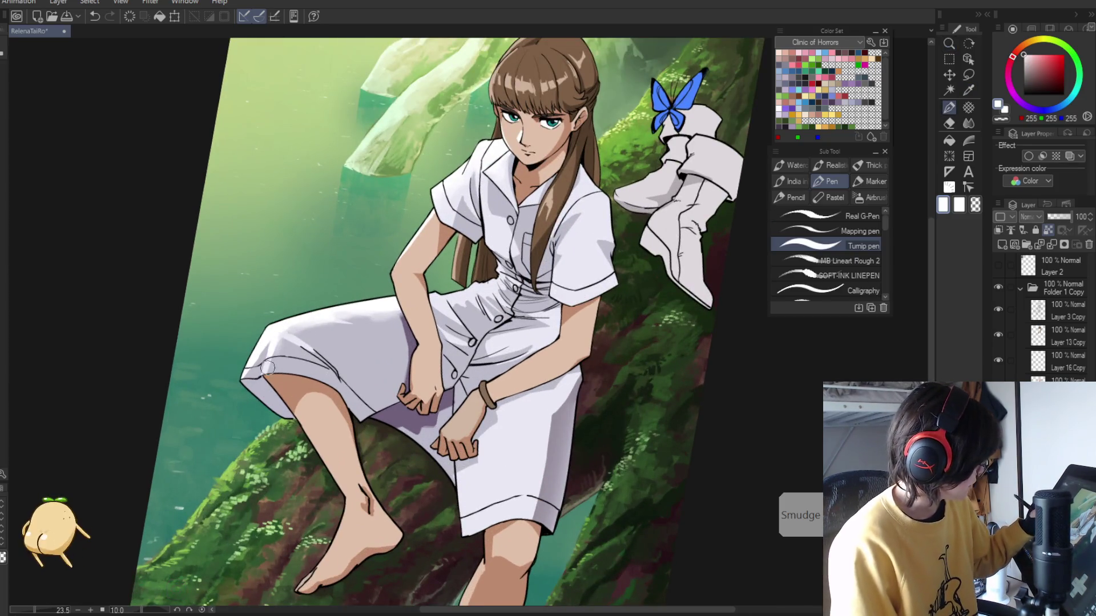
{"action": "key", "text": "i"}
{"action": "left_click", "coordinate": [295, 336]}
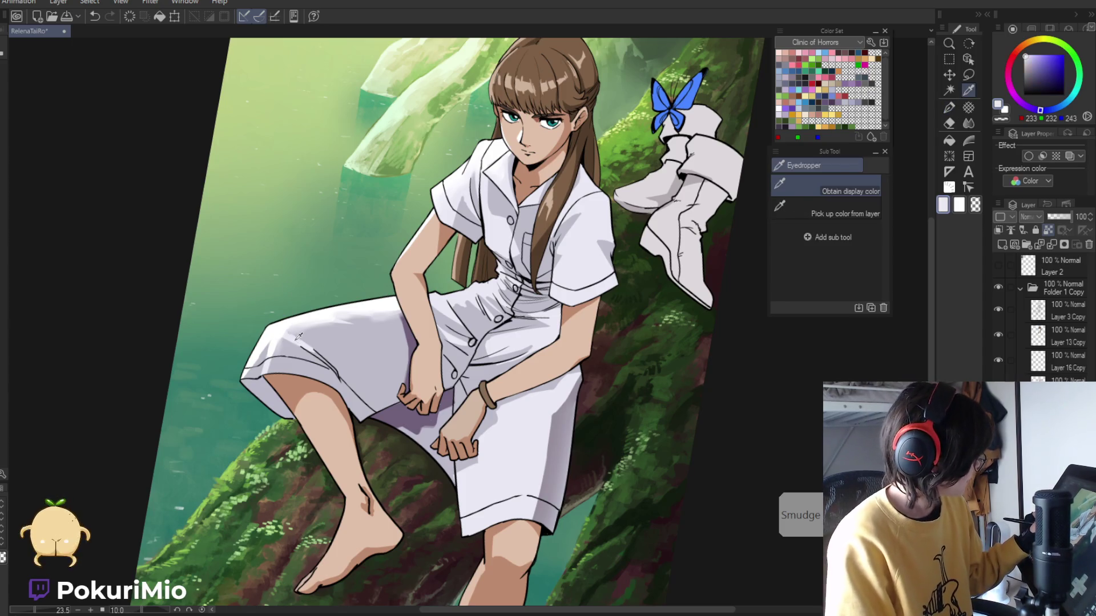
{"action": "key", "text": "p"}
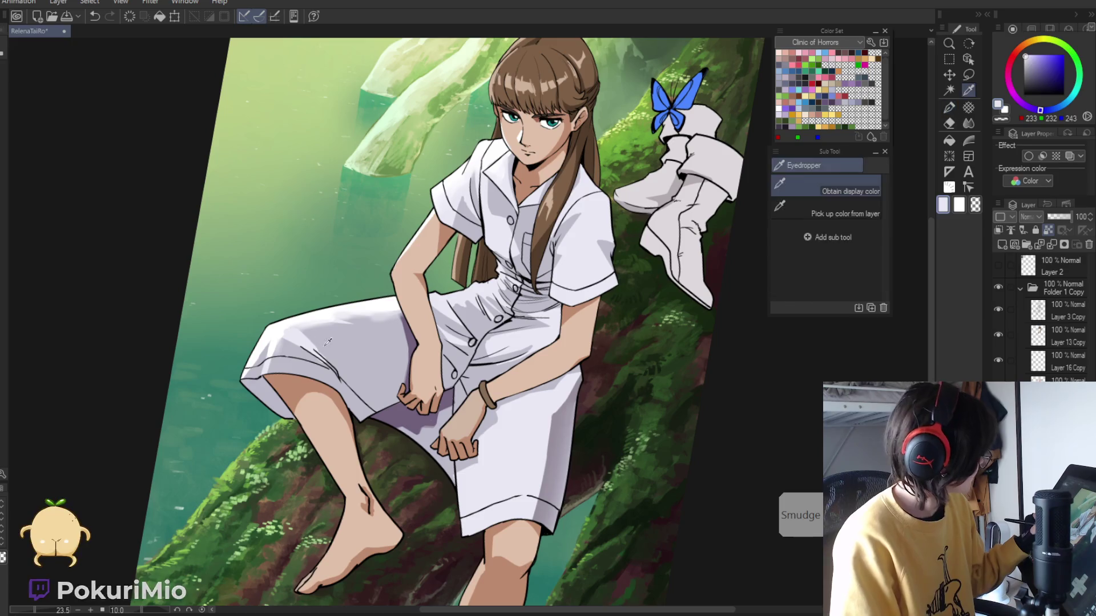
{"action": "left_click", "coordinate": [302, 333], "text": "alt"}
{"action": "left_click_drag", "start_coordinate": [289, 348], "coordinate": [323, 363]}
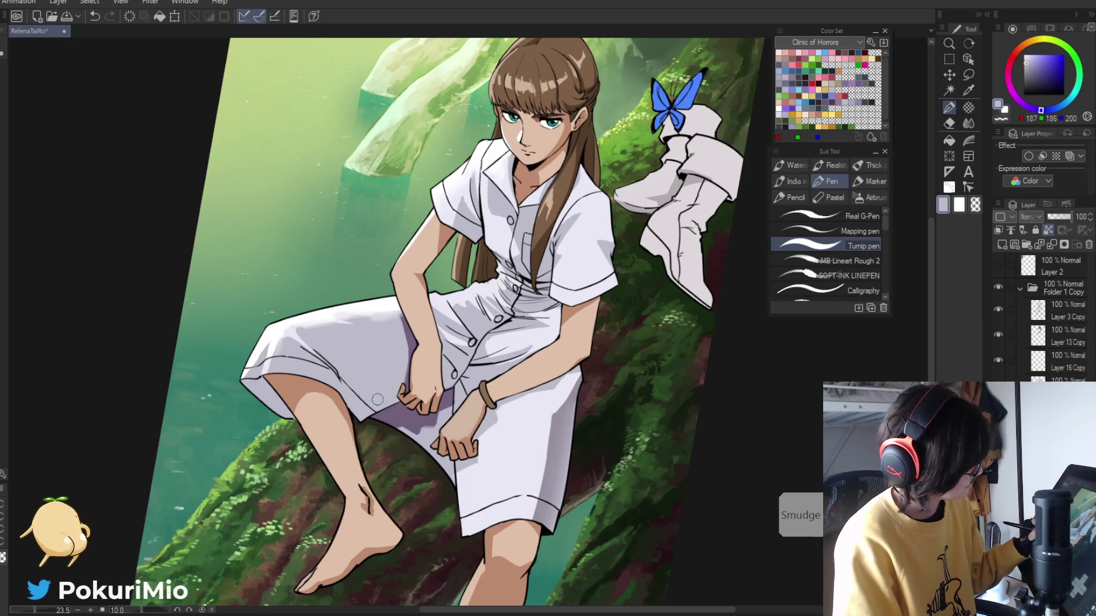
{"action": "left_click", "coordinate": [432, 423], "text": "alt"}
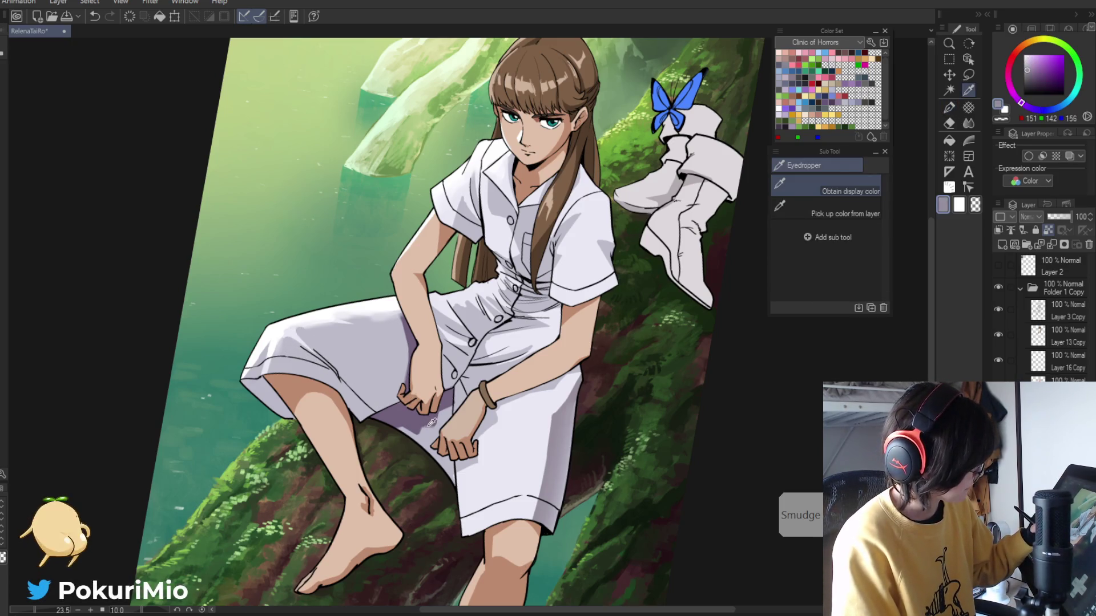